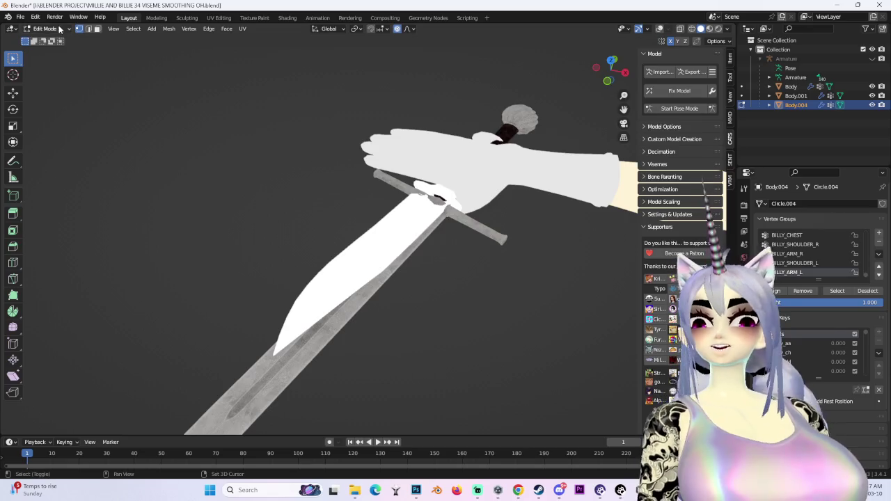
Enter Edit Mode on the Body mesh and select one arm's linked geometry in isolation.
left_click(790, 86)
left_click(660, 28)
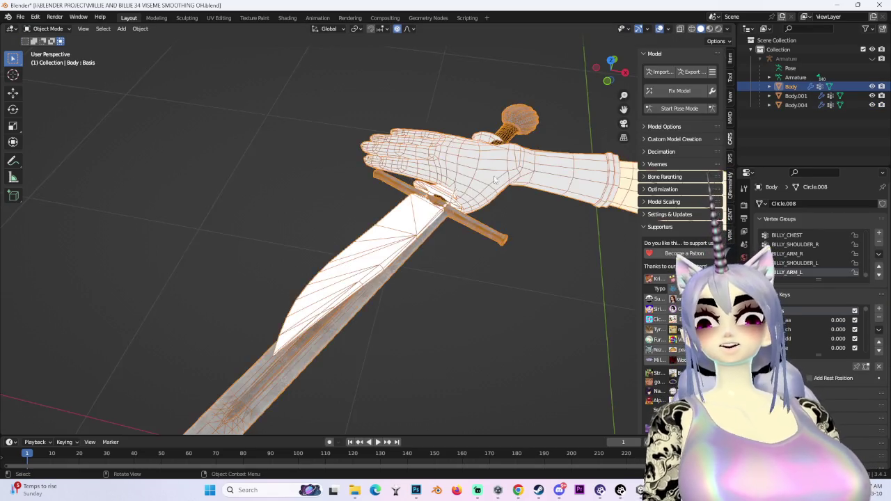
middle_click_drag(389, 209, 306, 242)
left_click(44, 29)
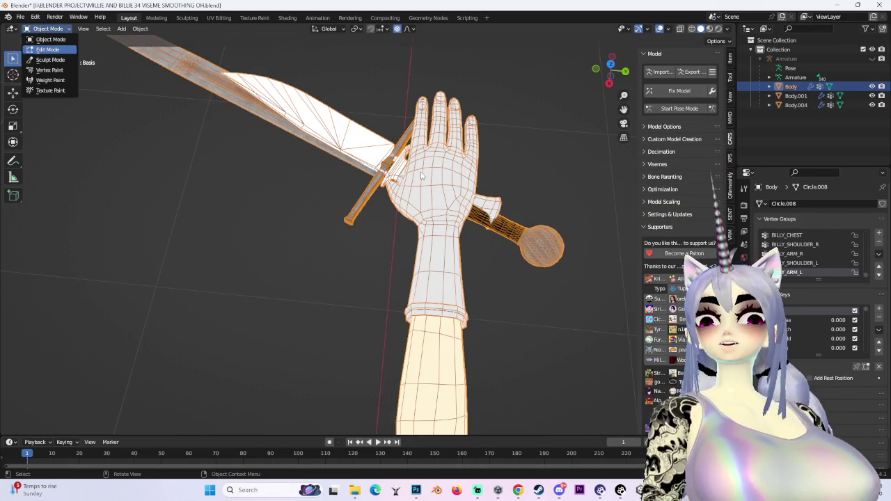
key("Tab")
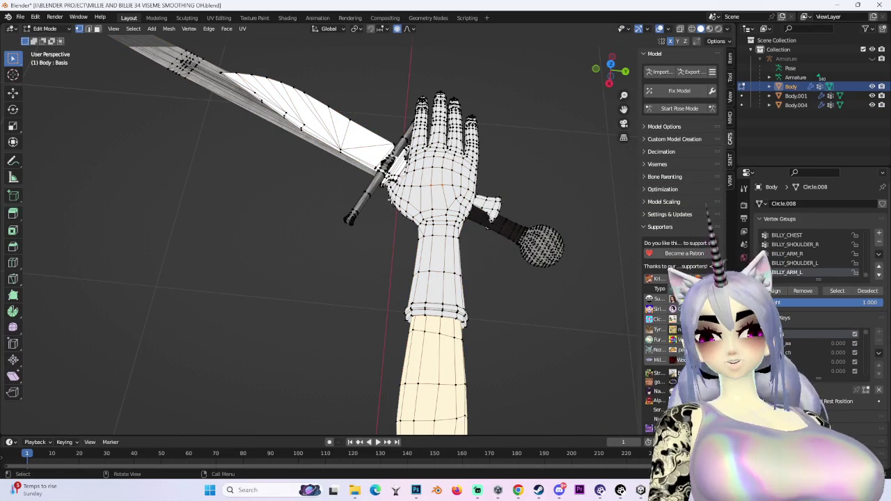
key("ctrl+l")
scroll(390, 201, "down", 3)
middle_click_drag(334, 209, 260, 206)
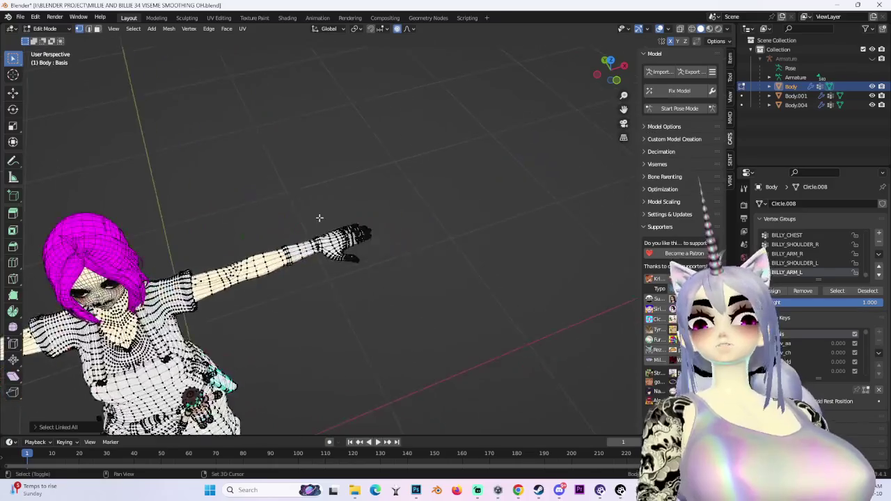
key("slash")
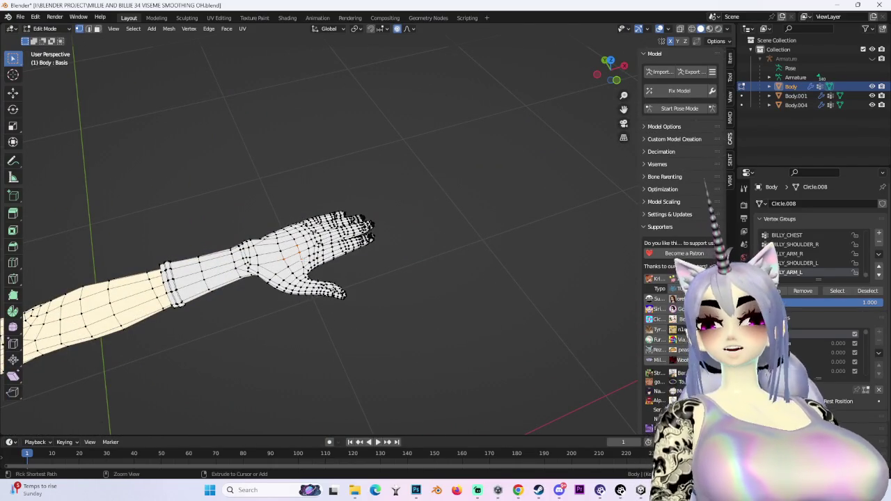
Extend the linked selection to both arms and separate them into a new object.
key("ctrl+l")
scroll(246, 304, "down", 3)
key("slash")
mouse_move(490, 313)
middle_mouse_down()
mouse_move(435, 292)
mouse_move(298, 306)
middle_mouse_up()
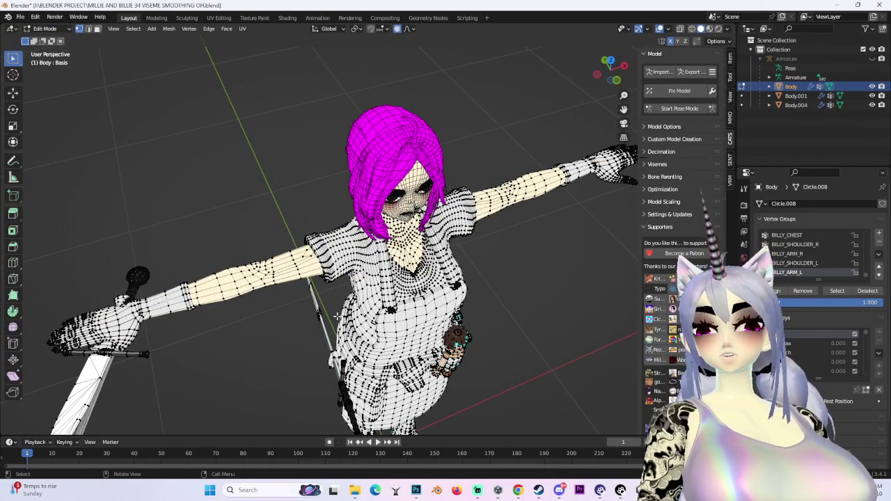
key("ctrl+l")
key("p")
key("Return")
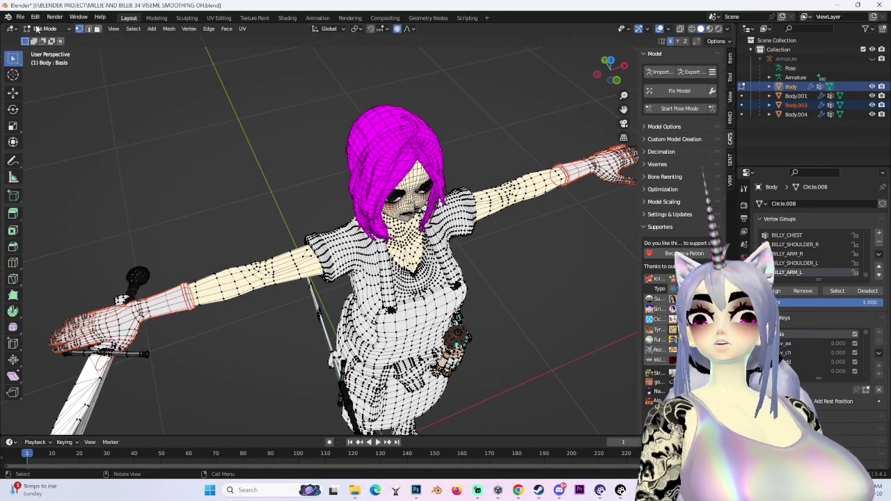
Return to Object Mode, hide the new Body.003 object, and reselect Body.
left_click(45, 28)
left_click(41, 38)
left_click(796, 105)
left_click(874, 104)
left_click(791, 86)
middle_click_drag(585, 188, 420, 195)
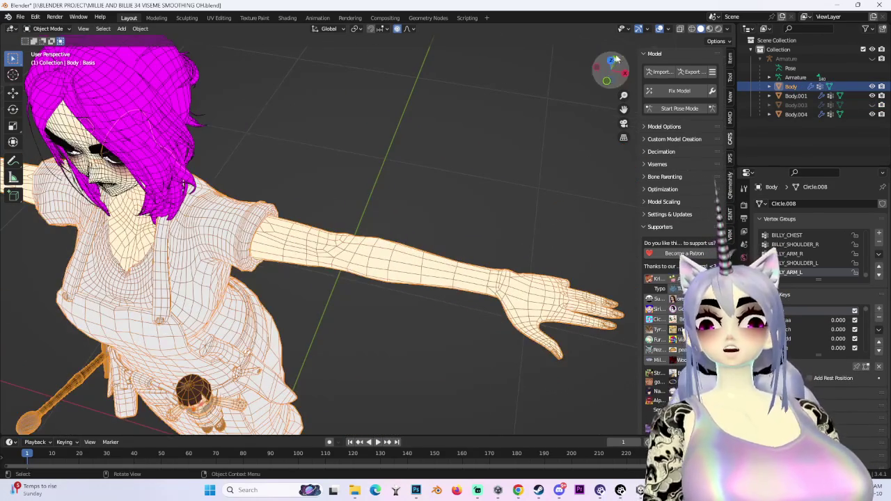
Briefly show Body.003 again, hide it, and select the Body object.
left_click(608, 84)
key("alt+h")
middle_click_drag(477, 204, 739, 163)
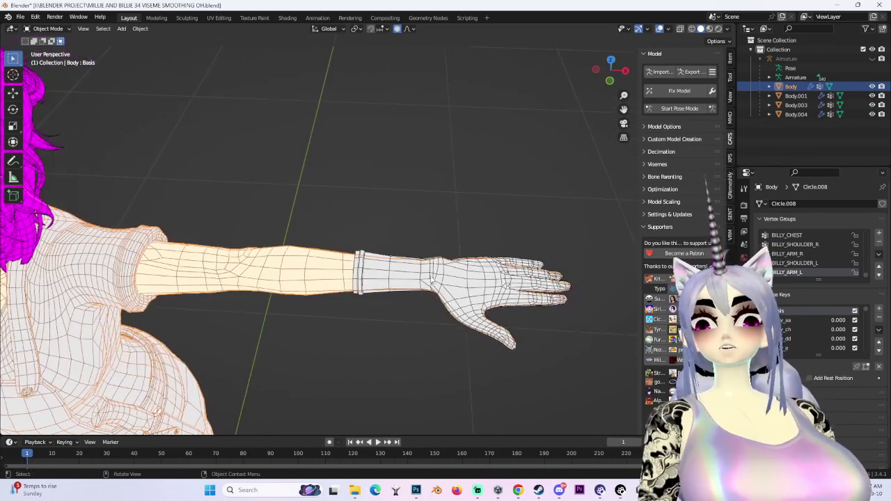
left_click(872, 104)
middle_click_drag(487, 209, 418, 202)
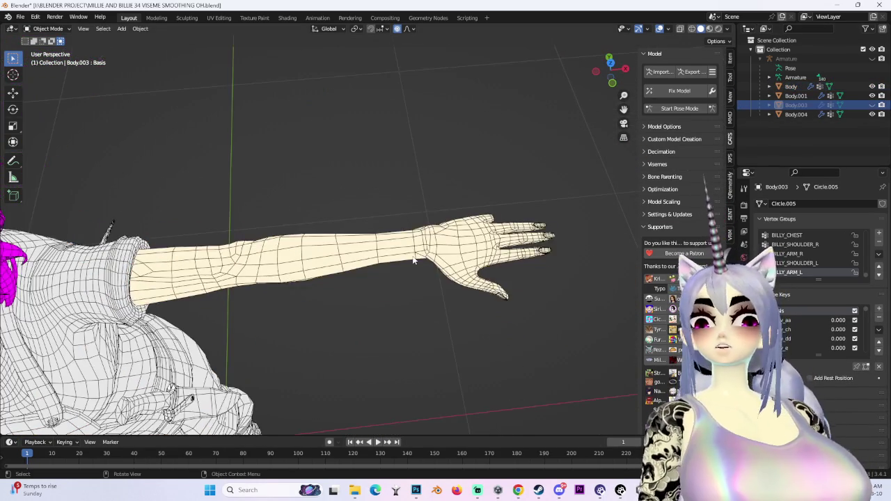
left_click(791, 86)
Enter Edit Mode in face select with X-ray wireframe and box-select the hand faces.
left_click(47, 29)
left_click(47, 50)
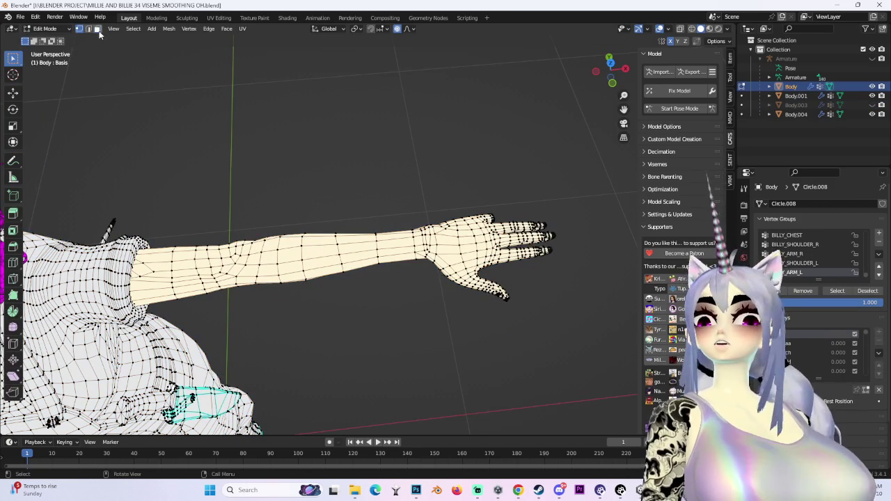
left_click(98, 28)
left_click(691, 29)
middle_click_drag(551, 155, 471, 230)
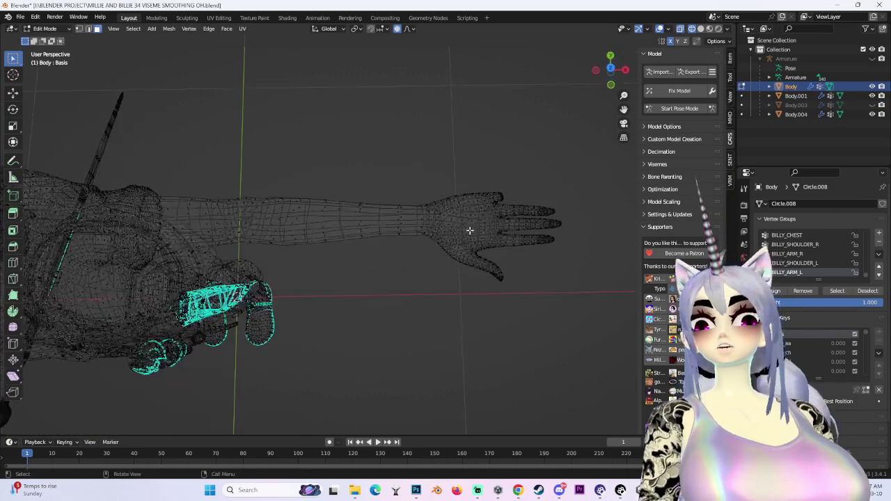
left_click_drag(381, 175, 630, 411)
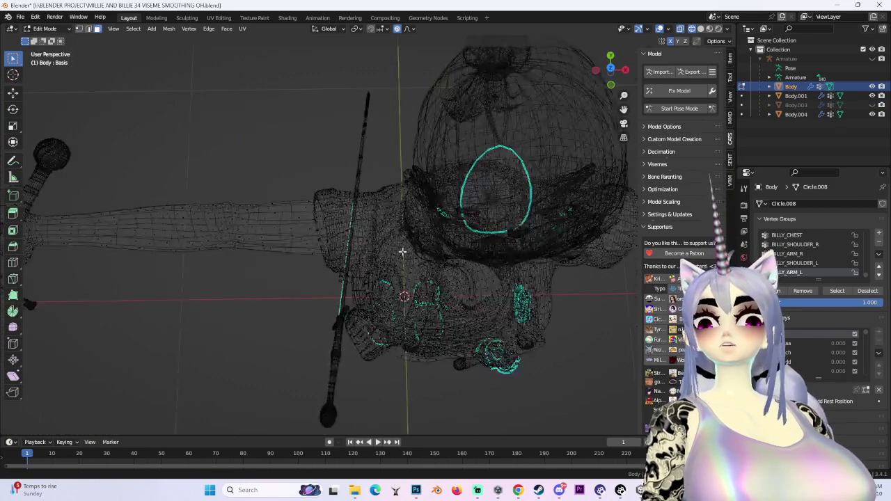
Add a band of forearm faces and grow the selection to the linked arm geometry.
middle_click_drag(152, 265, 378, 204)
left_click_drag(348, 182, 393, 261)
key("ctrl+l")
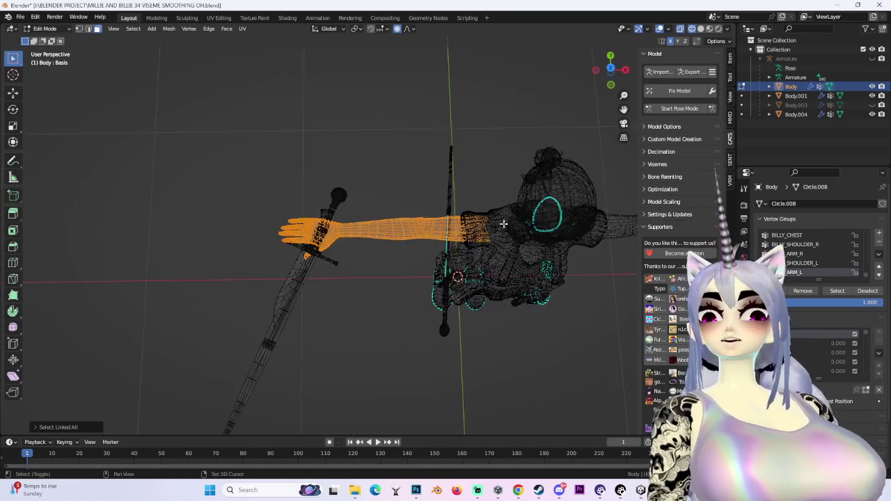
middle_click_drag(392, 258, 450, 199)
left_click_drag(449, 199, 490, 277, "shift")
key("ctrl+l")
middle_click_drag(550, 282, 398, 292)
left_click(613, 67)
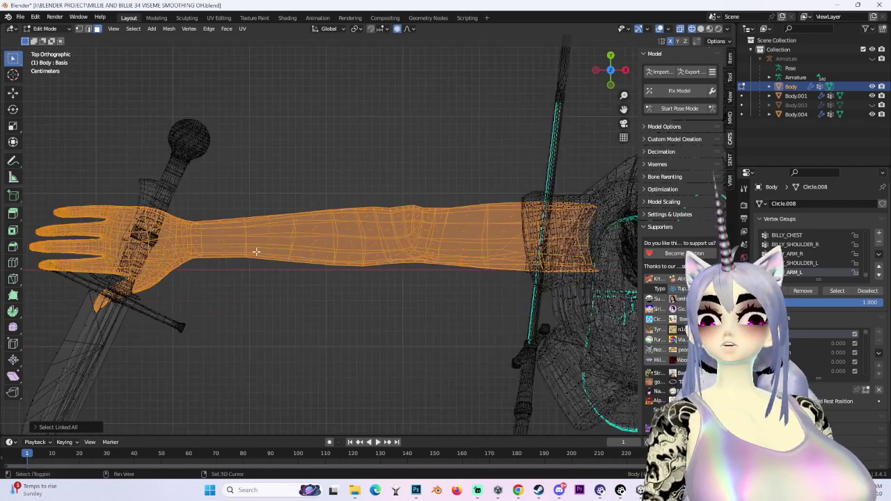
scroll(308, 159, "down", 2)
Show Body.003 and box-select faces around the wrist and on the opposite arm.
left_click(872, 105)
mouse_move(186, 113)
left_mouse_down()
mouse_move(410, 394)
mouse_move(384, 385)
left_mouse_up()
scroll(397, 152, "down", 8, "ctrl")
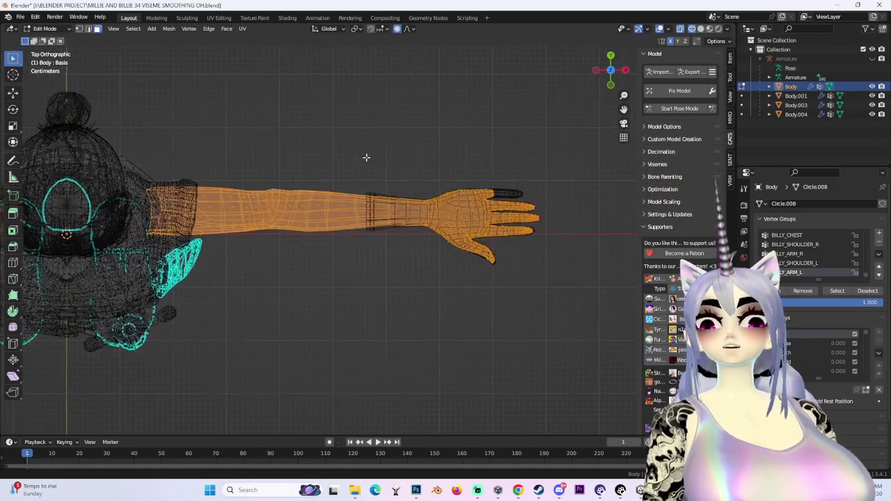
mouse_move(581, 144)
left_mouse_down()
mouse_move(384, 322)
mouse_move(360, 330)
left_mouse_up()
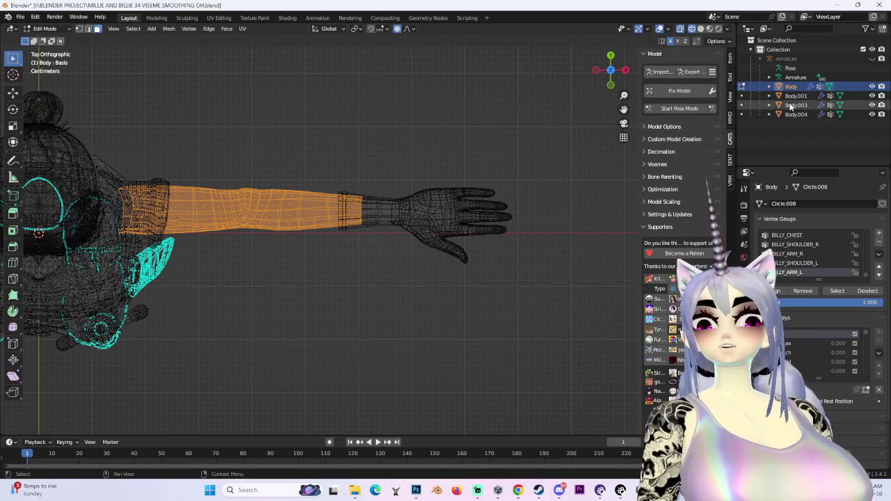
left_click(700, 29)
scroll(418, 174, "up", 3)
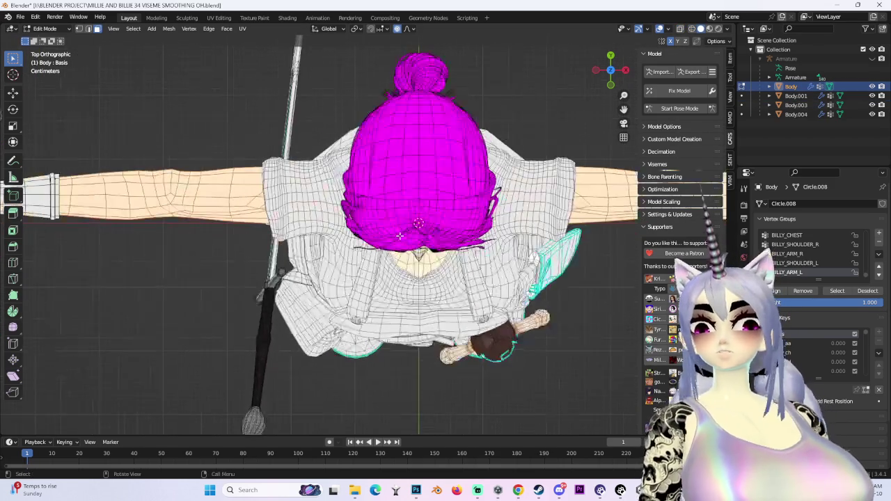
In front orthographic X-ray view, select the entire Body mesh.
left_click(133, 29)
middle_click_drag(337, 313, 337, 199)
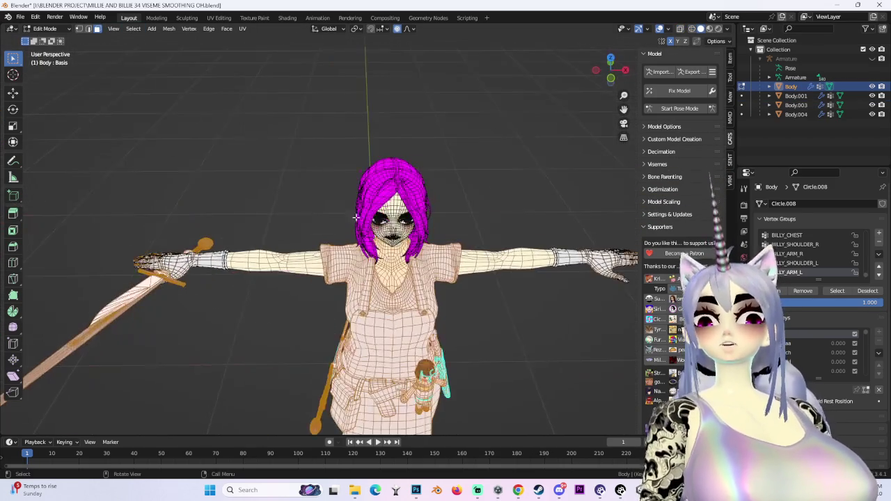
key("KP_1")
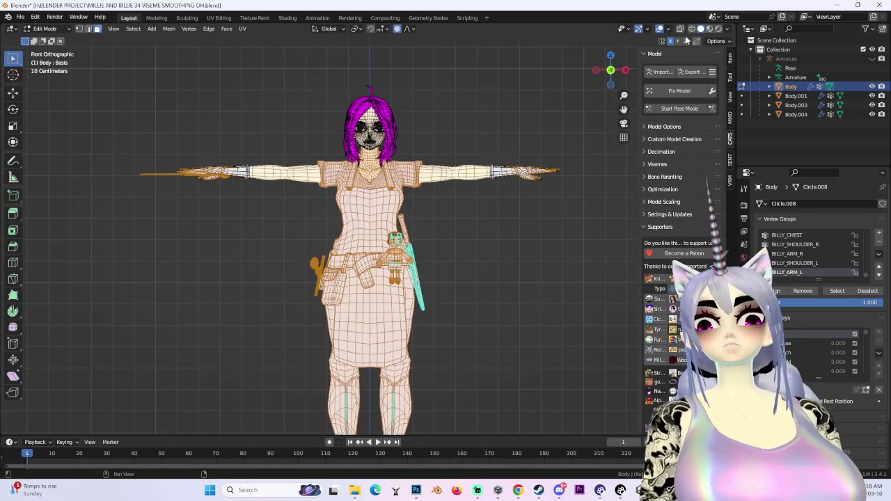
left_click(691, 29)
key("a")
Invert the selection, grow it onto the left hand with select linked, and refine it.
mouse_move(418, 139)
middle_mouse_down()
mouse_move(318, 177)
mouse_move(404, 183)
mouse_move(413, 276)
mouse_move(404, 247)
mouse_move(473, 235)
mouse_move(505, 212)
mouse_move(433, 292)
mouse_move(389, 244)
mouse_move(291, 212)
mouse_move(437, 185)
mouse_move(401, 224)
mouse_move(358, 223)
mouse_move(384, 222)
mouse_move(291, 188)
middle_mouse_up()
scroll(404, 183, "up", 4)
key("ctrl+i")
key("ctrl+l")
left_click(384, 221)
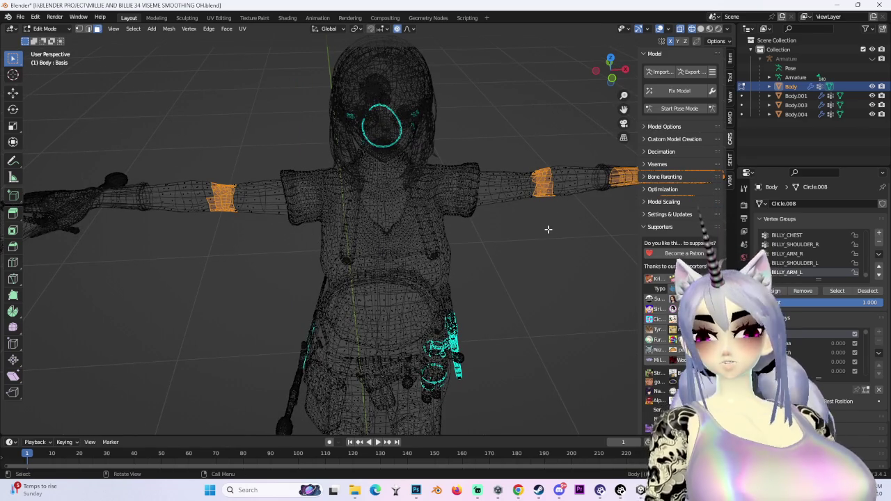
Select both arms linked and separate them into the new object Body.005.
key("ctrl+l")
scroll(543, 221, "down", 2)
key("p")
left_click(544, 222)
Return to Object Mode and hide the Body object.
left_click(44, 28)
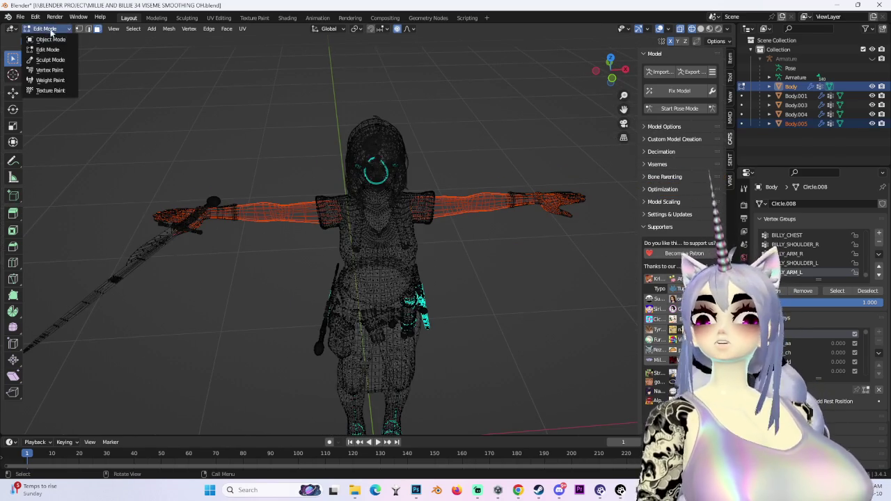
left_click(50, 39)
left_click(268, 202)
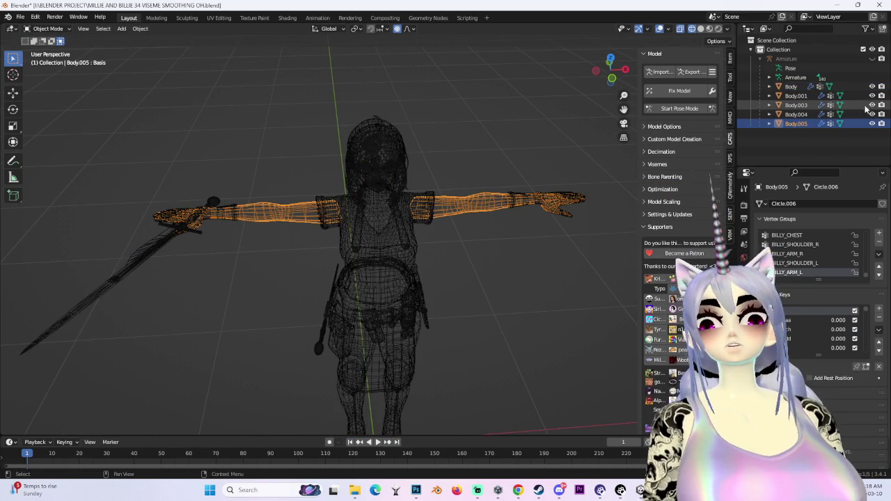
left_click(404, 235)
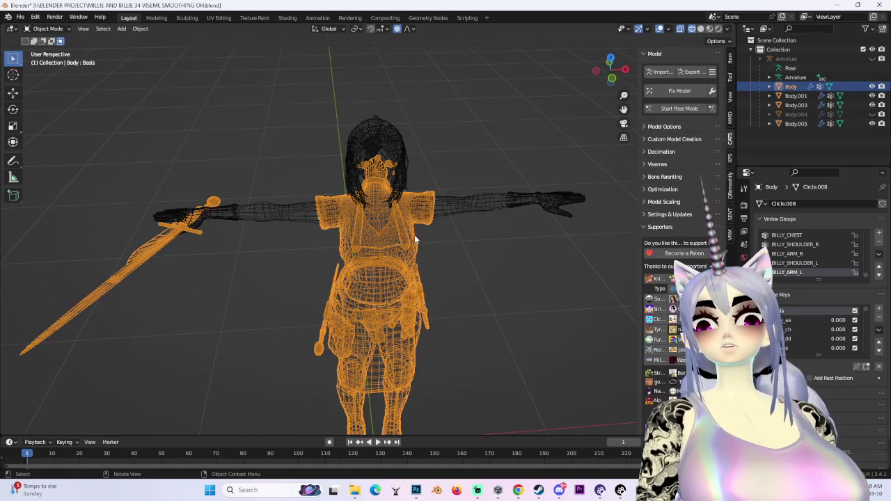
key("h")
Select Body.005, switch to top orthographic view, and enter Edit Mode.
middle_click_drag(498, 153, 489, 187)
left_click(488, 187)
left_click_drag(613, 69, 604, 78)
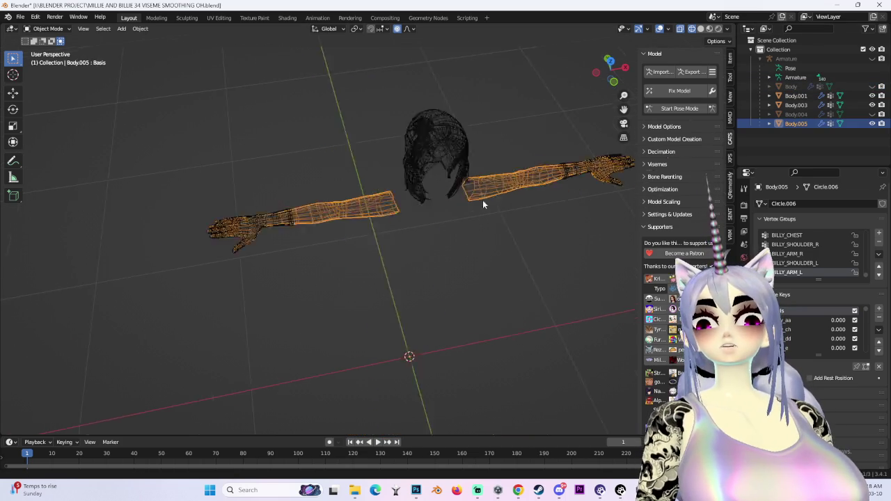
left_click(610, 70)
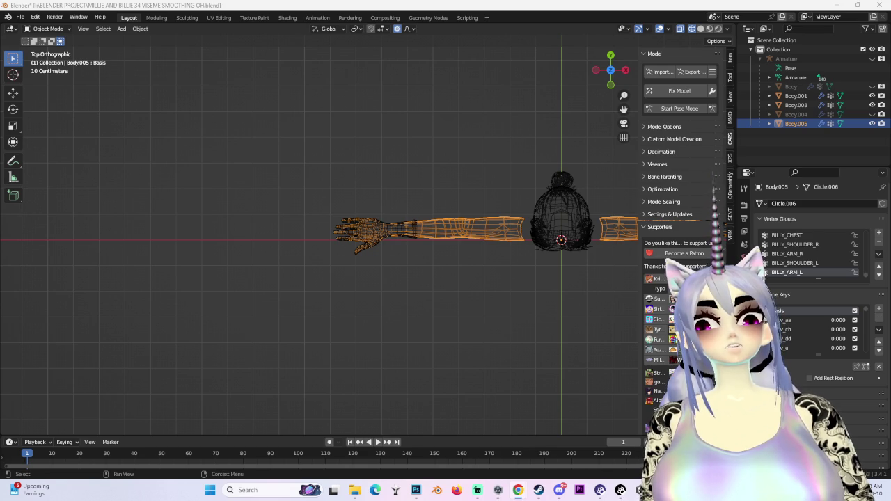
scroll(394, 192, "up", 4)
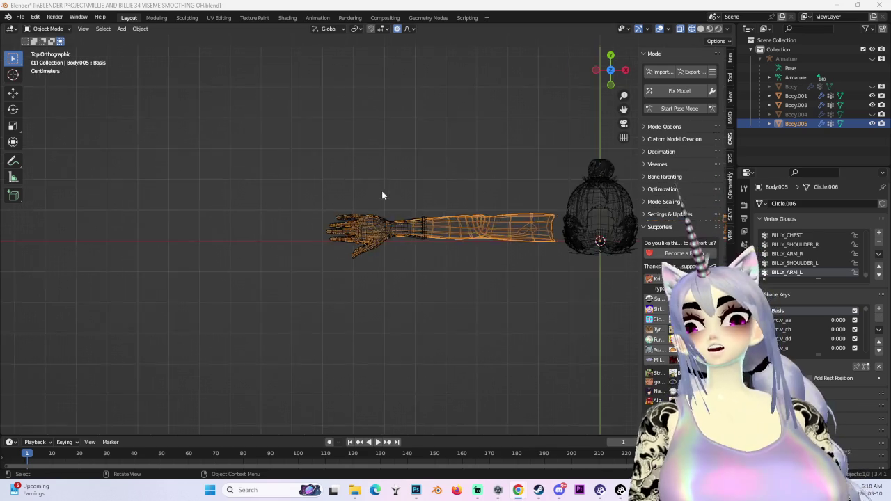
left_click(47, 50)
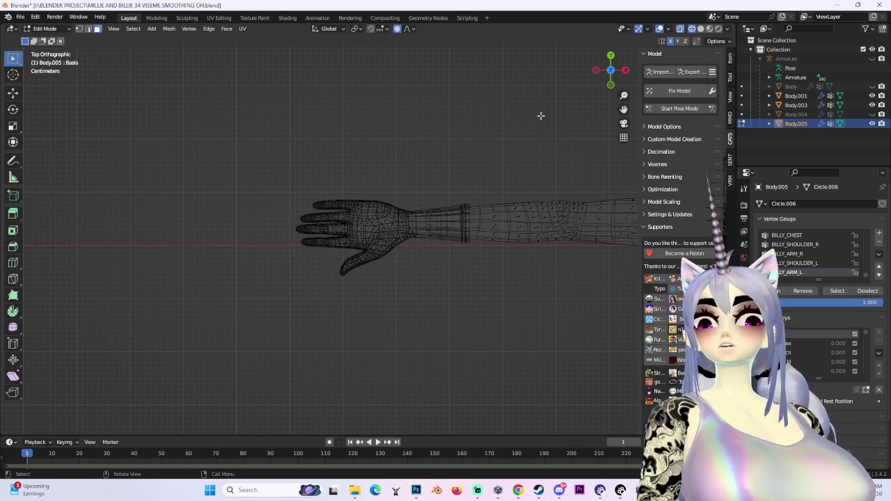
Box-select the hand portion of the Body.005 arm in X-ray wireframe.
left_click(700, 28)
left_click_drag(156, 147, 281, 245)
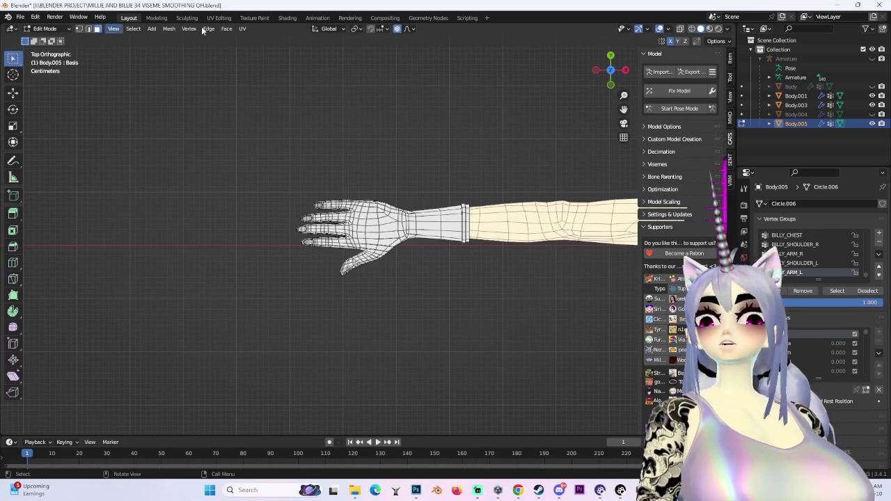
left_click(691, 29)
left_click_drag(135, 119, 444, 378)
middle_click_drag(547, 209, 249, 201, "shift")
mouse_move(487, 174)
middle_mouse_down("shift")
mouse_move(267, 174)
mouse_move(300, 167)
middle_mouse_up("shift")
left_click_drag(555, 123, 331, 324)
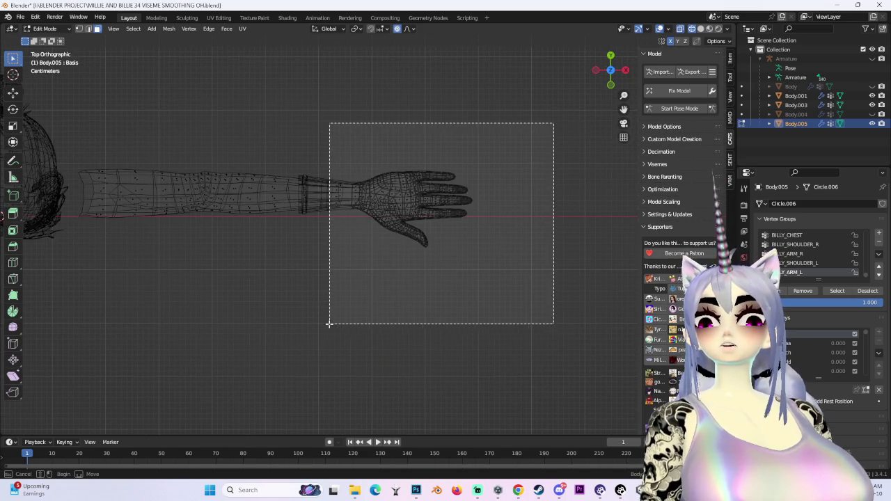
scroll(343, 323, "down", 2)
scroll(557, 324, "up", 2)
left_click_drag(543, 334, 284, 125)
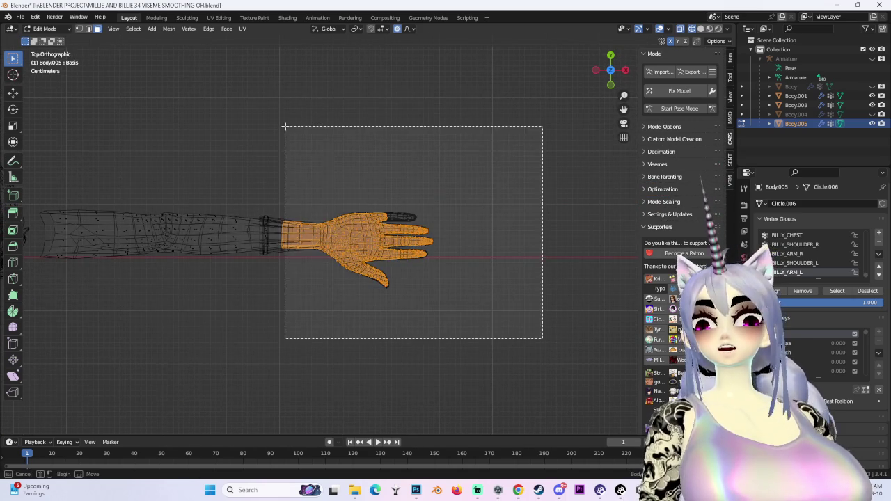
Check the selection along the arm and separate the hand into Body.006.
middle_click_drag(85, 317, 378, 285, "shift")
middle_click_drag(7, 223, 299, 219, "shift")
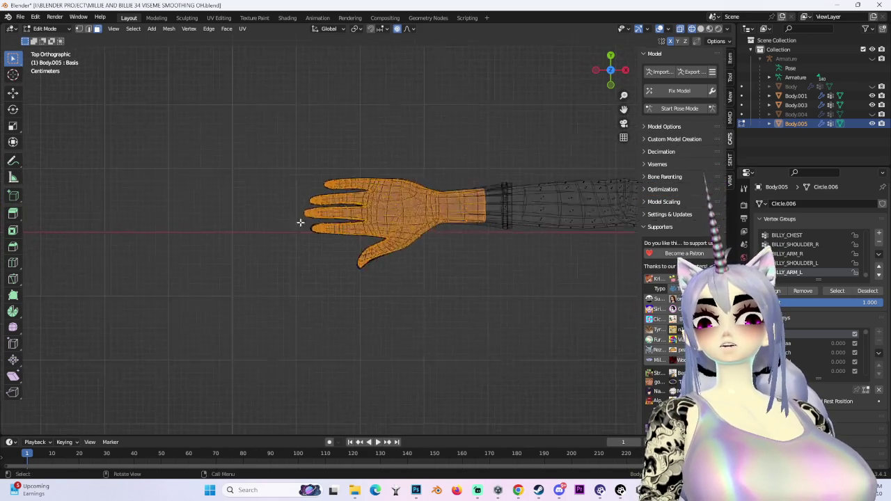
scroll(298, 218, "up", 5)
scroll(491, 204, "up", 1)
scroll(448, 258, "down", 1)
middle_click_drag(473, 220, 279, 229, "shift")
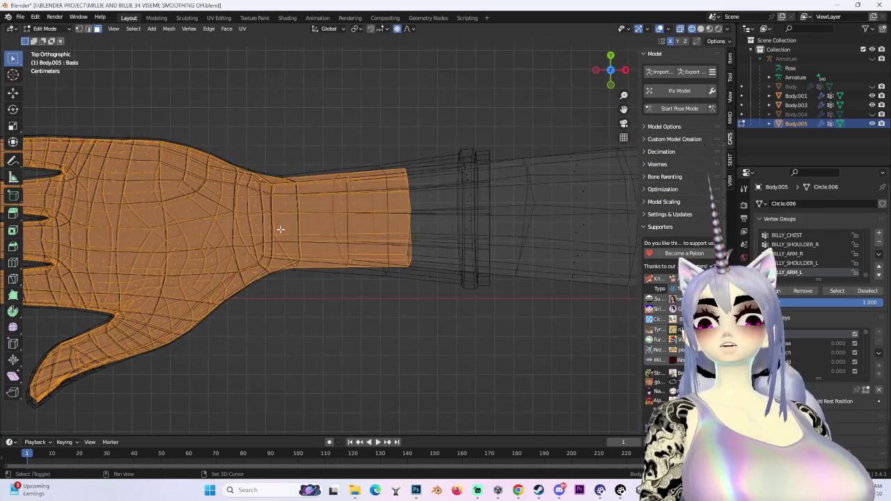
scroll(278, 229, "down", 1)
scroll(279, 229, "down", 1)
middle_click_drag(457, 243, 392, 251, "shift")
key("p")
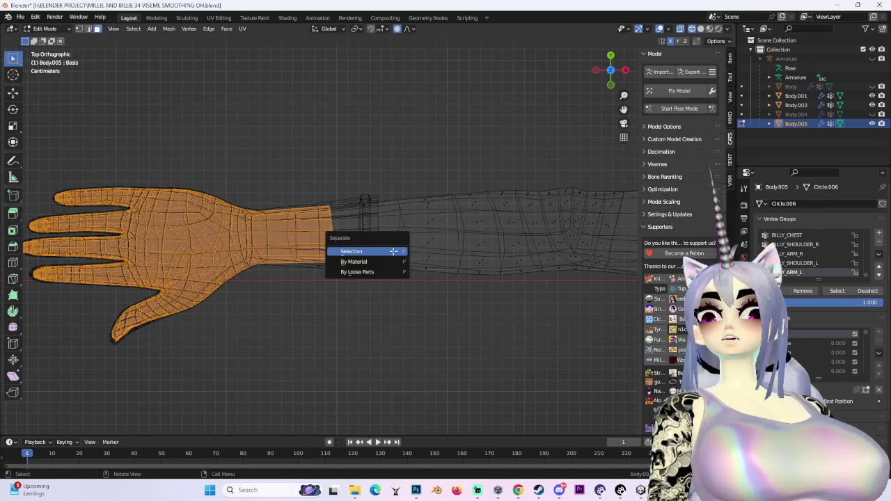
left_click(398, 251)
Return to Object Mode and delete Body.006 from the Outliner.
left_click(56, 29)
left_click(63, 40)
left_click(793, 133)
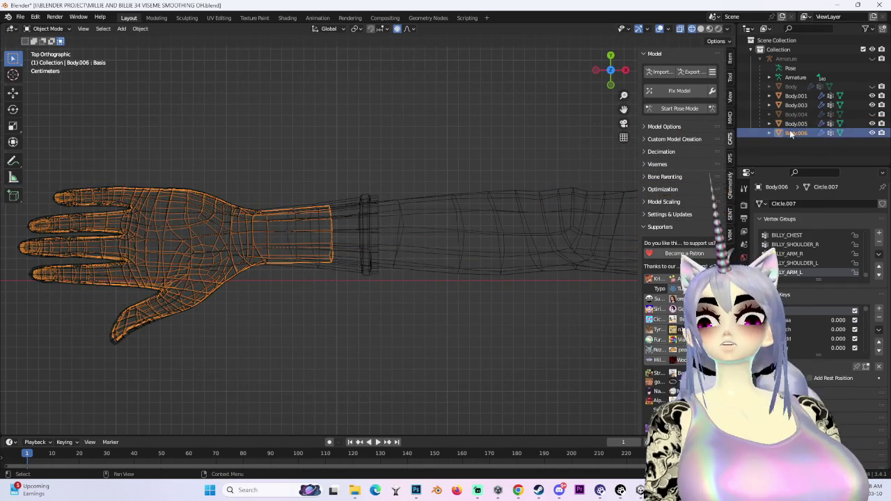
right_click(792, 131)
left_click(780, 148)
Switch to solid shading and reselect the remaining Body.005 forearm.
scroll(389, 232, "down", 2)
middle_click_drag(183, 210, 456, 262, "shift")
scroll(456, 261, "up", 2)
left_click(700, 28)
left_click(230, 256)
scroll(229, 256, "up", 1)
middle_click_drag(230, 256, 264, 151)
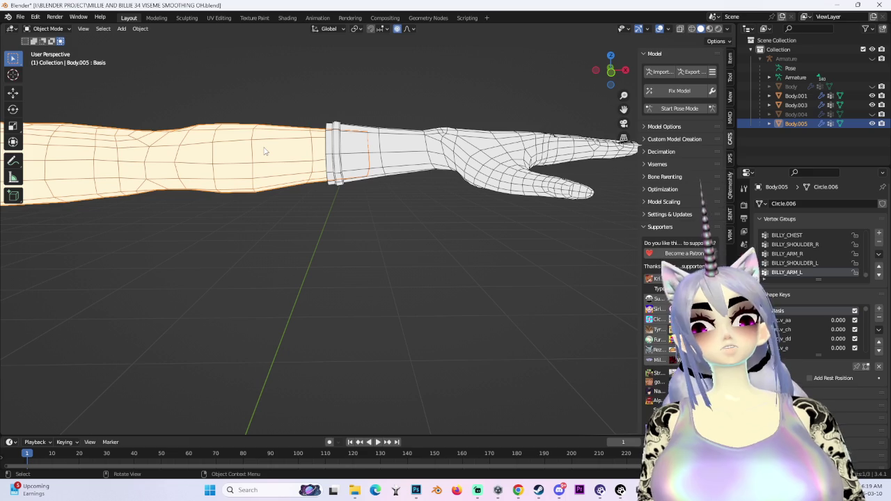
Switch to a front wireframe view and enter Edit Mode on the forearm.
left_click(606, 74)
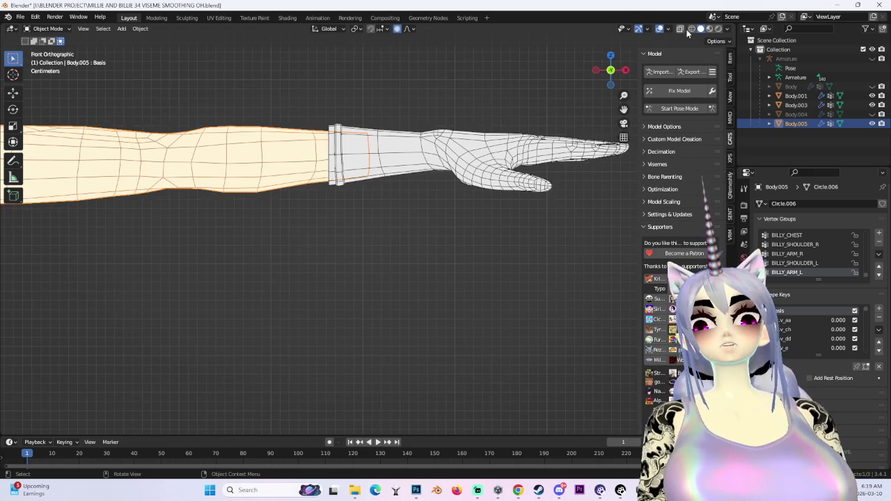
key("shift+z")
left_click(47, 29)
left_click(48, 49)
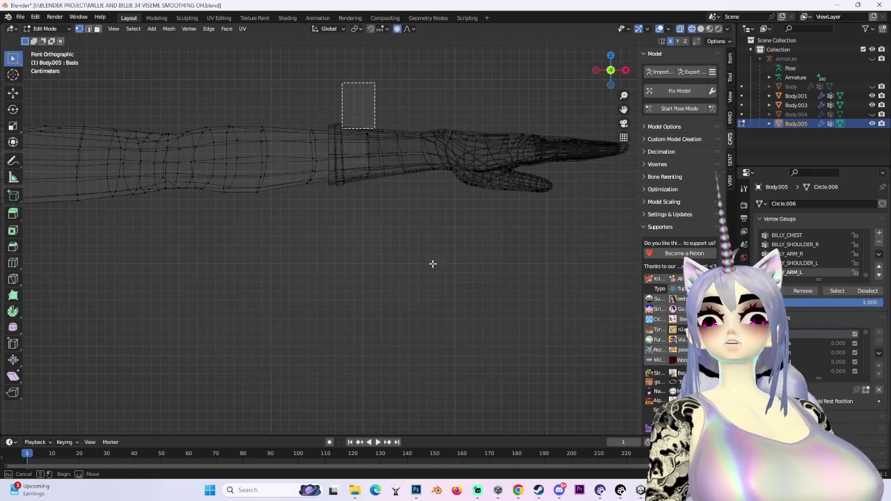
scroll(439, 144, "up", 4)
Shift the wrist loop slightly along global X with an enlarged proportional falloff.
key("g")
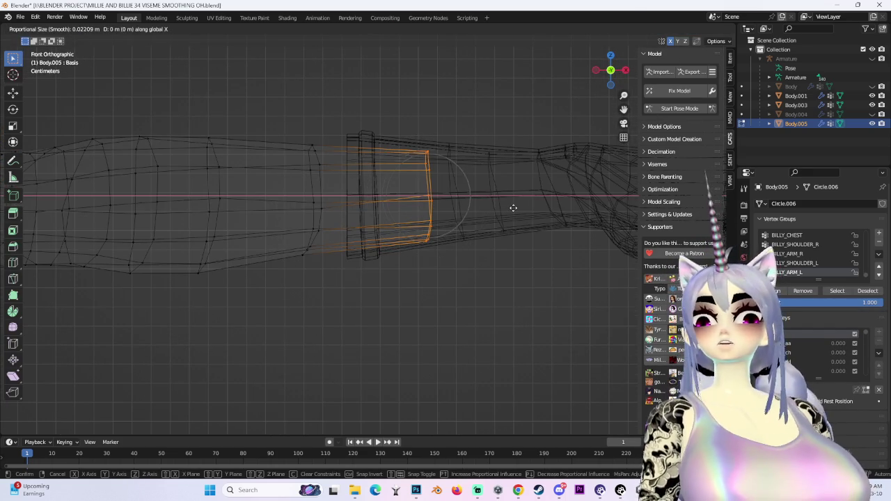
key("x")
scroll(497, 208, "down", 8)
key("x")
key("x")
left_click(432, 221)
Return to solid shading and orbit closer to inspect the arm.
mouse_move(431, 220)
middle_mouse_down()
mouse_move(452, 167)
mouse_move(499, 189)
middle_mouse_up()
left_click(700, 28)
mouse_move(445, 209)
middle_mouse_down()
mouse_move(447, 184)
mouse_move(519, 167)
mouse_move(524, 183)
mouse_move(397, 235)
mouse_move(450, 173)
mouse_move(446, 140)
middle_mouse_up()
scroll(446, 187, "up", 3)
Enter Pose Mode and bend the Left elbow bone to test forearm deformation.
scroll(447, 141, "up", 2)
left_click(668, 112)
middle_click_drag(487, 209, 371, 231)
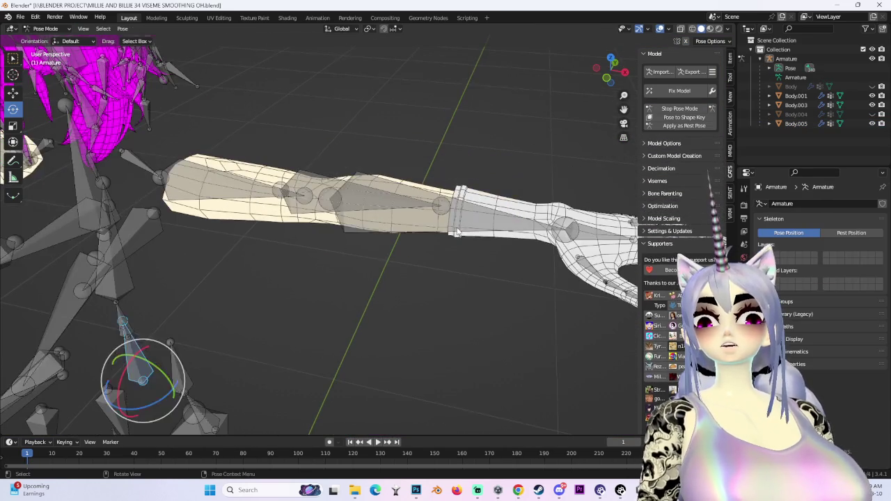
left_click(371, 231)
left_click_drag(339, 218, 320, 229)
mouse_move(321, 230)
middle_mouse_down()
mouse_move(402, 221)
mouse_move(312, 224)
middle_mouse_up()
scroll(387, 272, "down", 3)
Bend the Left wrist bone, undo it, and re-rotate the wrist with R.
middle_click_drag(388, 272, 382, 246)
scroll(411, 207, "up", 4)
left_click(410, 207)
left_click_drag(410, 207, 500, 216)
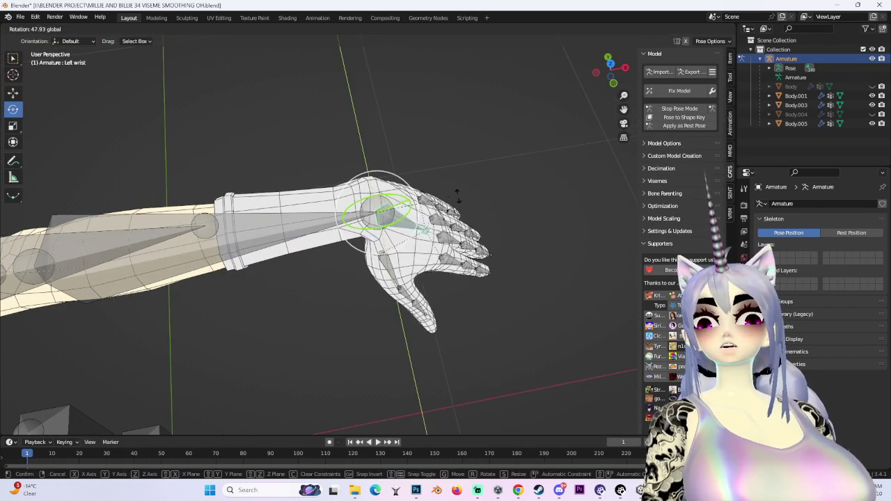
key("ctrl+z")
key("r")
left_click(458, 179)
Reselect the Left elbow bone and switch back to Object Mode.
mouse_move(458, 179)
middle_mouse_down()
mouse_move(464, 264)
mouse_move(431, 250)
mouse_move(404, 257)
mouse_move(397, 219)
mouse_move(498, 244)
mouse_move(385, 201)
mouse_move(427, 234)
mouse_move(448, 234)
mouse_move(380, 208)
middle_mouse_up()
left_click(418, 249)
scroll(403, 257, "up", 3)
left_click(53, 40)
scroll(418, 244, "down", 3)
scroll(433, 244, "up", 2)
Put the Body.003 hand mesh in Weight Paint mode with a brush Weight of 0.
left_click(408, 219)
left_click(43, 29)
left_click(48, 91)
mouse_move(418, 243)
middle_mouse_down()
mouse_move(452, 269)
mouse_move(279, 272)
mouse_move(327, 264)
middle_mouse_up()
left_click(743, 188)
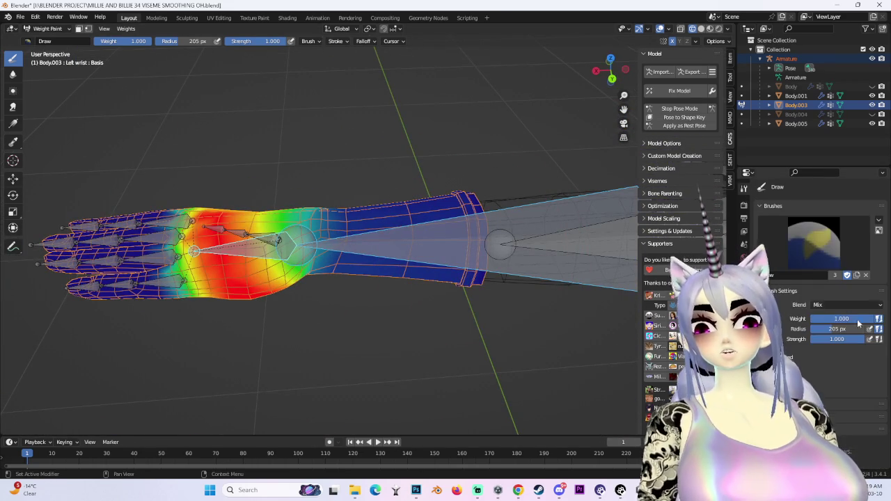
Inspect the hand, then display the Right elbow and Right wrist vertex group weights.
middle_click_drag(554, 93, 461, 186)
middle_click_drag(457, 137, 454, 294)
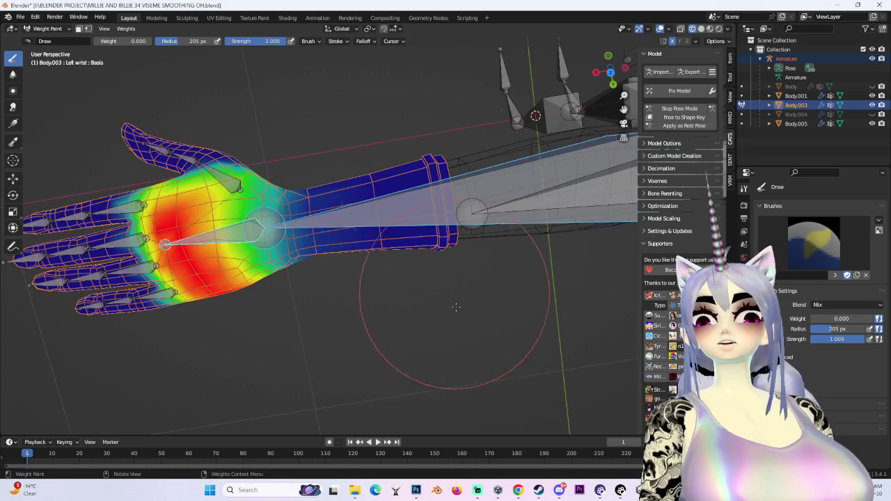
middle_click_drag(451, 179, 447, 185)
middle_click_drag(458, 322, 469, 275)
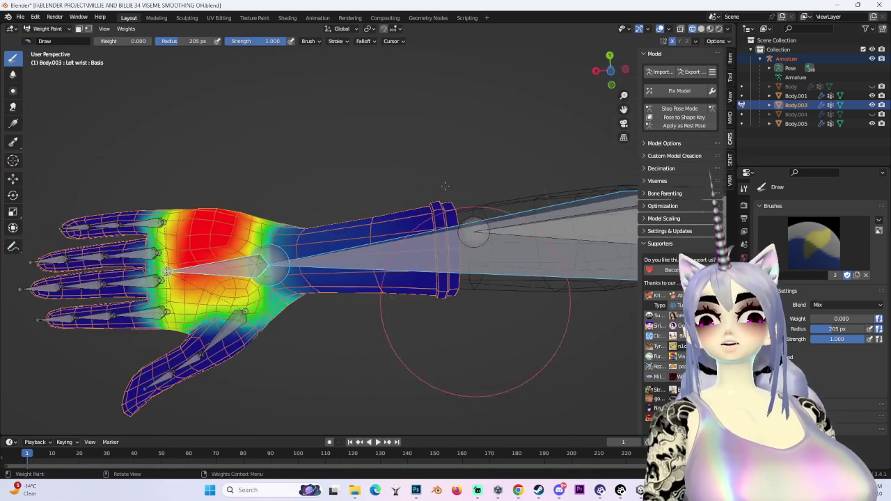
middle_click_drag(483, 225, 459, 360)
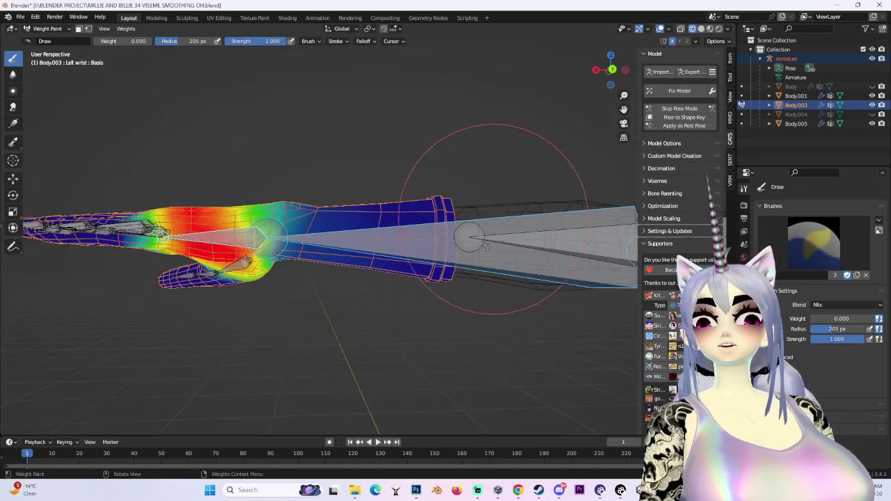
middle_click_drag(494, 220, 469, 333)
mouse_move(472, 295)
middle_mouse_down()
mouse_move(348, 213)
mouse_move(341, 231)
mouse_move(431, 206)
middle_mouse_up()
left_click(341, 231, "ctrl")
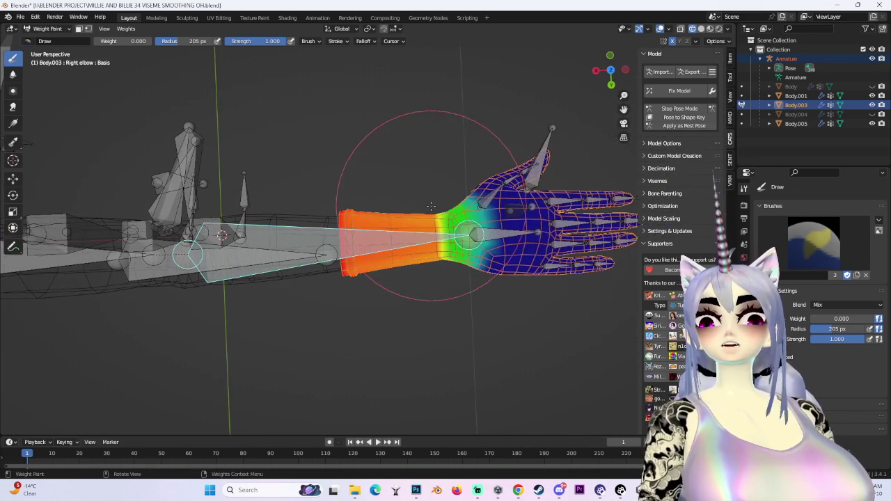
left_click(512, 237, "ctrl+shift")
Inspect the forearm and hand, then snap to back orthographic view framed on the armature.
middle_click_drag(301, 146, 320, 200)
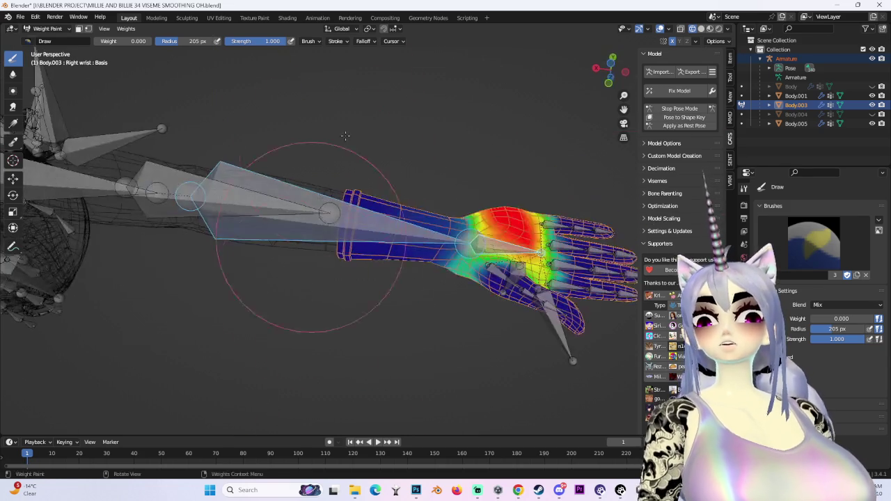
middle_click_drag(354, 157, 381, 97)
mouse_move(363, 158)
middle_mouse_down()
mouse_move(312, 163)
mouse_move(372, 212)
middle_mouse_up()
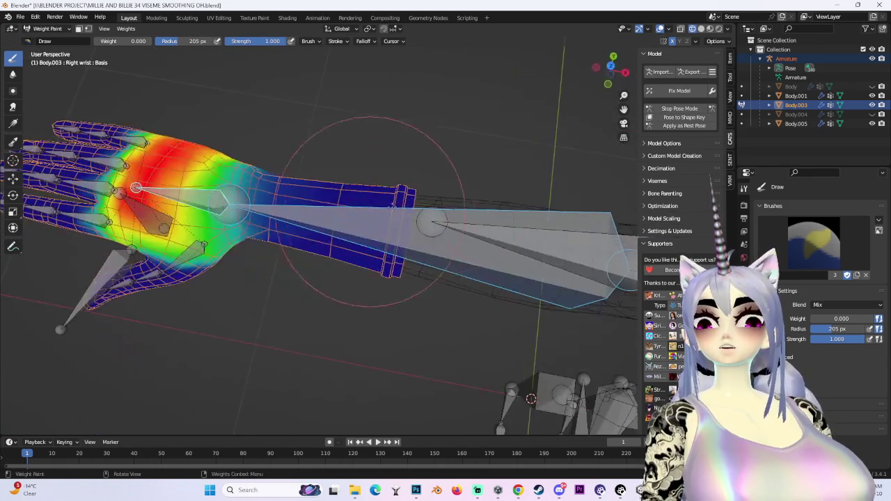
mouse_move(380, 361)
middle_mouse_down()
mouse_move(357, 215)
mouse_move(443, 245)
middle_mouse_up()
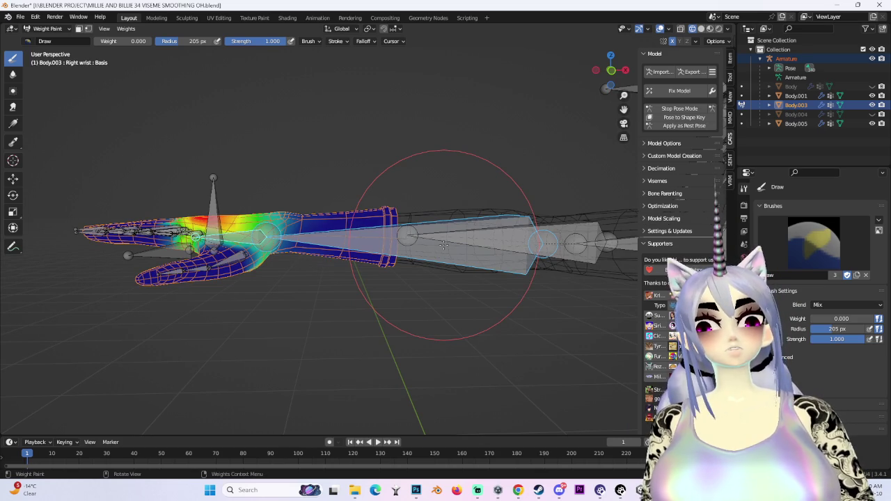
left_click(610, 71)
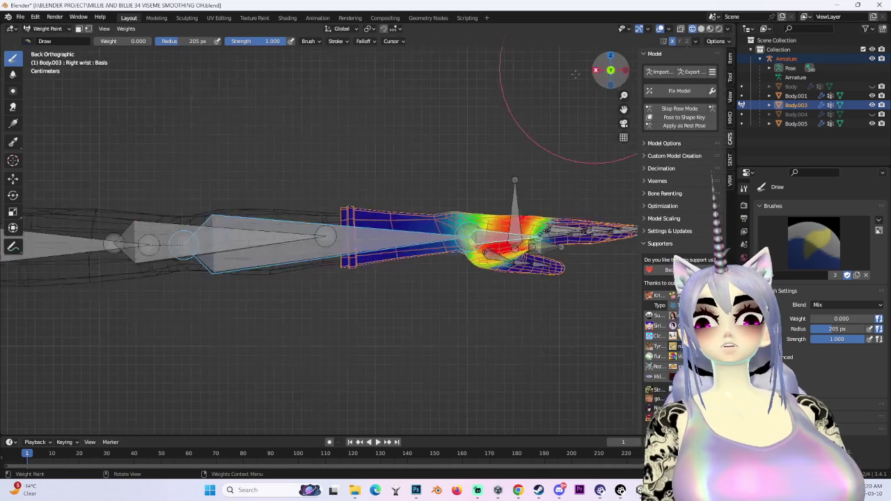
key("KP_Decimal")
In Pose Mode, test-bend the right wrist bone and cancel the rotation.
left_click(50, 29)
left_click(48, 41)
key("ctrl+Tab")
key("KP_Decimal")
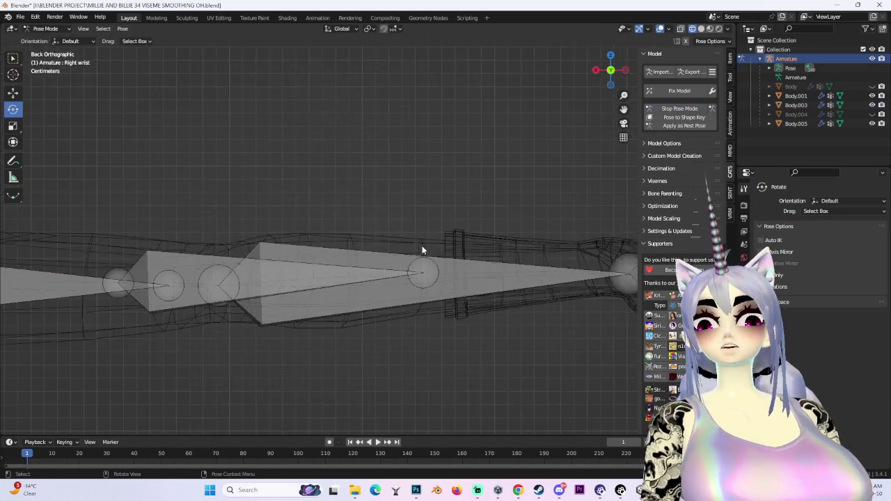
mouse_move(707, 38)
middle_mouse_down()
mouse_move(475, 218)
mouse_move(586, 243)
mouse_move(331, 229)
middle_mouse_up()
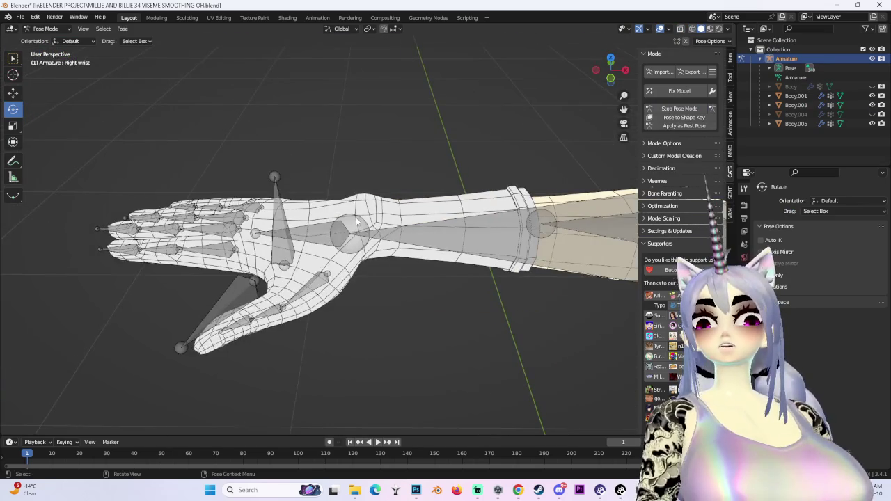
left_click_drag(342, 207, 398, 225)
middle_click_drag(398, 225, 314, 202)
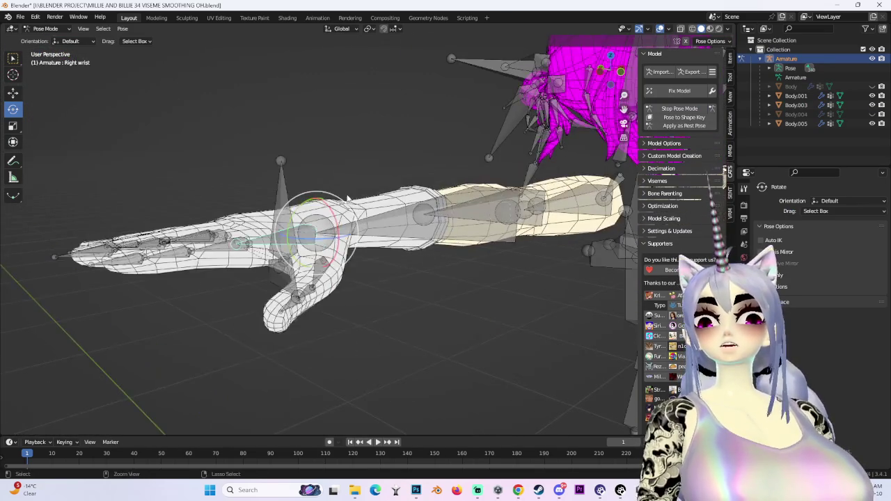
left_click_drag(314, 201, 257, 233)
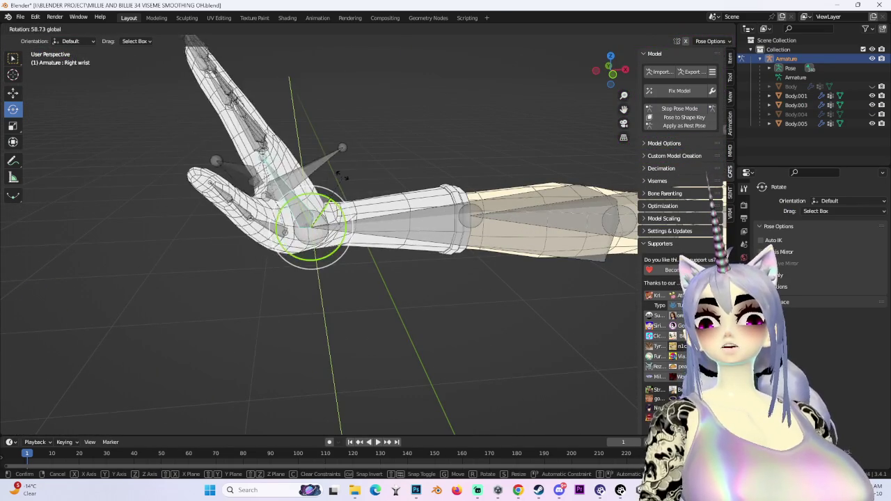
right_click(258, 233)
Test-bend the left wrist up, down and around Y, then view the whole rig from the front.
middle_click_drag(257, 233, 304, 196)
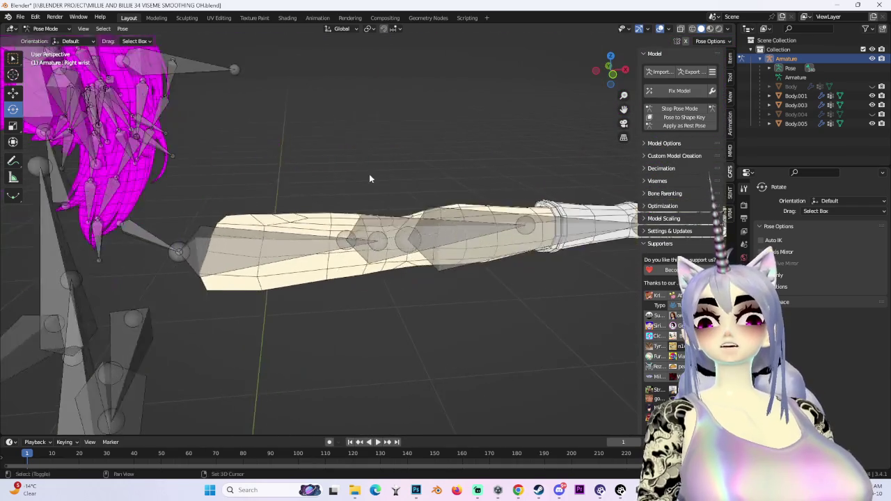
scroll(303, 201, "up", 2)
left_click_drag(490, 212, 538, 281)
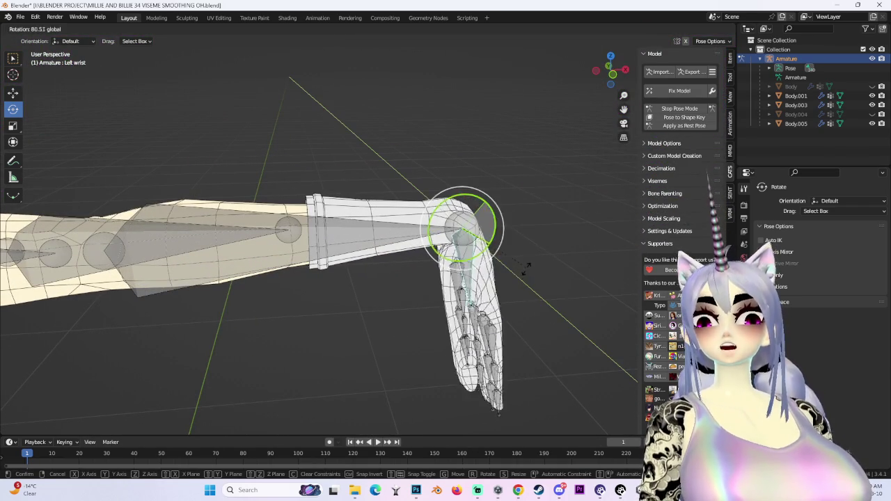
right_click(538, 281)
mouse_move(538, 281)
middle_mouse_down()
mouse_move(522, 319)
mouse_move(473, 302)
middle_mouse_up()
left_click_drag(464, 242, 490, 236)
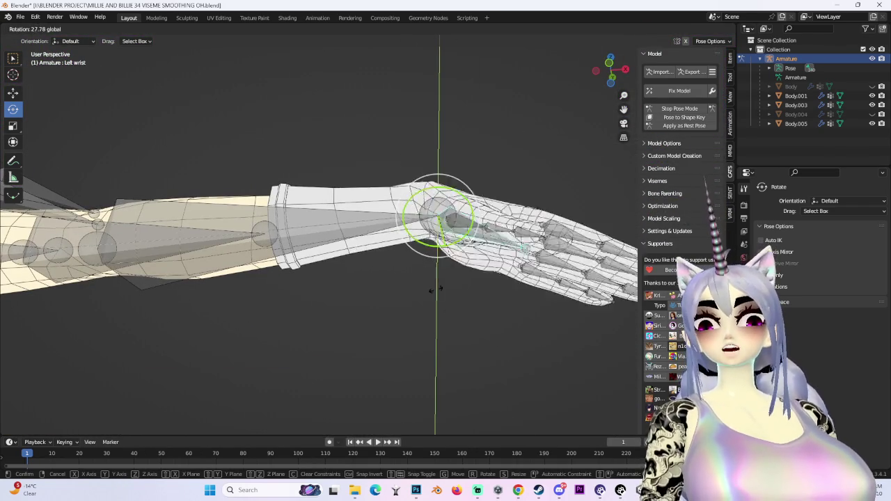
scroll(294, 277, "down", 5)
middle_click_drag(294, 276, 46, 72)
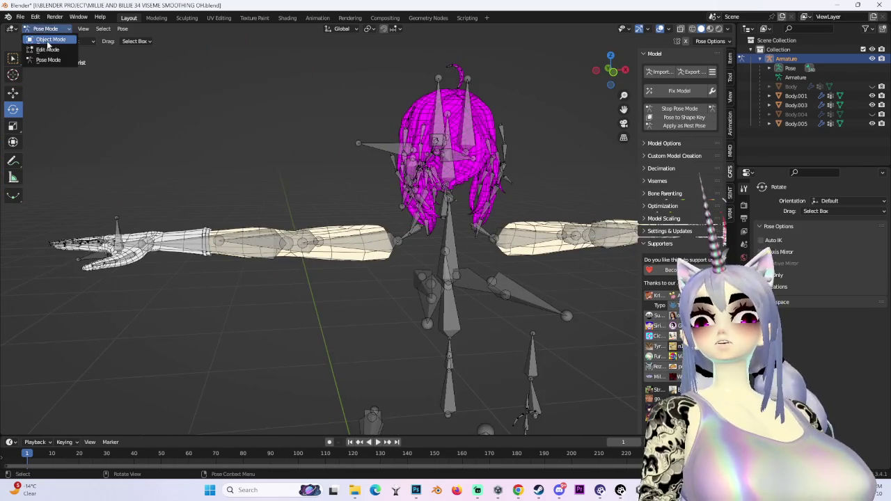
Return to Object Mode and unhide the Body and Body.004 face meshes.
left_click(48, 41)
left_click(659, 29)
middle_click_drag(348, 178, 209, 177, "shift")
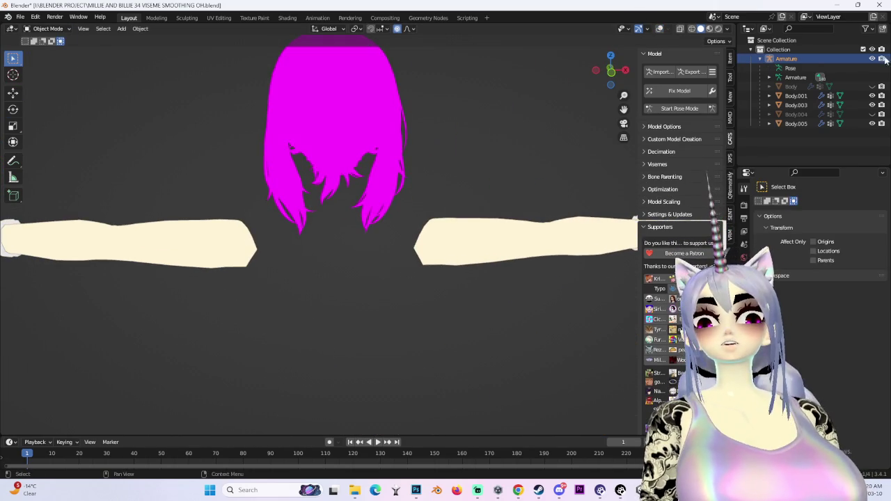
left_click(872, 86)
scroll(587, 163, "down", 3)
middle_click_drag(587, 163, 487, 167)
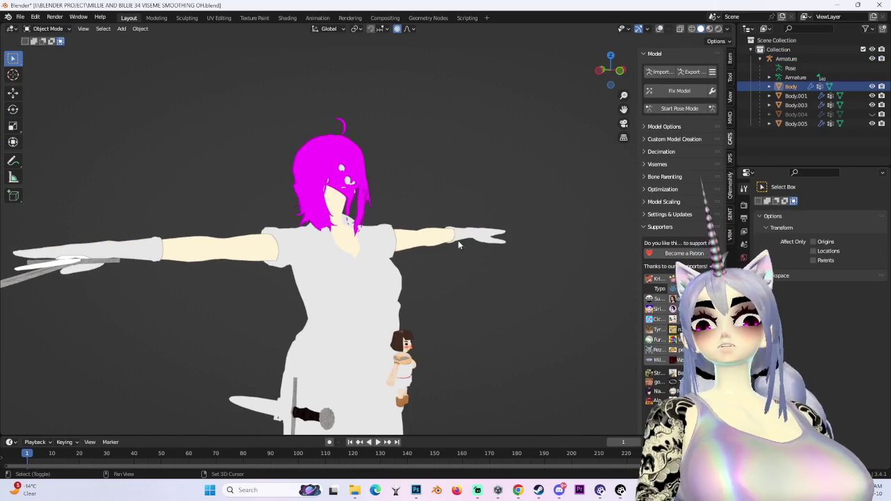
left_click(872, 114)
middle_click_drag(389, 236, 414, 239)
scroll(413, 239, "up", 4)
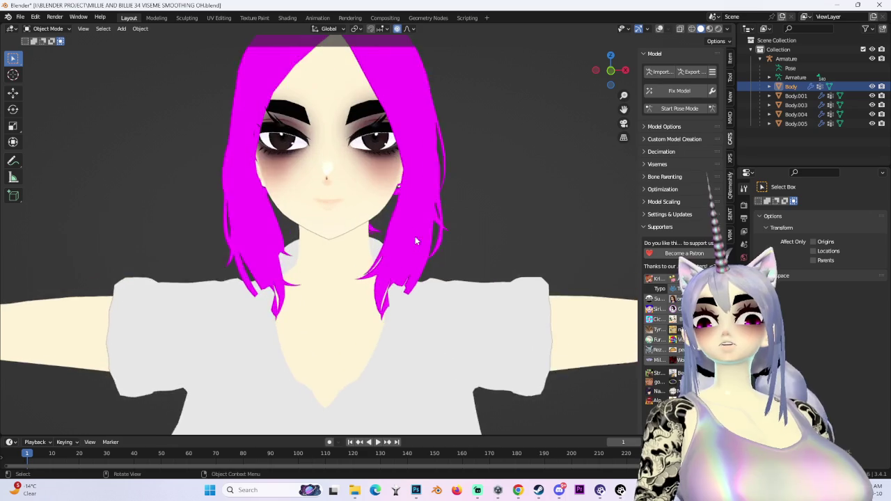
scroll(371, 206, "up", 2)
Select Body.004, enable the wireframe overlay, then select the Armature.
left_click(371, 206)
left_click(660, 30)
mouse_move(417, 243)
middle_mouse_down()
mouse_move(432, 209)
mouse_move(421, 195)
middle_mouse_up()
left_click(421, 195)
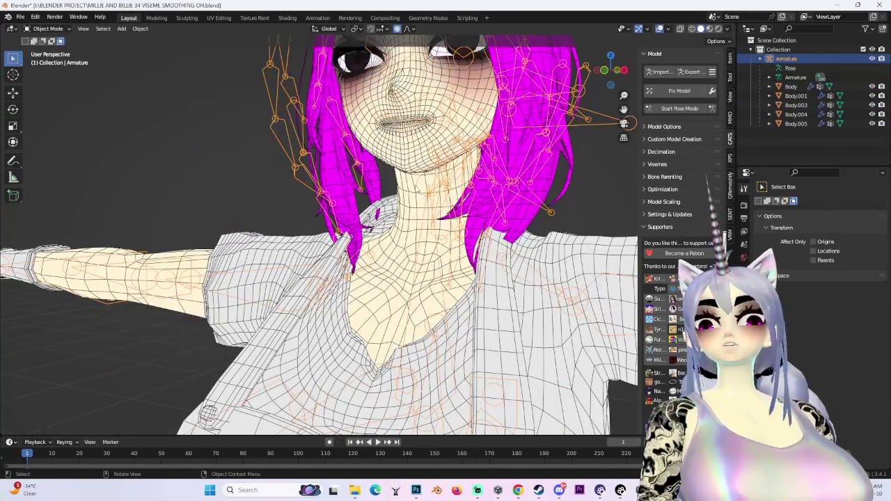
scroll(529, 237, "down", 5)
scroll(529, 238, "down", 3)
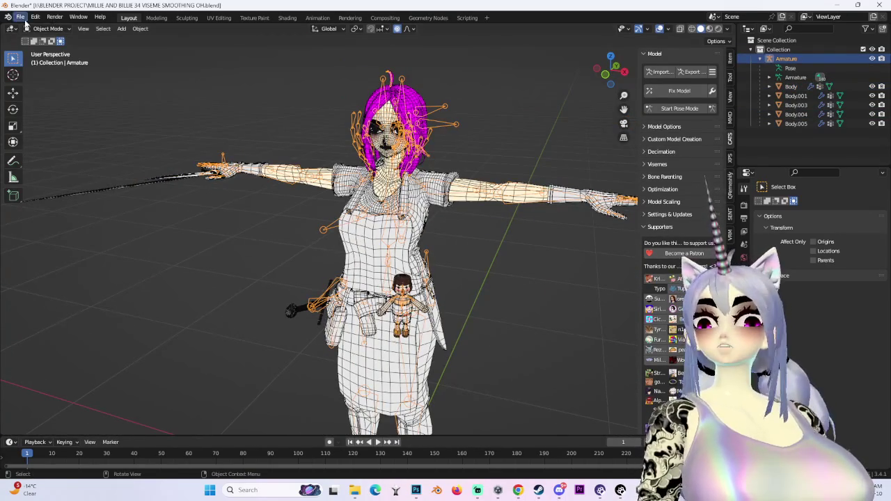
Save the project as version 35 (MILLIE AND BILLIE 35 VISEME SMOOTHING OH.blend).
left_click(25, 19)
left_click(42, 88)
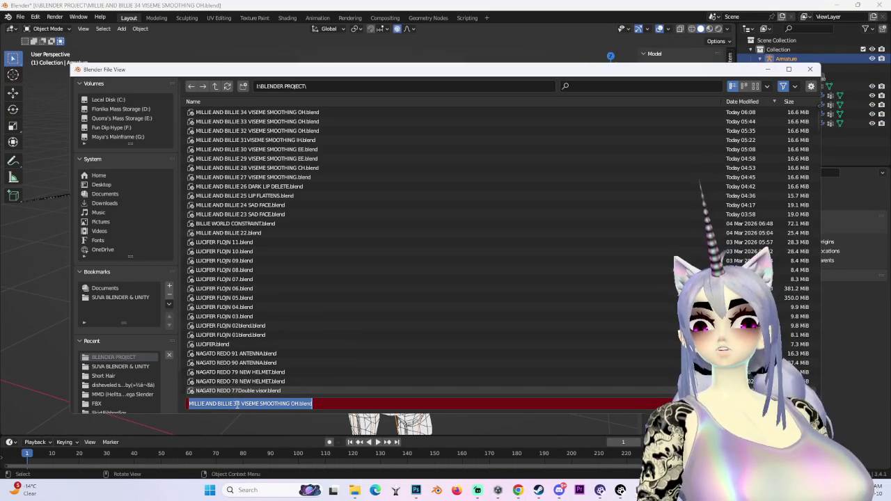
key("BackSpace")
type("5")
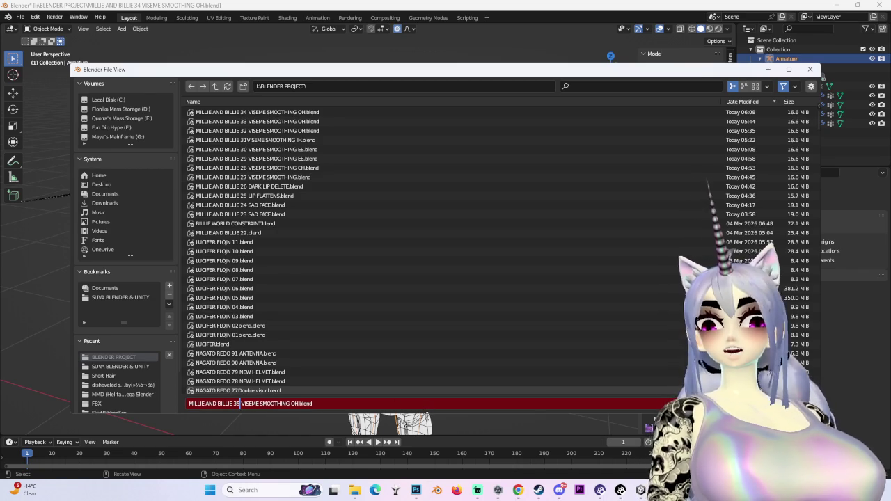
key("Return")
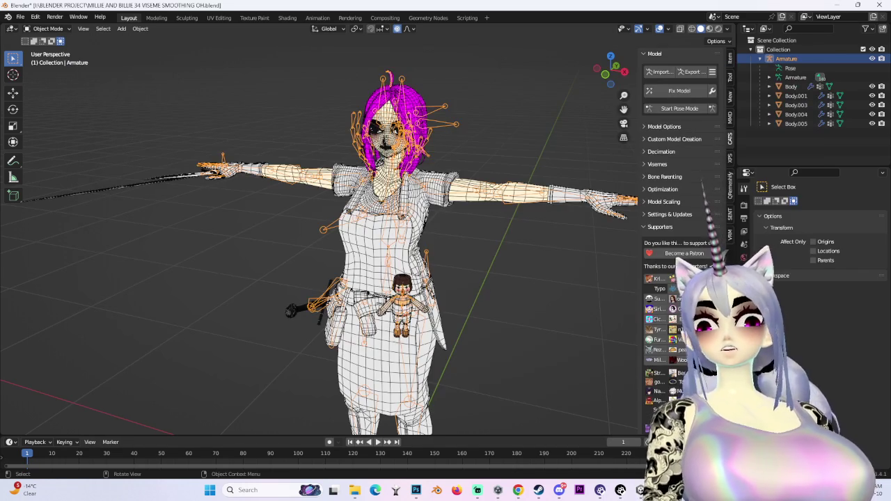
key("alt+Tab")
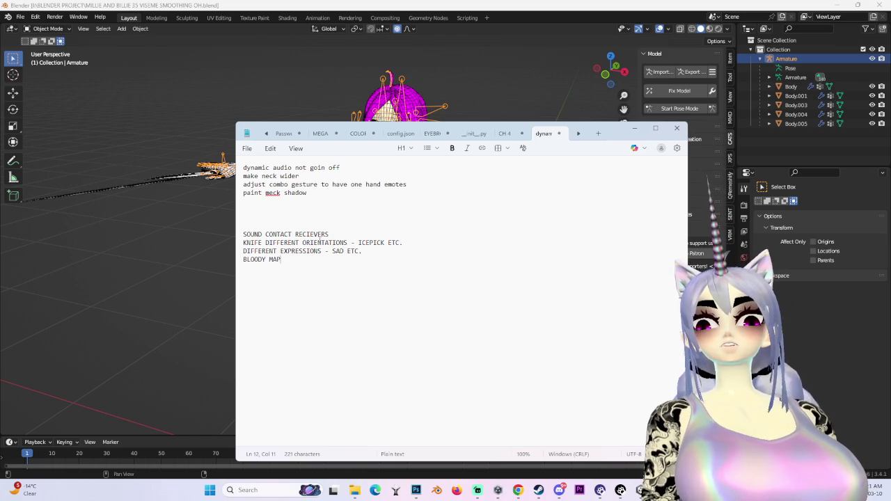
left_click(634, 128)
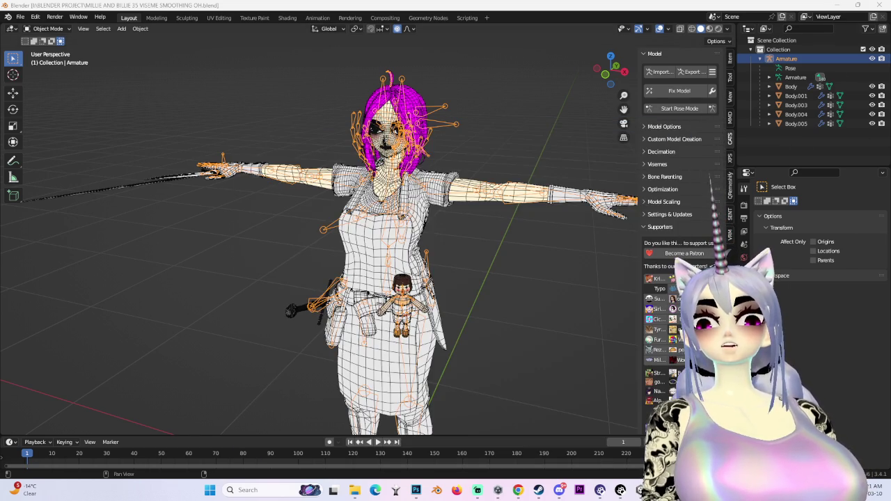
Select Body through Body.005 and join them with CATS Join Meshes > Selected.
left_click(795, 105)
left_click(805, 123)
left_click(796, 114)
left_click(796, 123)
left_click(791, 86, "shift")
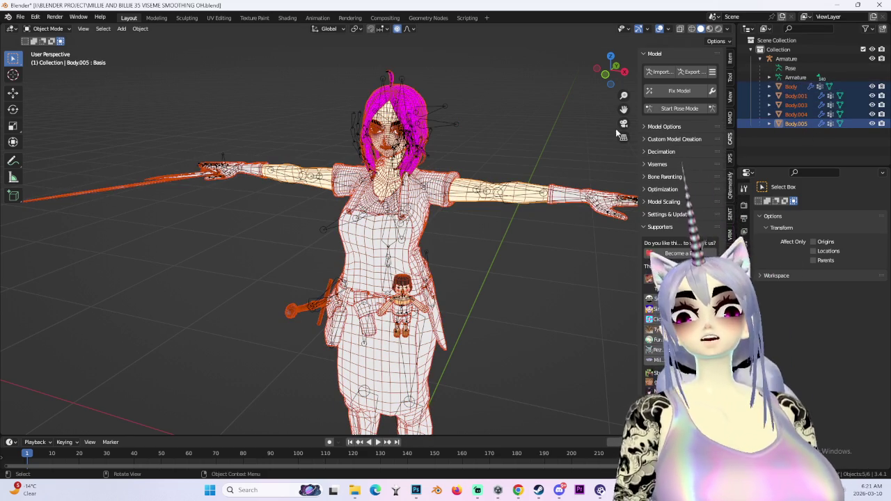
left_click(664, 126)
left_click(705, 152)
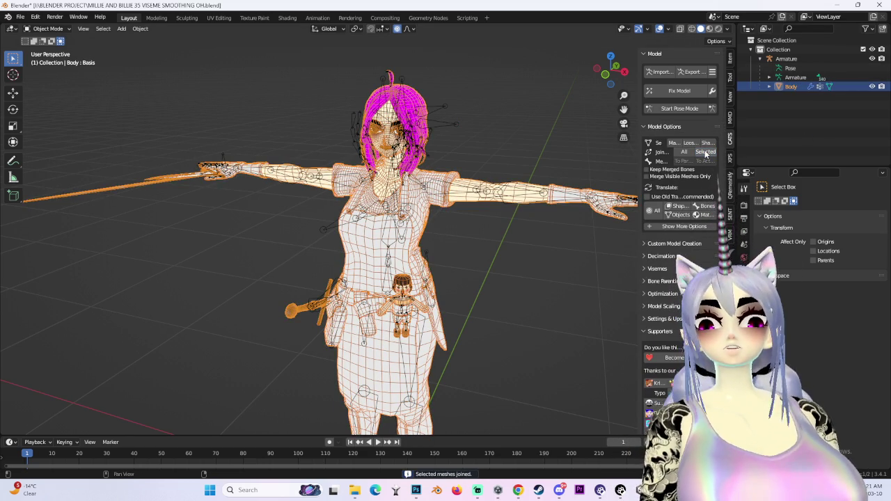
Test the left and right arm bones in Pose Mode, then return to Object Mode.
left_click(605, 74)
left_click(679, 108)
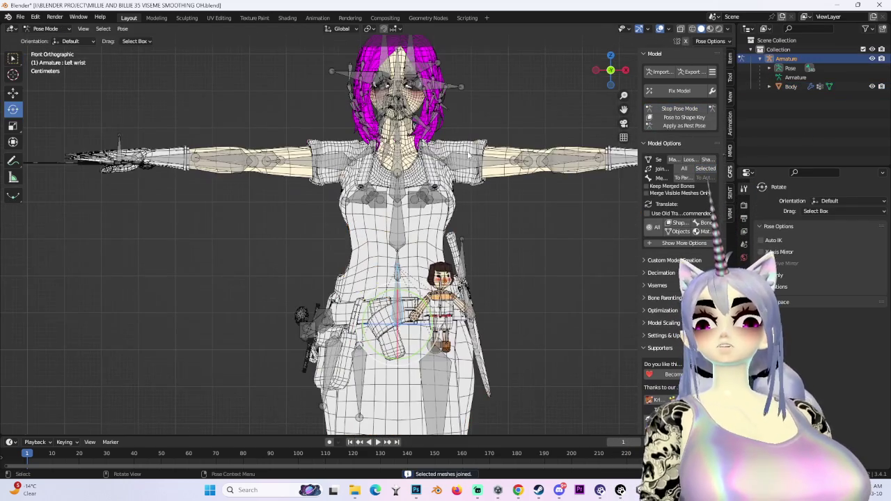
left_click_drag(478, 175, 481, 180)
left_click(370, 199)
left_click_drag(371, 199, 58, 64)
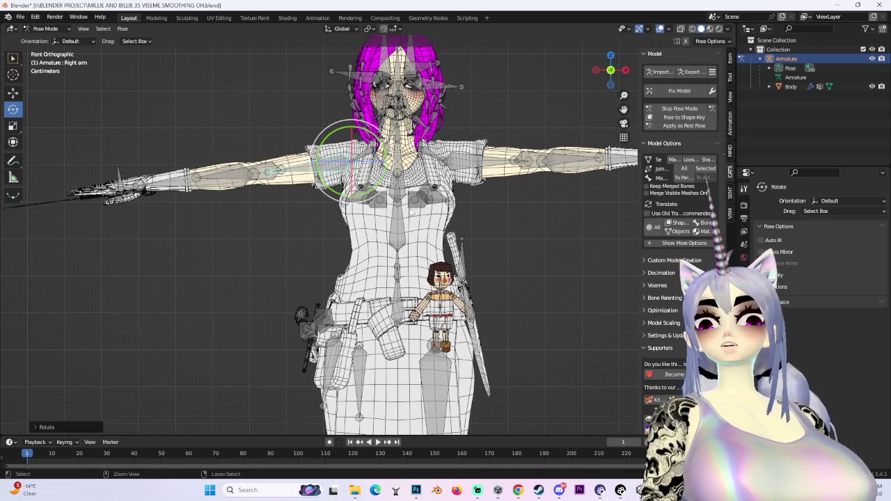
left_click(46, 29)
left_click(49, 43)
Select the joined Body mesh and review its transform values and CATS model options.
middle_click_drag(209, 139, 323, 135)
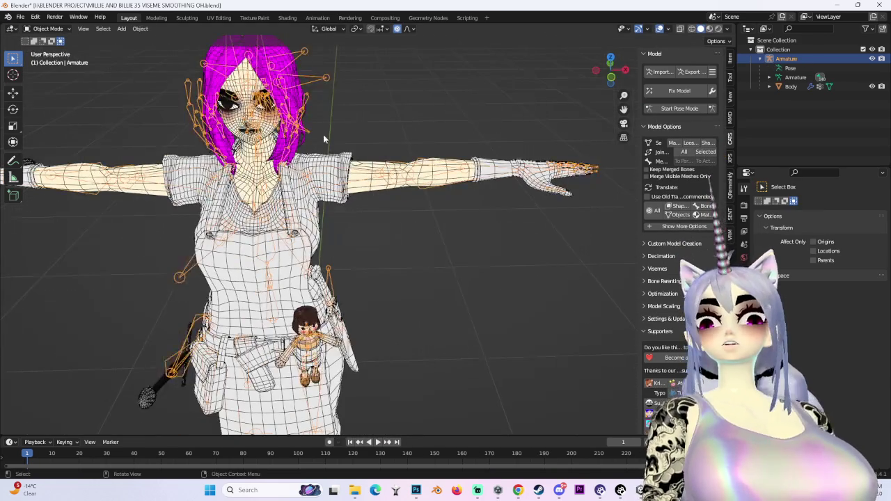
left_click(323, 134)
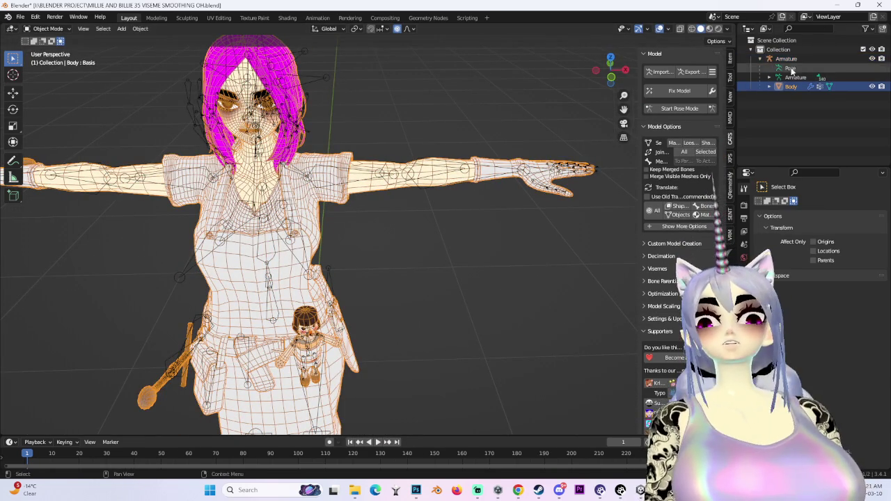
left_click(729, 59)
left_click(730, 139)
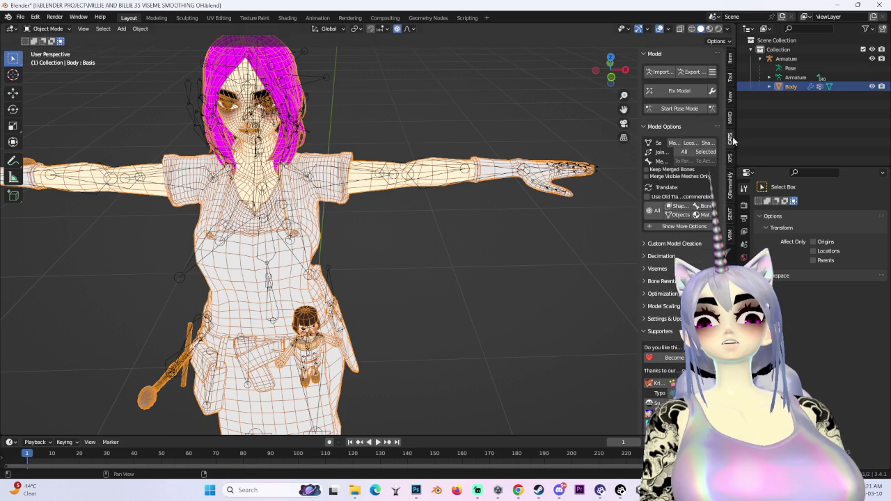
left_click(712, 72)
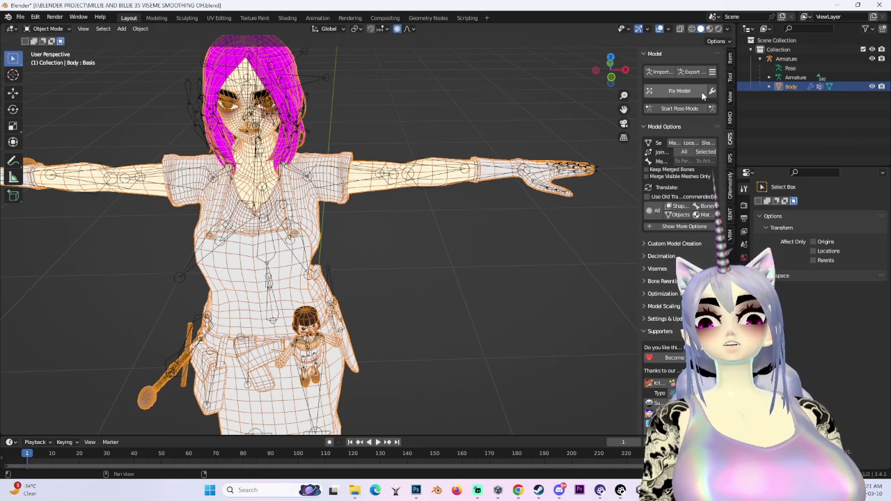
left_click(711, 93)
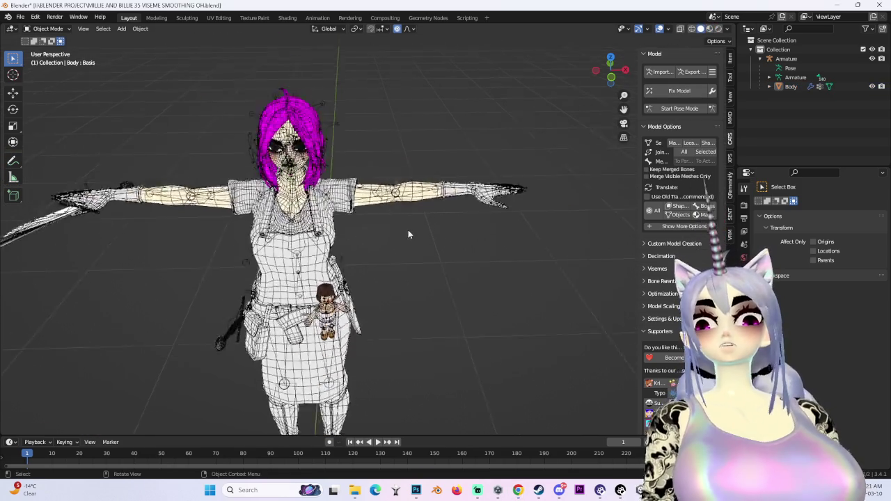
Hide the Armature and turn off wireframe to inspect the solid body surfaces.
left_click(871, 58)
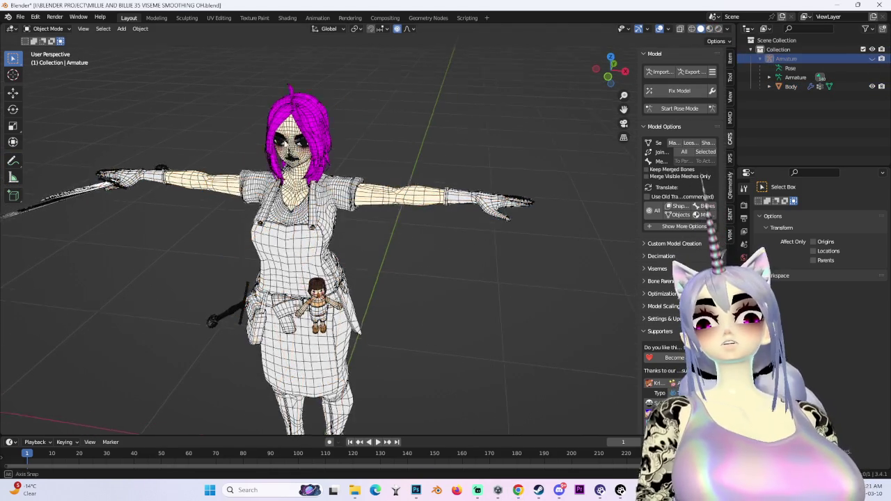
mouse_move(487, 173)
middle_mouse_down()
mouse_move(544, 94)
mouse_move(452, 174)
middle_mouse_up()
scroll(418, 209, "up", 4)
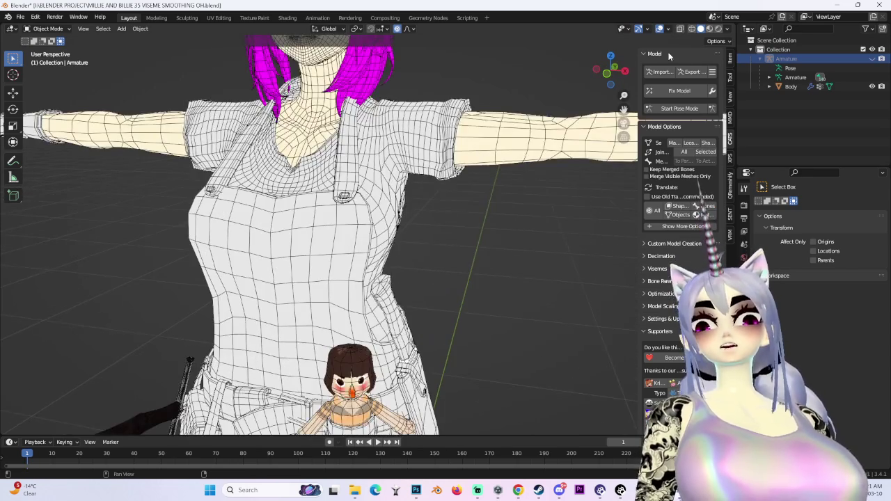
key("shift+z")
scroll(378, 225, "up", 3)
scroll(487, 174, "down", 2)
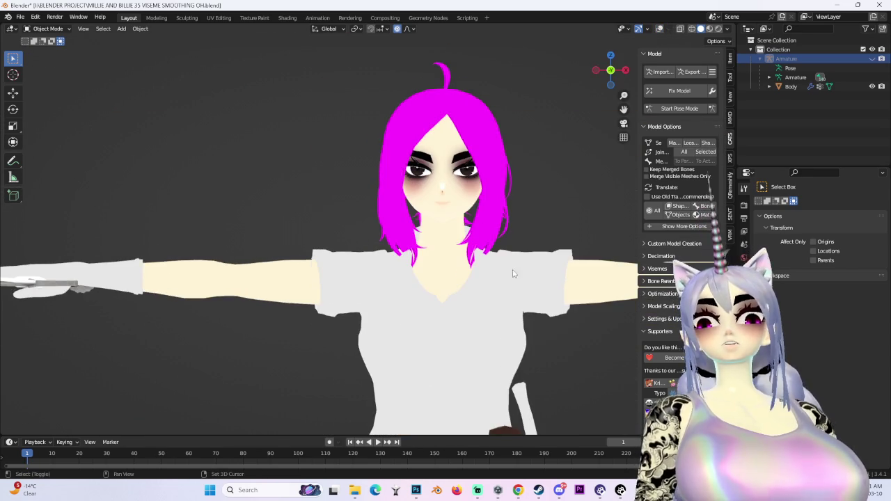
scroll(441, 176, "down", 2)
scroll(463, 289, "down", 3)
mouse_move(464, 289)
middle_mouse_down()
mouse_move(492, 165)
mouse_move(452, 167)
mouse_move(508, 152)
mouse_move(369, 145)
middle_mouse_up()
scroll(453, 167, "up", 2)
Select the Body mesh, show its wireframe again, and inspect the back.
left_click(508, 152)
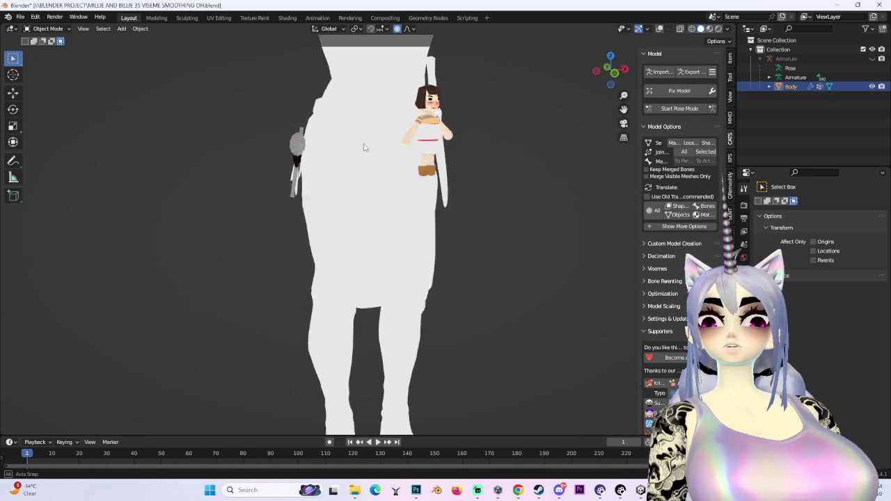
scroll(417, 174, "up", 3)
left_click(659, 30)
scroll(417, 209, "down", 3)
mouse_move(417, 209)
middle_mouse_down()
mouse_move(362, 195)
mouse_move(444, 194)
mouse_move(487, 174)
middle_mouse_up()
scroll(367, 189, "up", 3)
scroll(367, 189, "up", 2)
scroll(487, 174, "down", 3)
scroll(575, 82, "up", 2)
Inspect the body's front and three-quarter views, snap to Front Orthographic, then switch to Chrome.
mouse_move(575, 82)
middle_mouse_down()
mouse_move(544, 231)
mouse_move(381, 214)
middle_mouse_up()
scroll(544, 231, "down", 3)
scroll(426, 222, "up", 3)
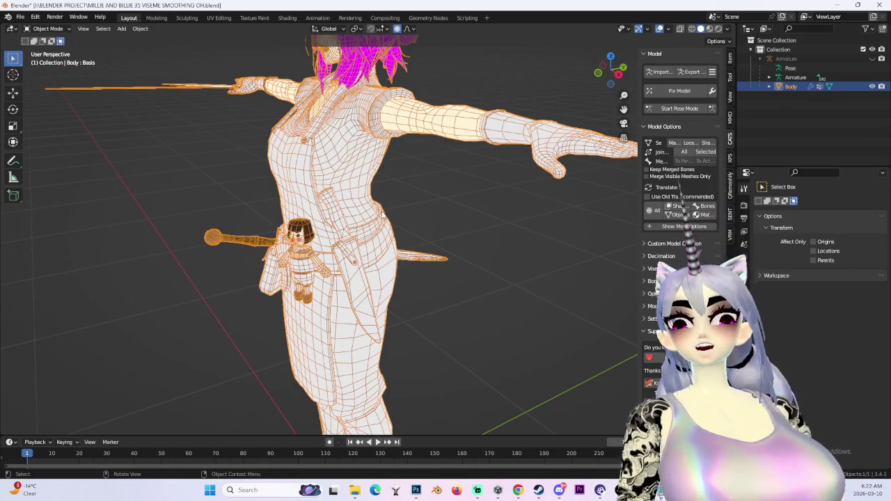
scroll(412, 272, "down", 2)
mouse_move(412, 272)
middle_mouse_down()
mouse_move(425, 267)
mouse_move(377, 268)
mouse_move(401, 267)
mouse_move(393, 273)
mouse_move(364, 264)
middle_mouse_up()
scroll(378, 268, "up", 3)
scroll(378, 269, "down", 3)
scroll(389, 268, "down", 3)
scroll(390, 268, "up", 4)
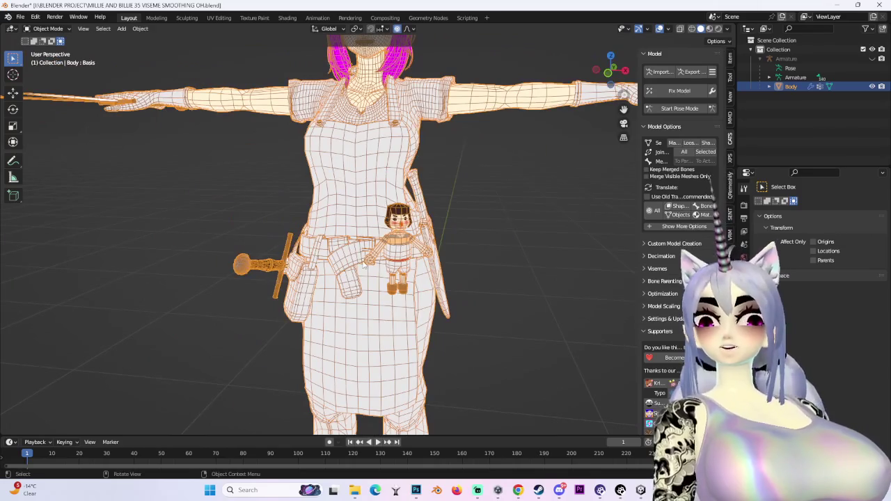
left_click(608, 73)
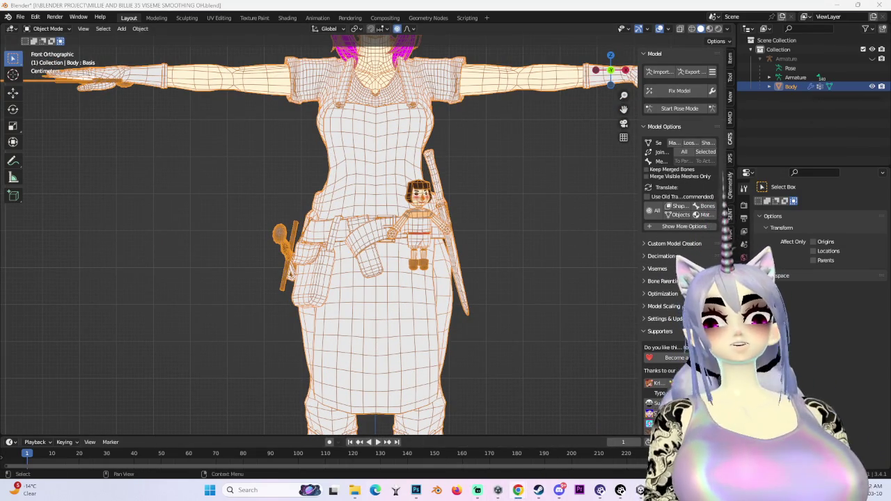
key("alt+Tab")
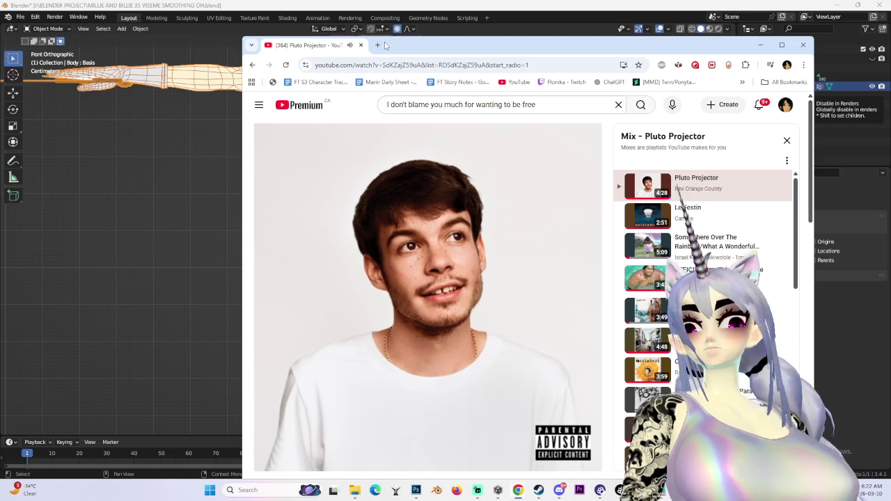
Open cgtrader.com in a new browser tab and maximise the browser window.
left_click(378, 45)
type("cgtrader.com")
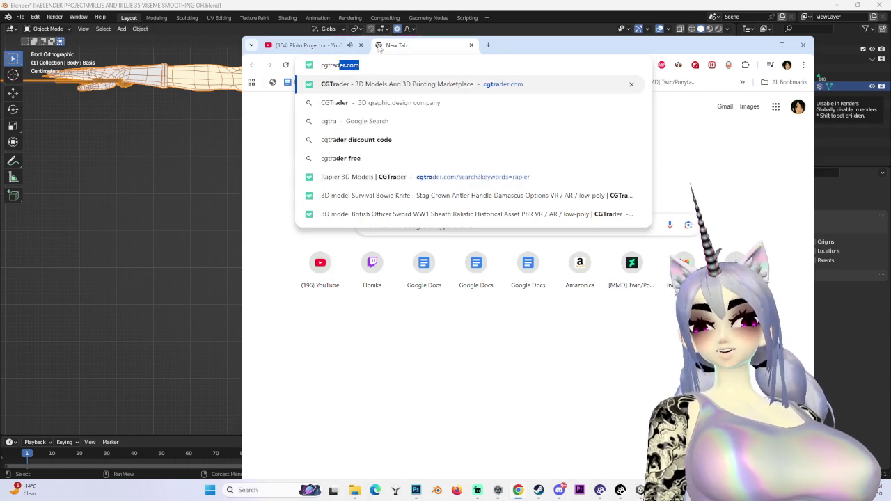
key("Return")
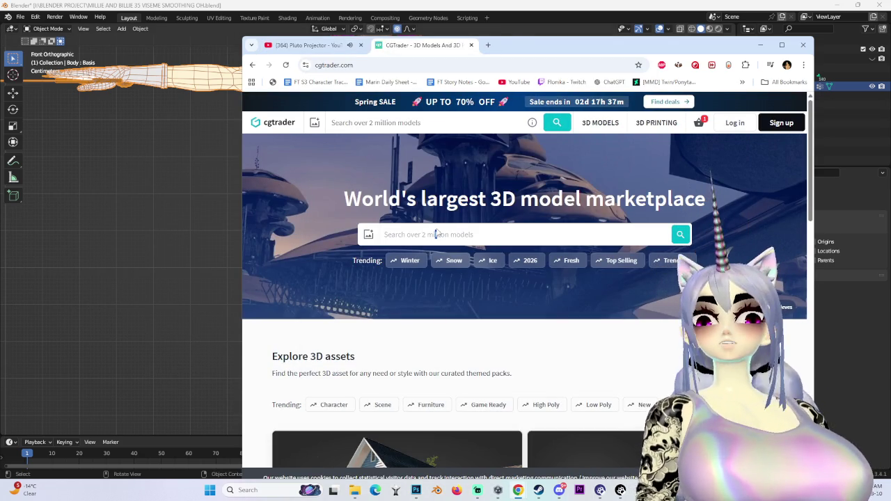
left_click(505, 237)
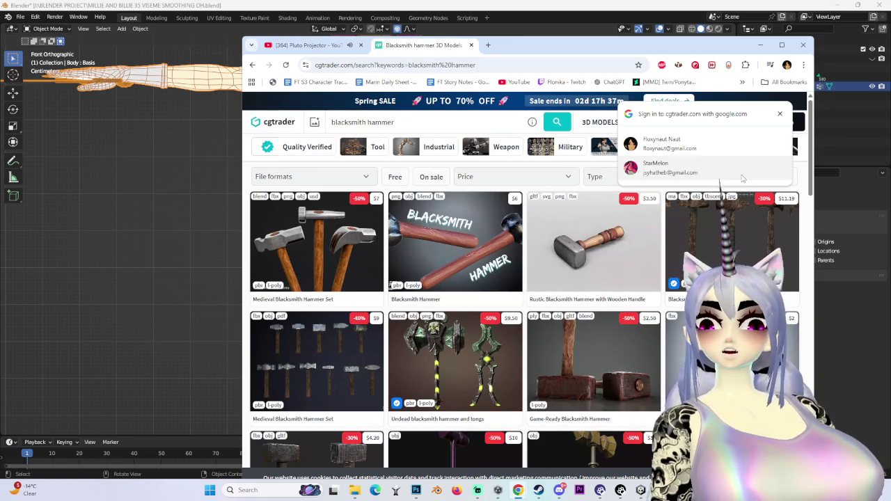
left_click(781, 45)
Look at the low-poly ready-to-game blacksmith hammer, then return to the search results.
scroll(499, 337, "down", 3)
scroll(209, 368, "up", 2)
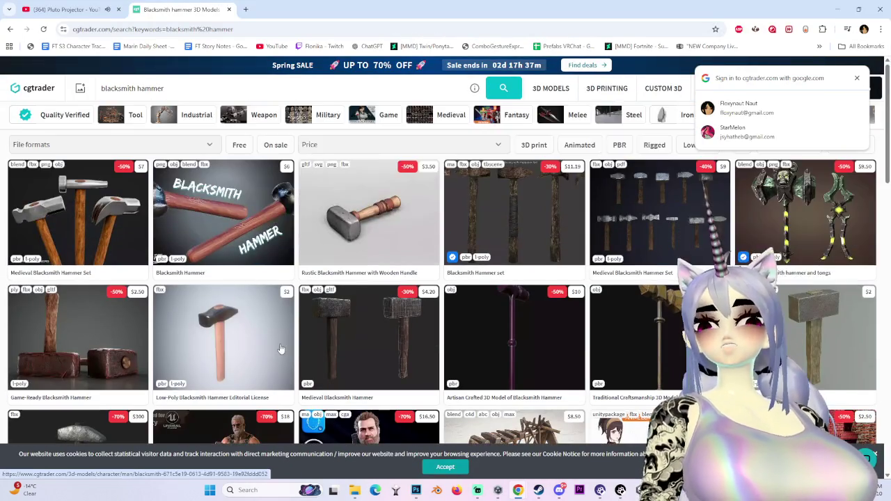
scroll(206, 382, "down", 3)
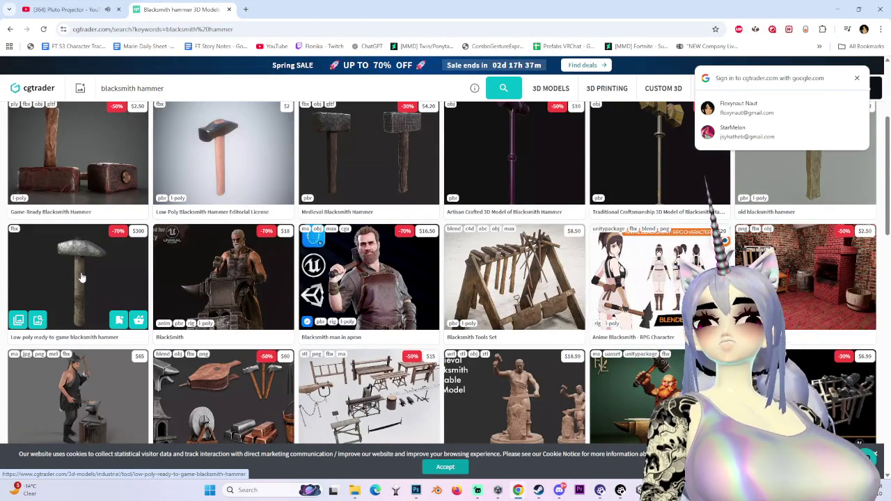
scroll(81, 277, "up", 2)
left_click(126, 406)
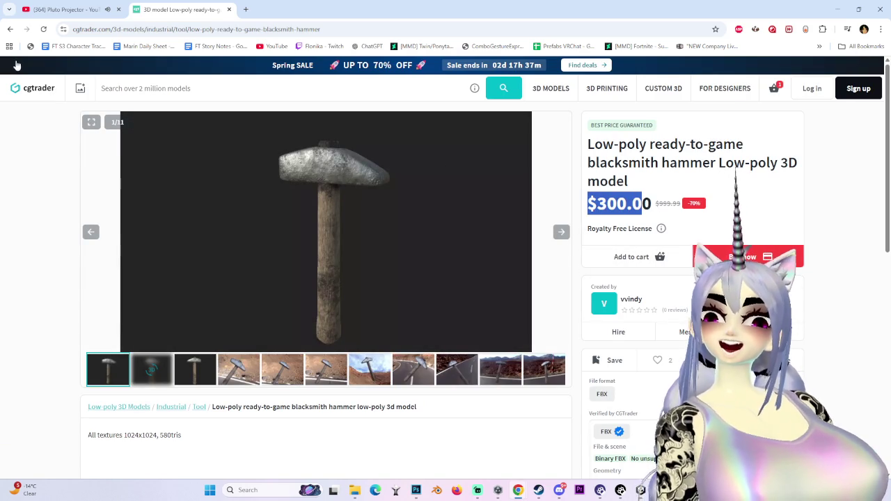
left_click(9, 28)
Browse further results and review the Medieval Blacksmith Hammer listing at $4.20, then return to Blender.
scroll(682, 286, "up", 1)
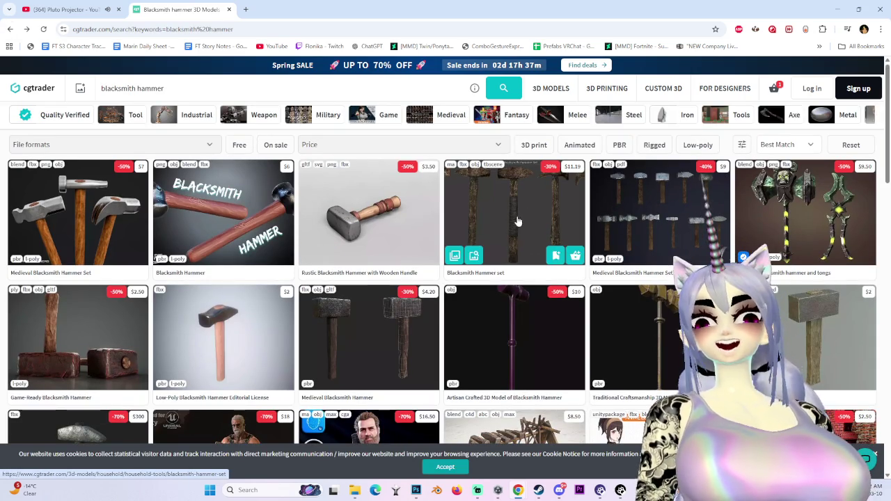
scroll(518, 220, "down", 3)
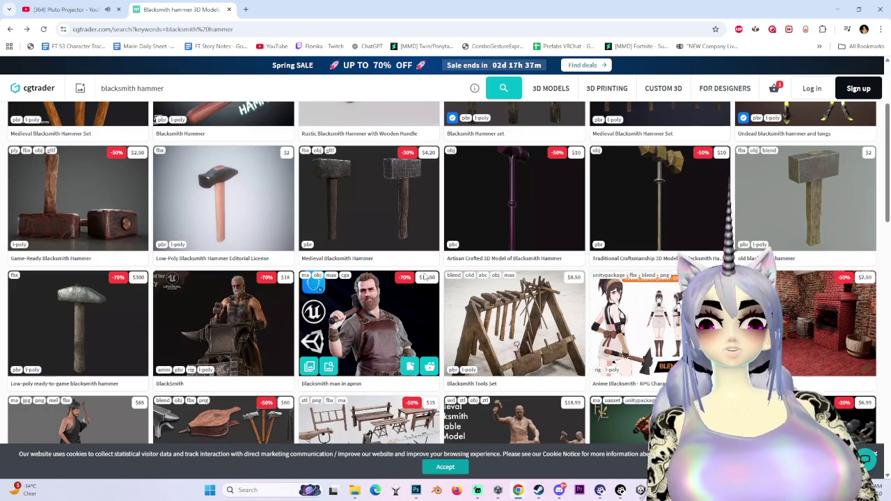
scroll(821, 226, "down", 5)
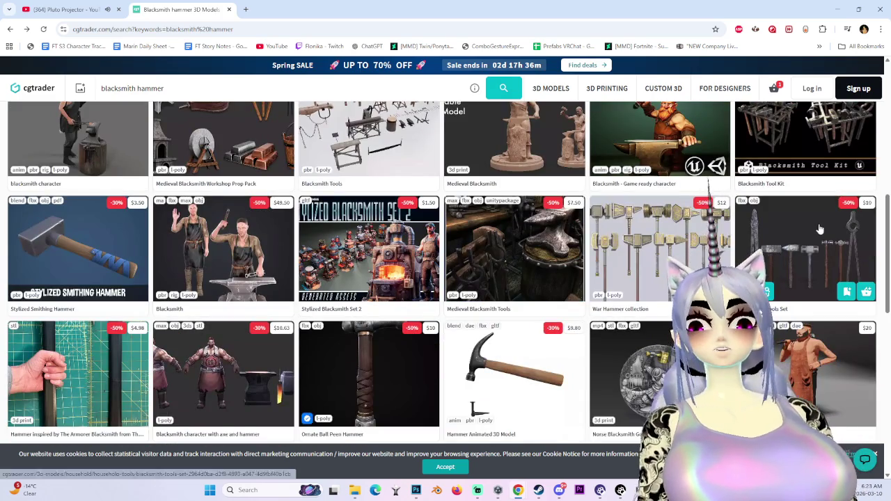
scroll(821, 227, "down", 3)
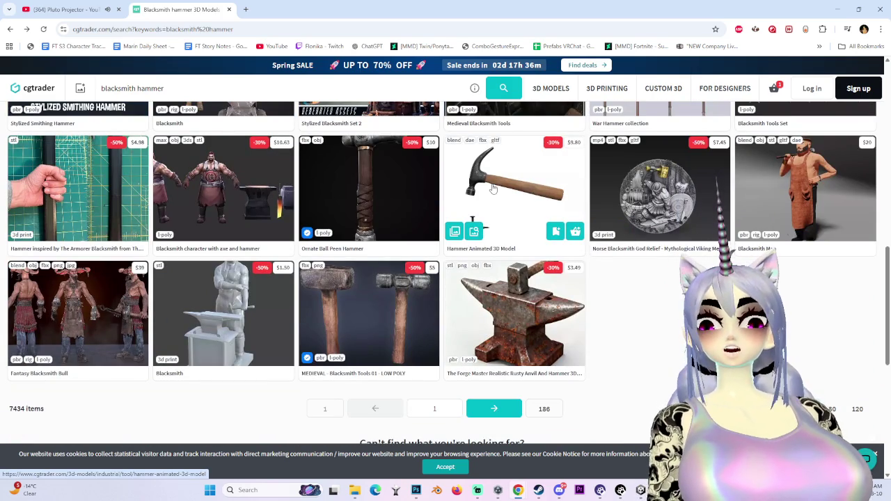
key("alt+Left")
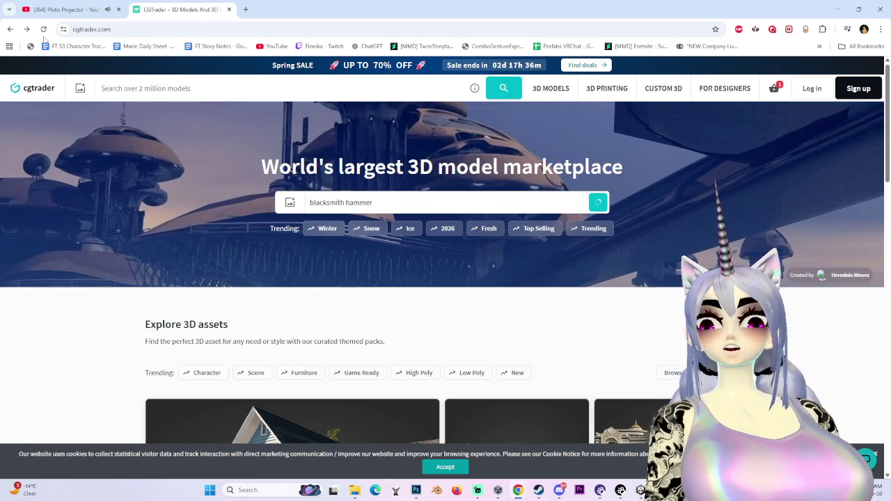
scroll(445, 272, "down", 2)
scroll(445, 271, "up", 3)
scroll(604, 402, "down", 3)
scroll(604, 403, "up", 2)
scroll(604, 402, "up", 2)
scroll(604, 402, "up", 1)
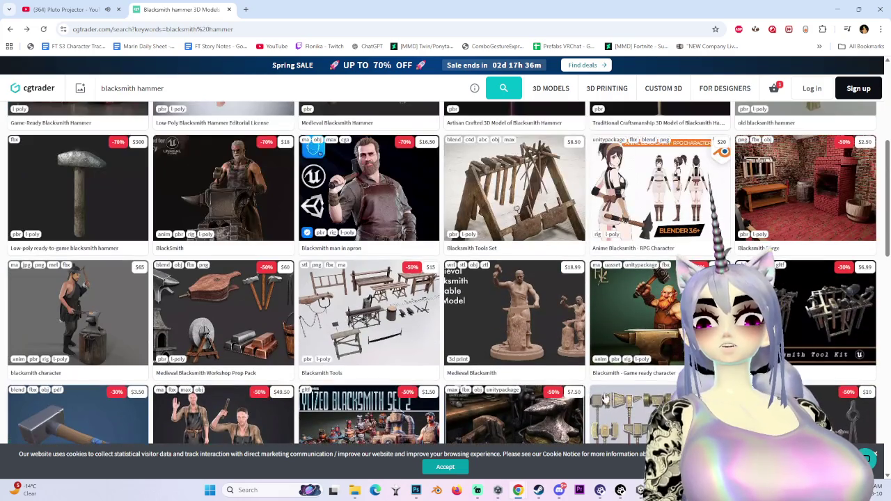
scroll(666, 201, "up", 3)
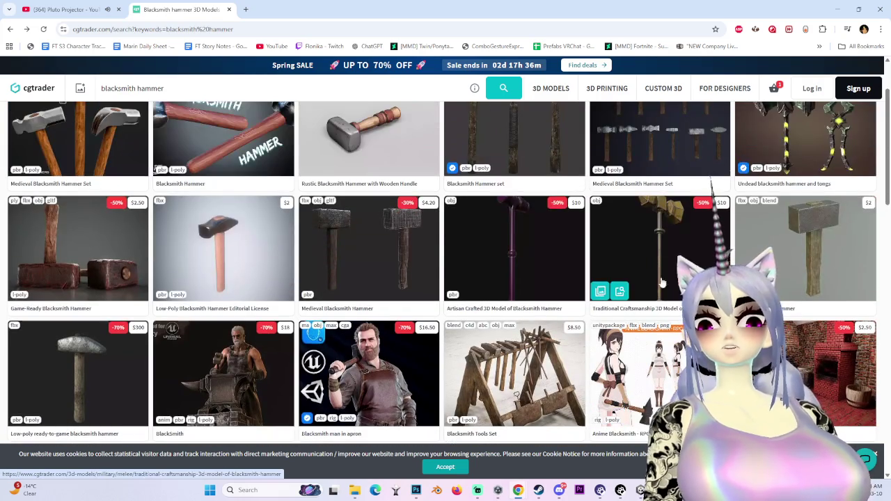
scroll(655, 375, "down", 1)
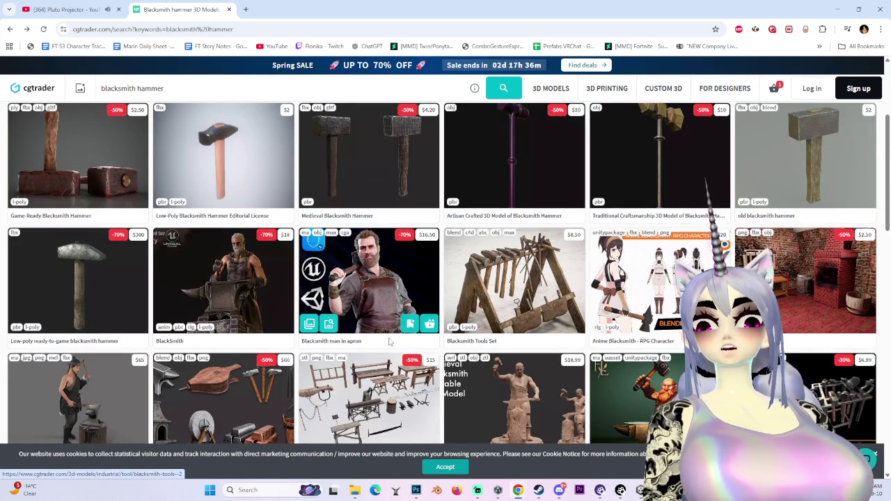
scroll(374, 329, "up", 3)
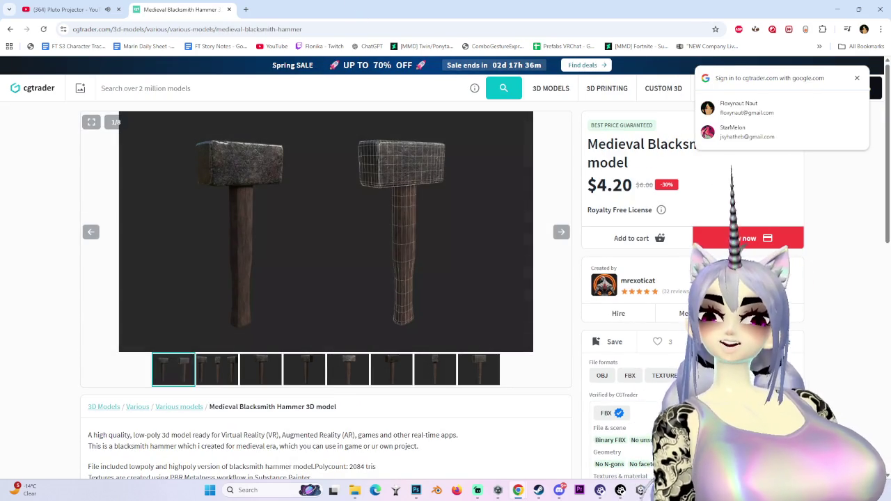
key("alt+Tab")
Select the character's Body mesh and hide it.
left_click(530, 242)
middle_click_drag(515, 247, 451, 257)
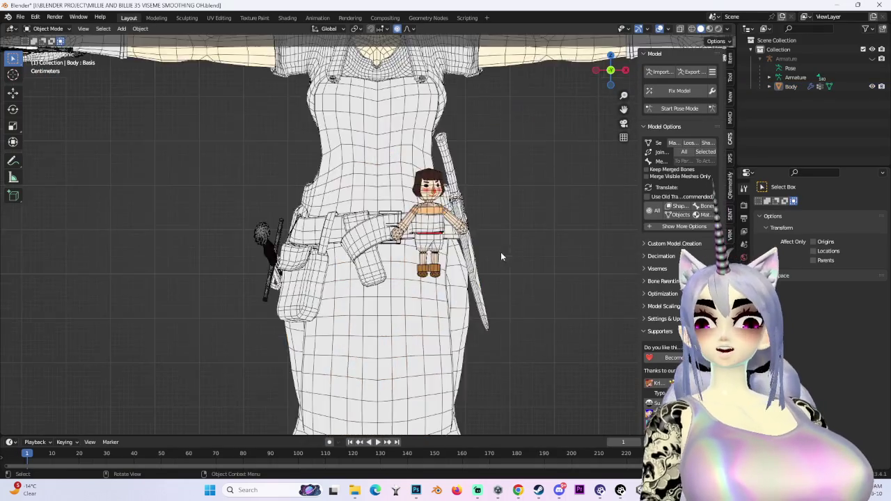
middle_click_drag(397, 281, 418, 240)
left_click(791, 86)
key("h")
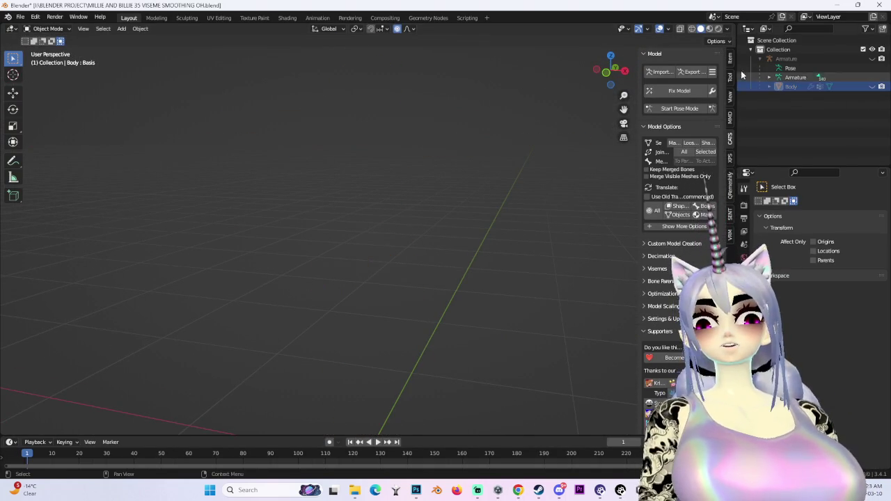
Save the scene as MILLIE AND BILLIE 36 VISEME SMOOTHING OH.blend.
left_click(20, 16)
left_click(28, 91)
left_click(242, 404)
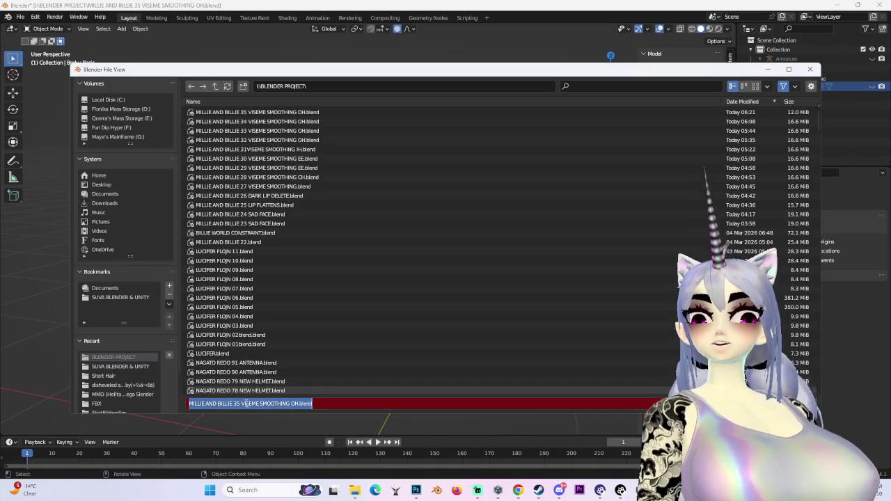
left_click(239, 403)
type("6")
key("Left")
key("Left")
key("BackSpace")
left_click(344, 394)
key("Return")
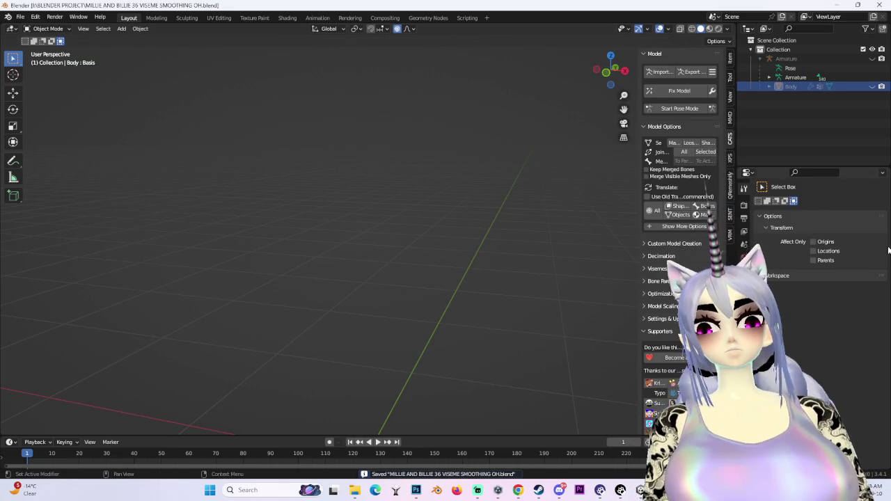
key("alt+Tab")
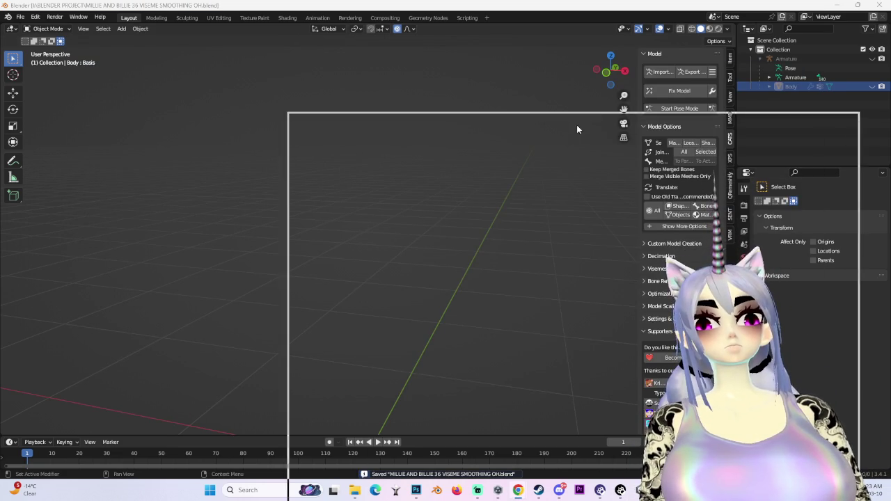
Search Google for 'blacksmith hammer medieval', preview the first image, then minimise the browser.
left_click(427, 115)
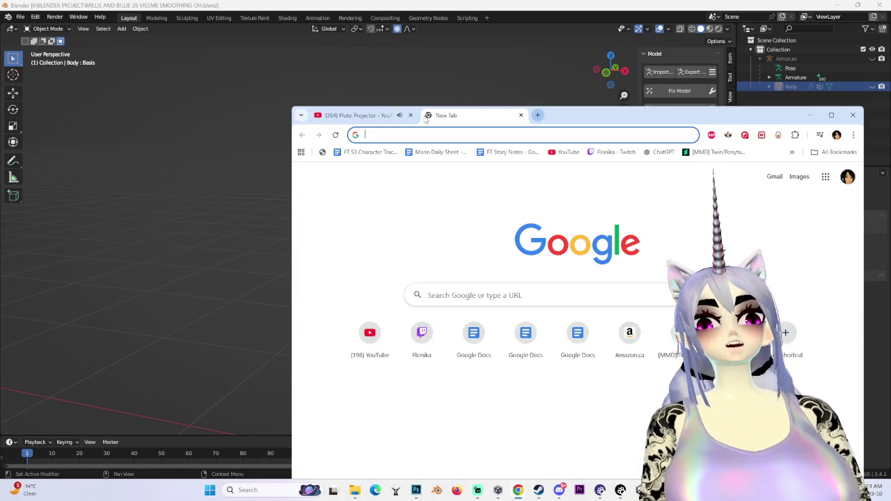
type("n")
key("BackSpace")
key("BackSpace")
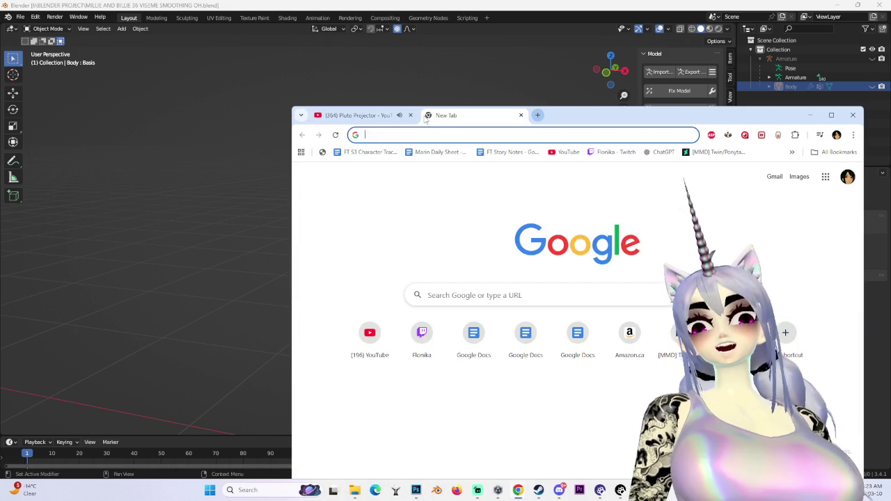
type("black")
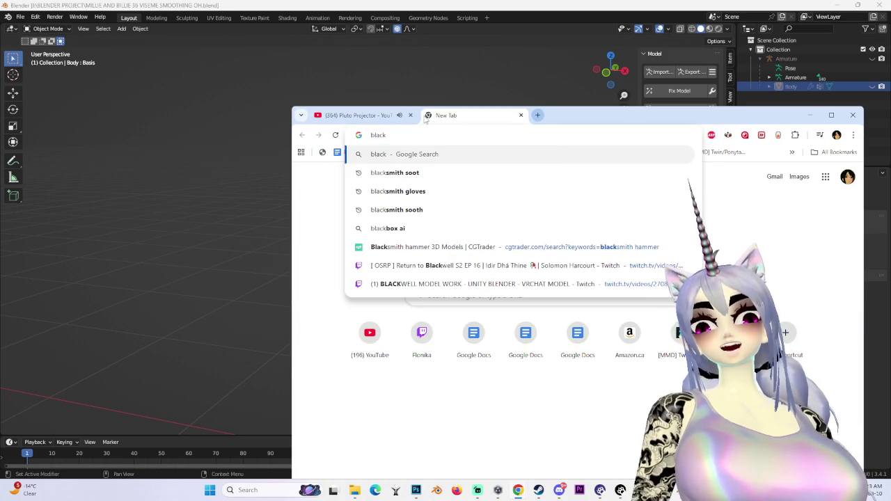
type("smith ")
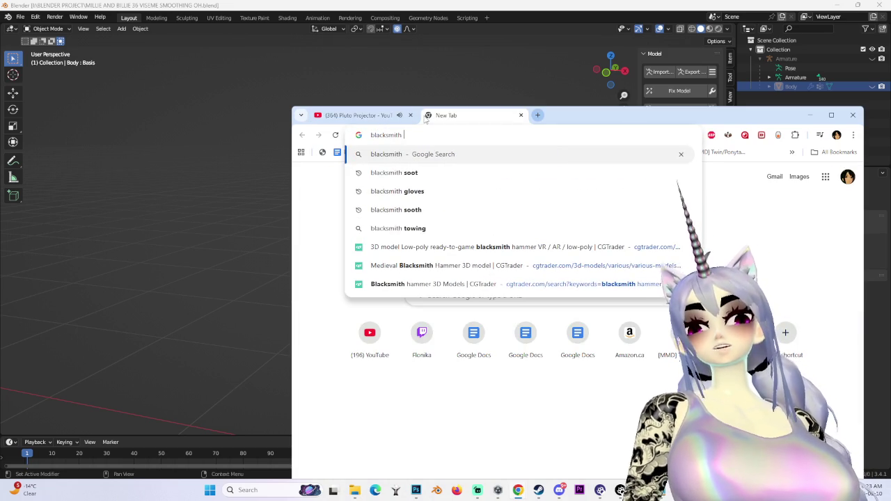
type("hammer ")
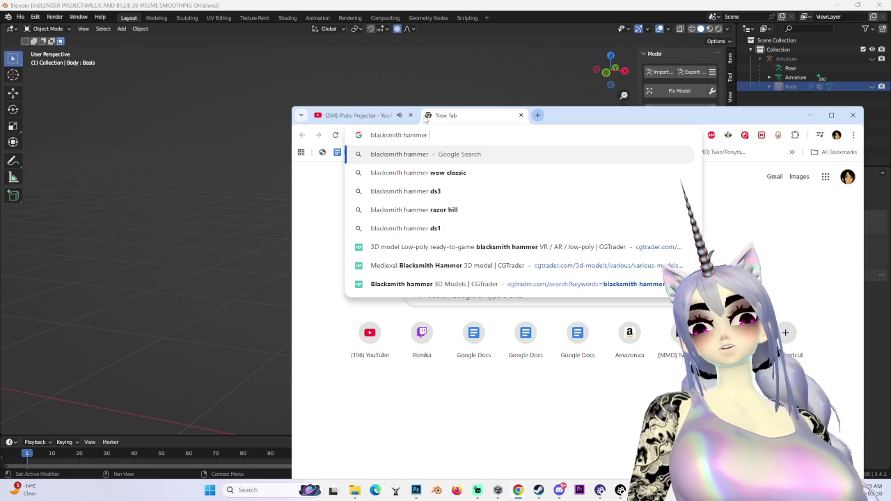
type("medieval")
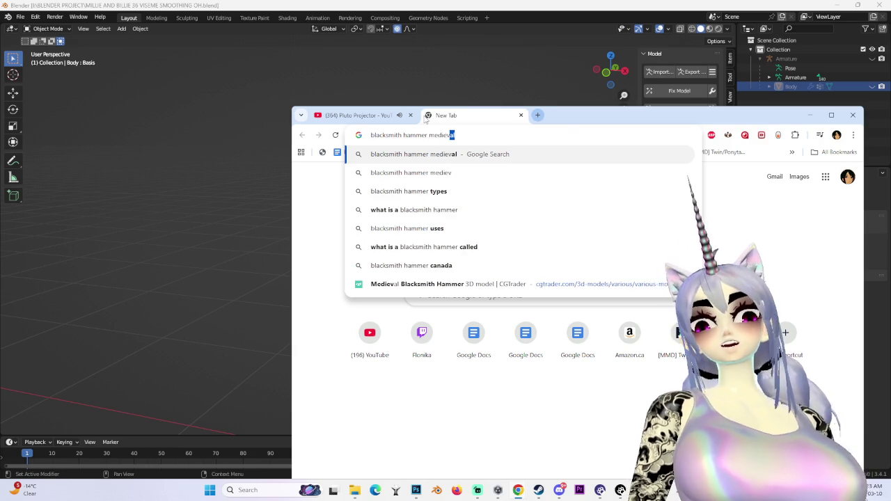
key("Return")
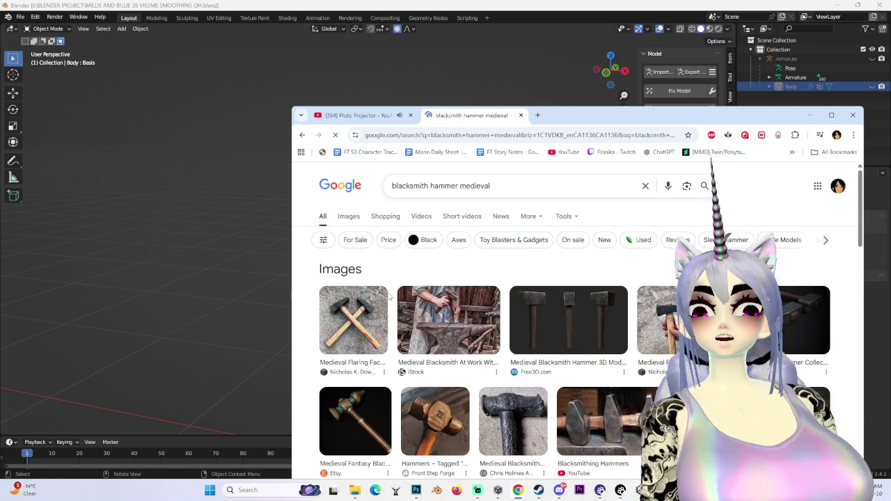
left_click(353, 320)
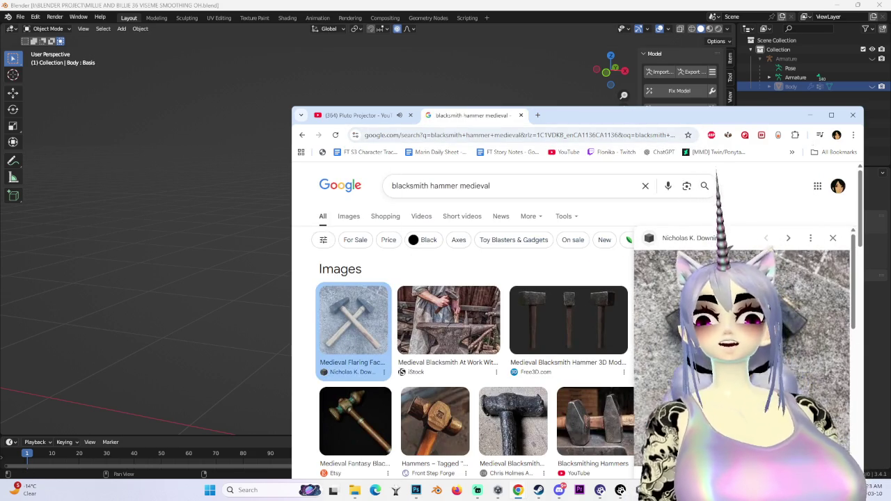
left_click(810, 114)
scroll(454, 274, "down", 5)
scroll(454, 273, "down", 3)
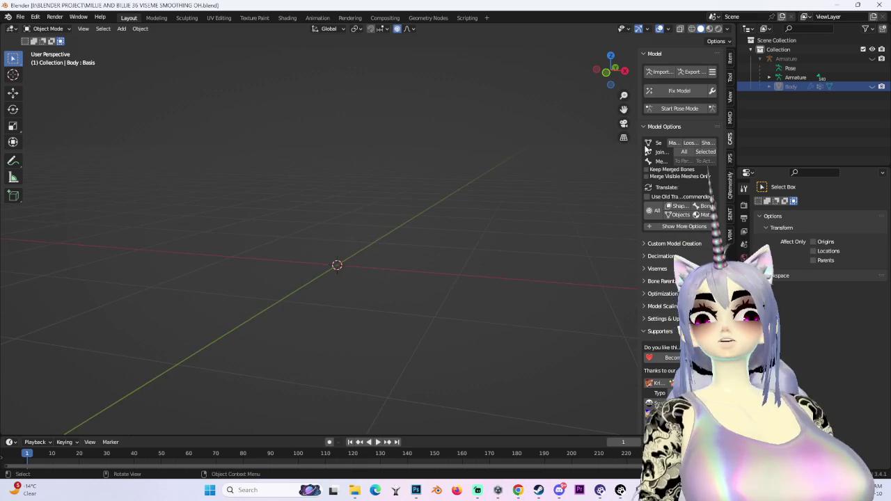
Unhide the Body and Armature in the Outliner and browse the Object and Add menus.
left_click(872, 86)
left_click(872, 58)
scroll(360, 182, "up", 2)
scroll(360, 182, "up", 2)
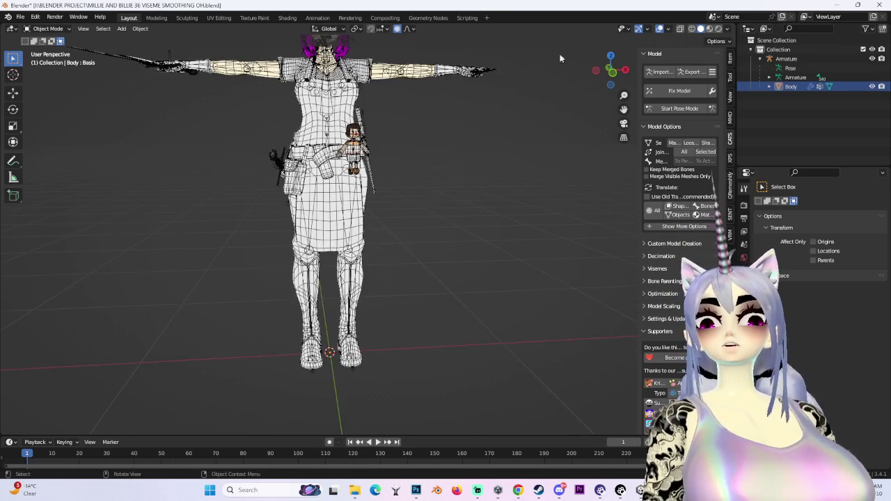
left_click(140, 28)
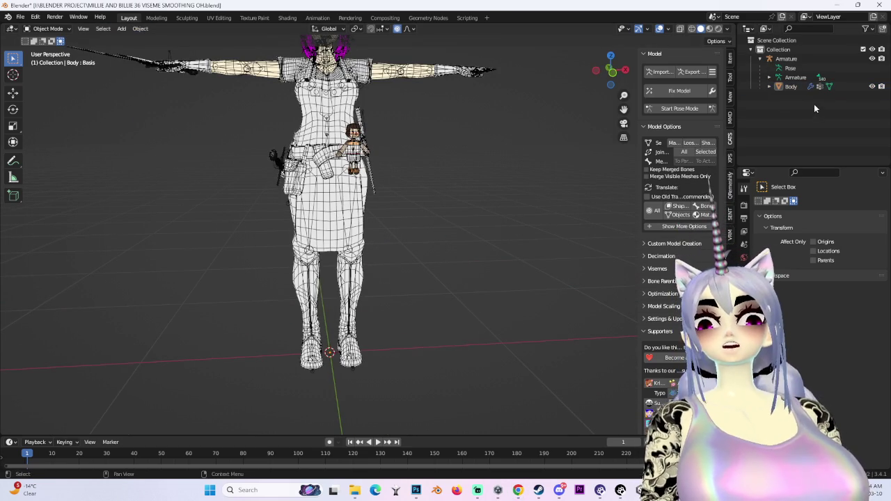
left_click(121, 29)
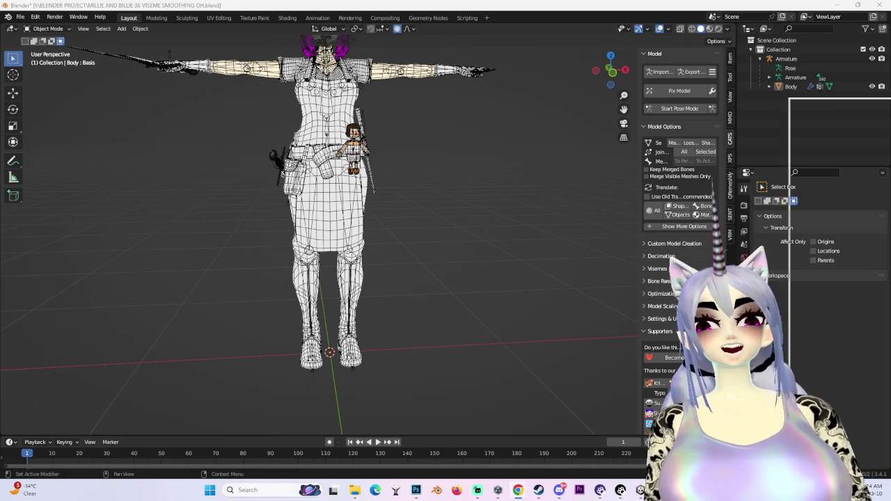
Briefly switch to the music video window, then orbit and select the Body mesh.
left_click(517, 490)
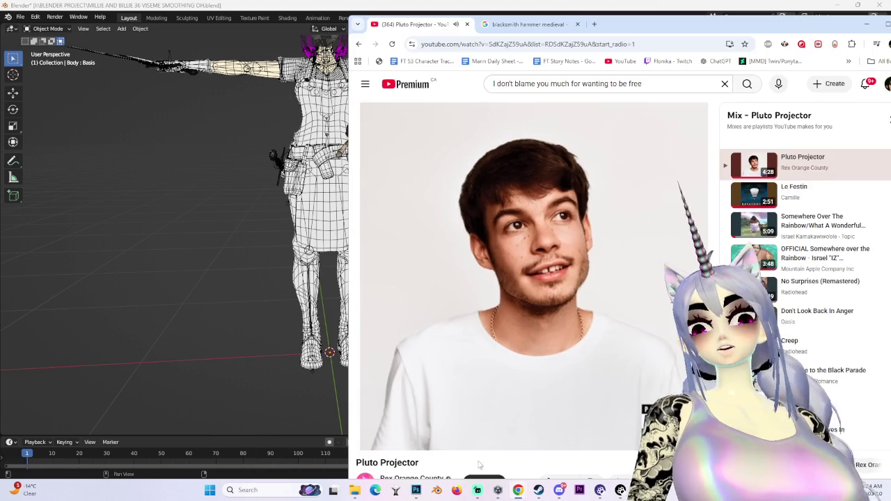
mouse_move(447, 437)
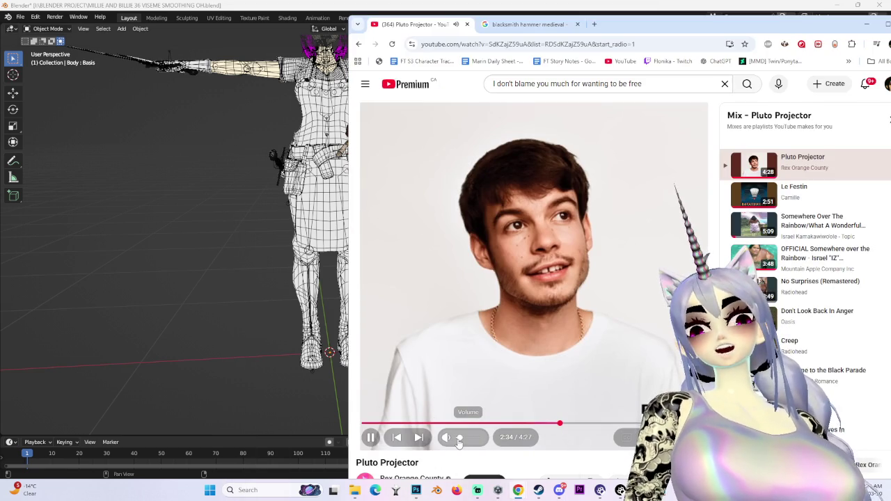
left_click(518, 489)
scroll(362, 230, "up", 4)
mouse_move(362, 230)
middle_mouse_down()
mouse_move(403, 235)
mouse_move(437, 157)
middle_mouse_up()
left_click(362, 209)
scroll(418, 208, "up", 2)
scroll(533, 223, "up", 2)
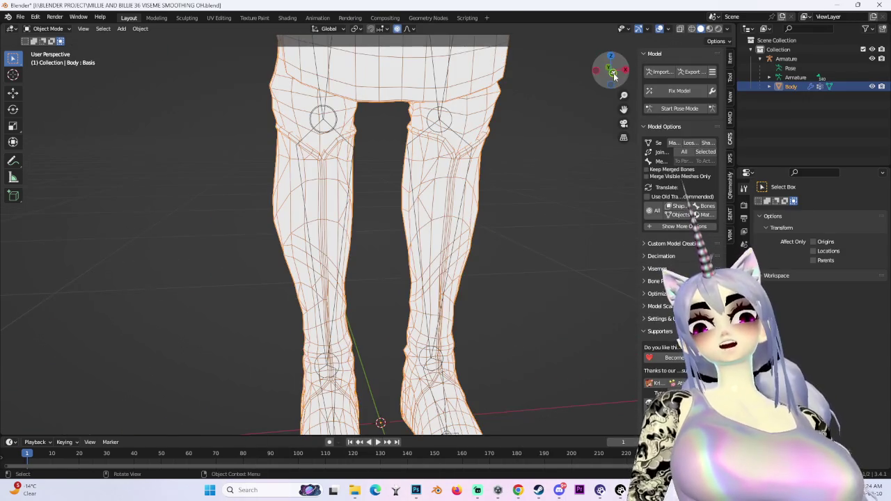
Switch to the front view, hide the Body mesh and select the Armature.
left_click(612, 73)
left_click(871, 85)
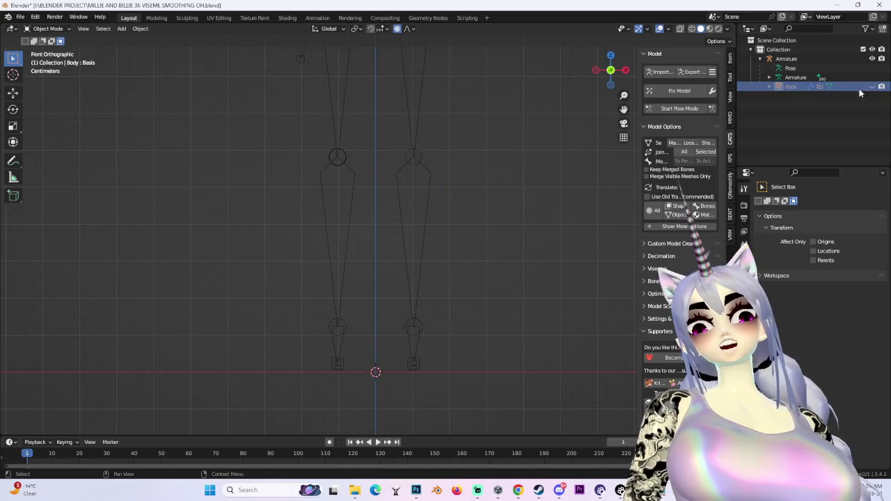
scroll(426, 267, "up", 2)
left_click(452, 210)
scroll(452, 225, "down", 3)
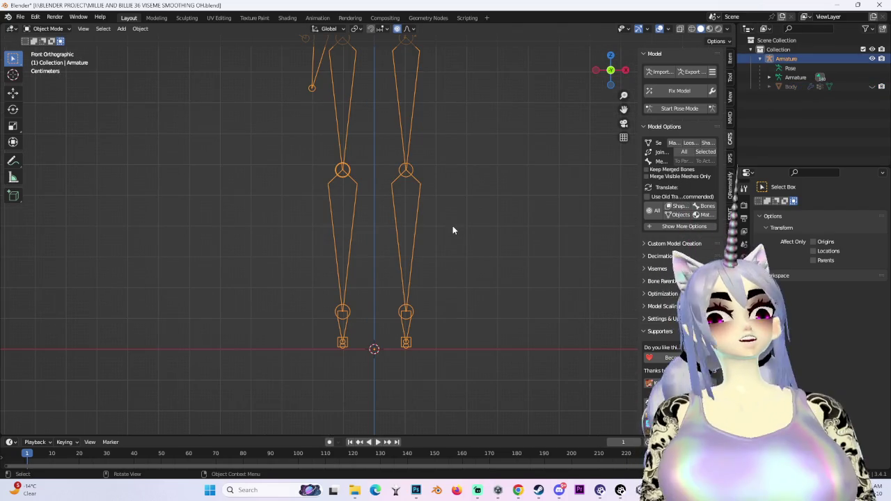
scroll(453, 225, "up", 4)
Add a new mesh cube and put it into Edit Mode.
left_click(140, 30)
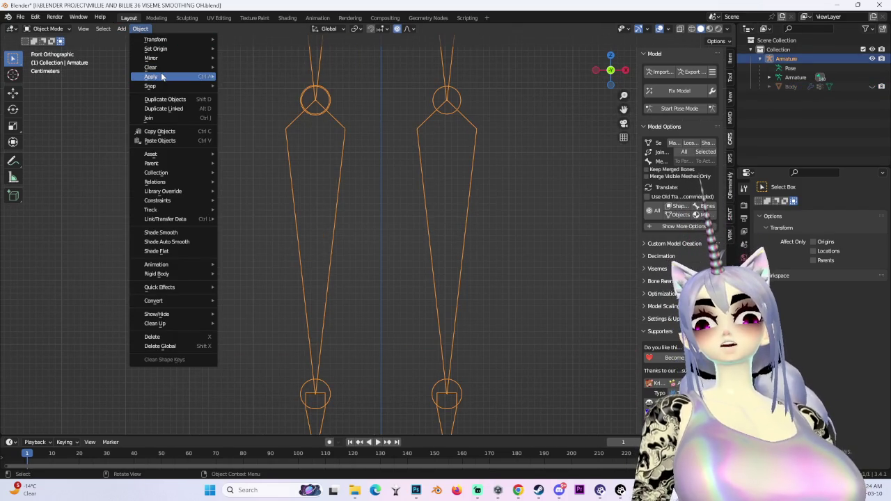
left_click(124, 29)
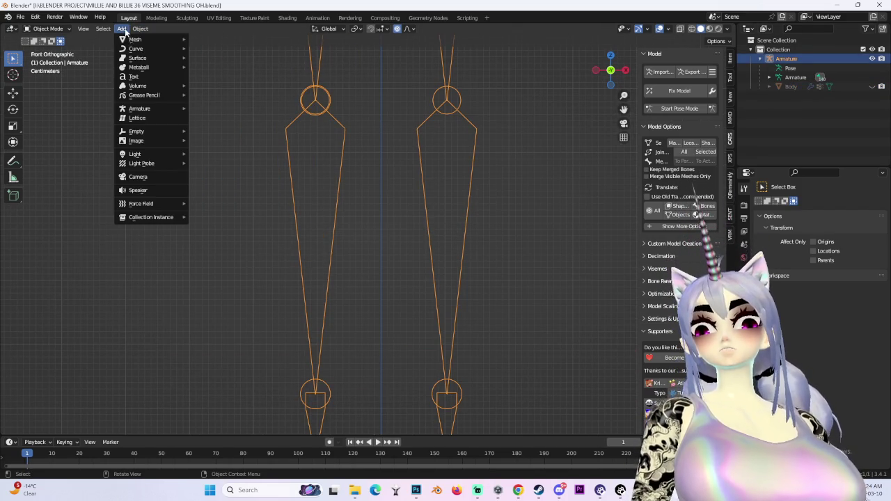
left_click(220, 48)
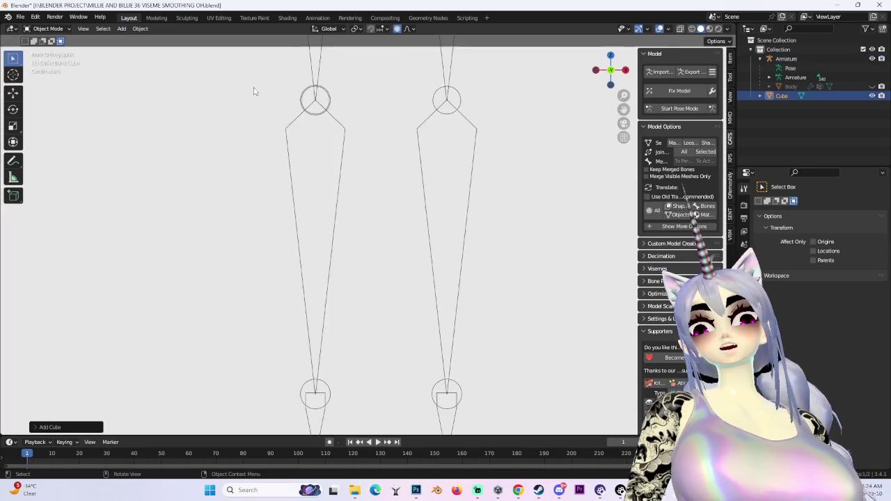
scroll(445, 243, "down", 5)
scroll(417, 135, "down", 4)
scroll(388, 141, "up", 1)
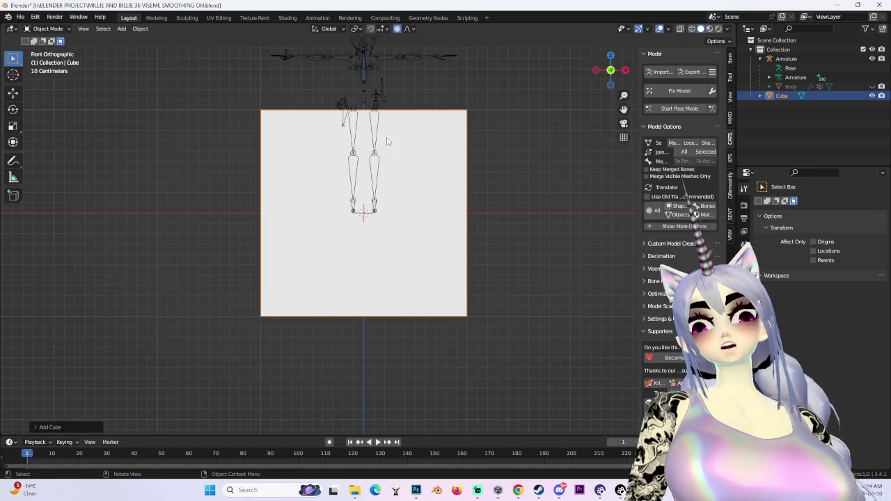
left_click(45, 28)
left_click(43, 51)
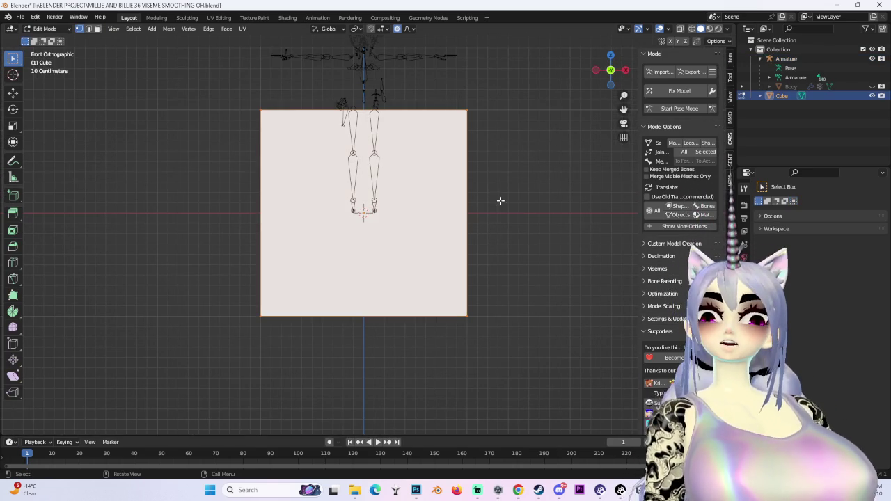
Scale the cube down to a smaller block, redoing the first attempt.
left_click(612, 85)
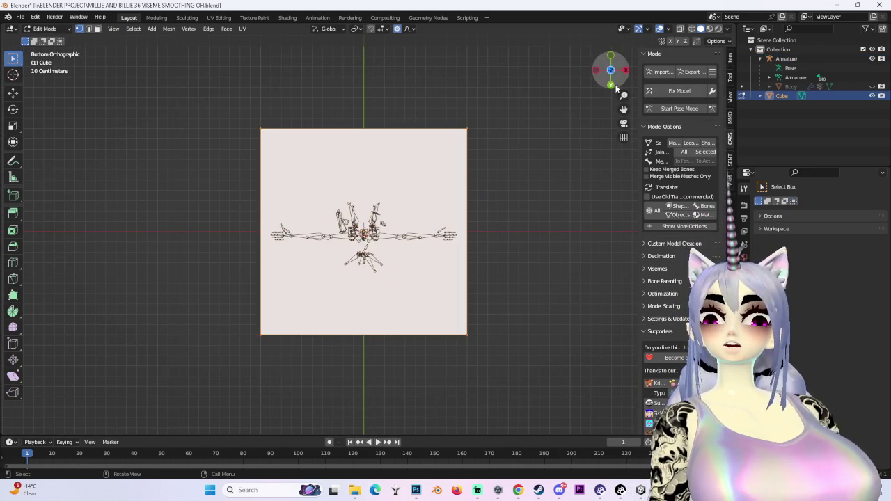
left_click(609, 84)
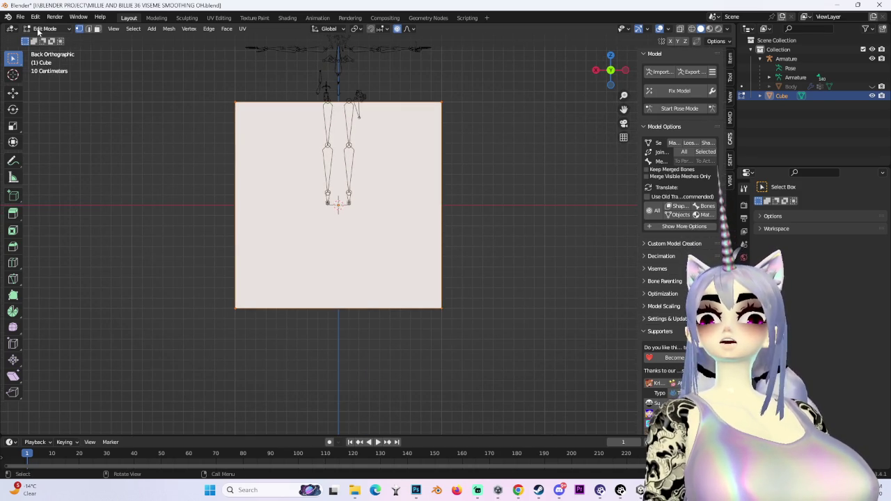
key("s")
left_click(396, 220)
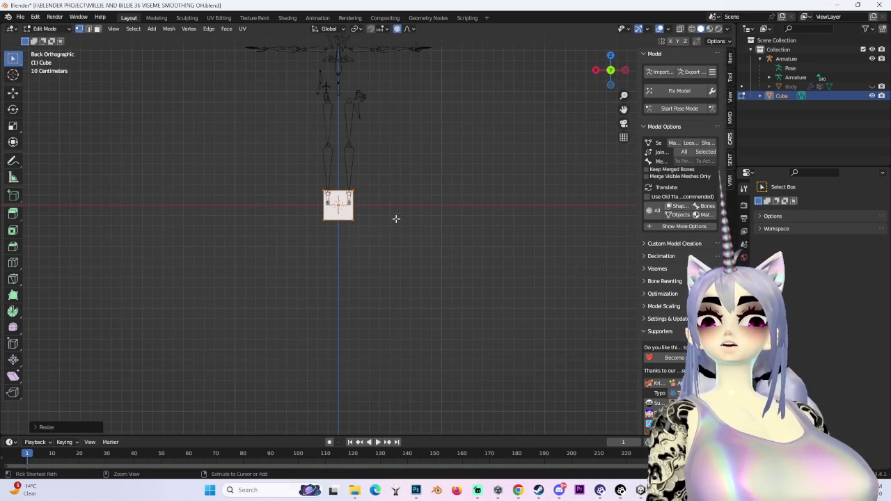
key("ctrl+z")
middle_click_drag(499, 169, 539, 209)
key("s")
left_click(382, 243)
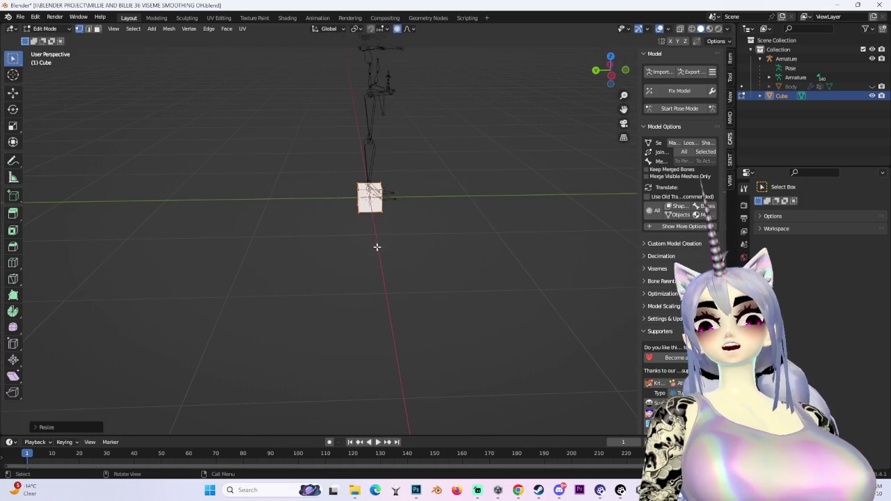
middle_click_drag(382, 244, 427, 167)
Stretch the cube along Z into a tall bar and raise it vertically.
key("s")
key("z")
left_click(464, 272)
middle_click_drag(463, 272, 477, 318)
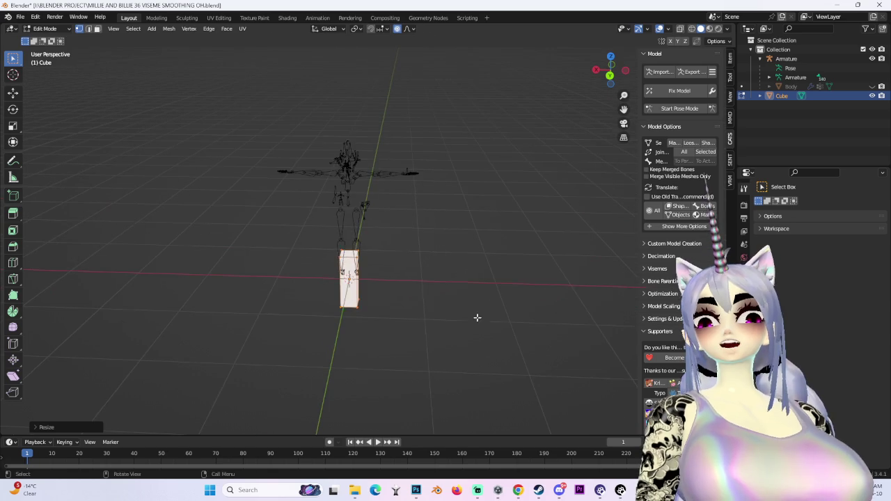
key("s")
key("z")
left_click(578, 279)
scroll(563, 279, "up", 3)
key("g")
key("z")
left_click(594, 136)
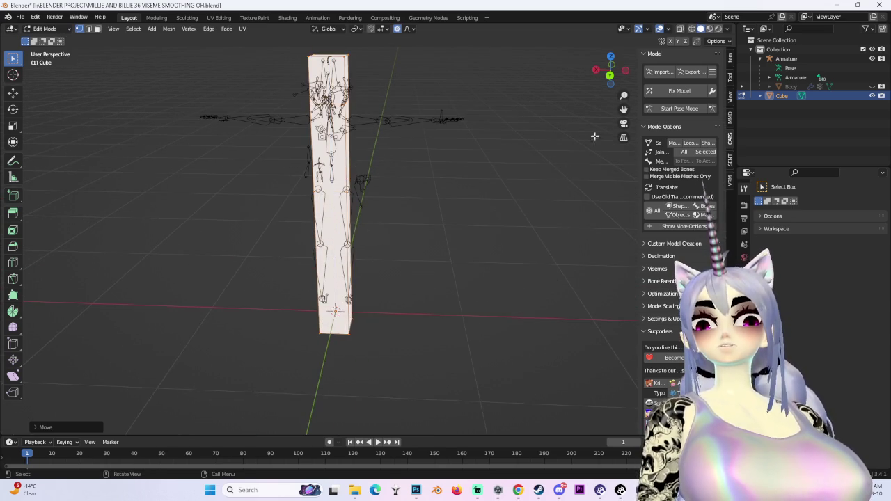
From the side view, shrink the handle and drop its base onto the ground.
left_click(625, 70)
key("s")
left_click(459, 220)
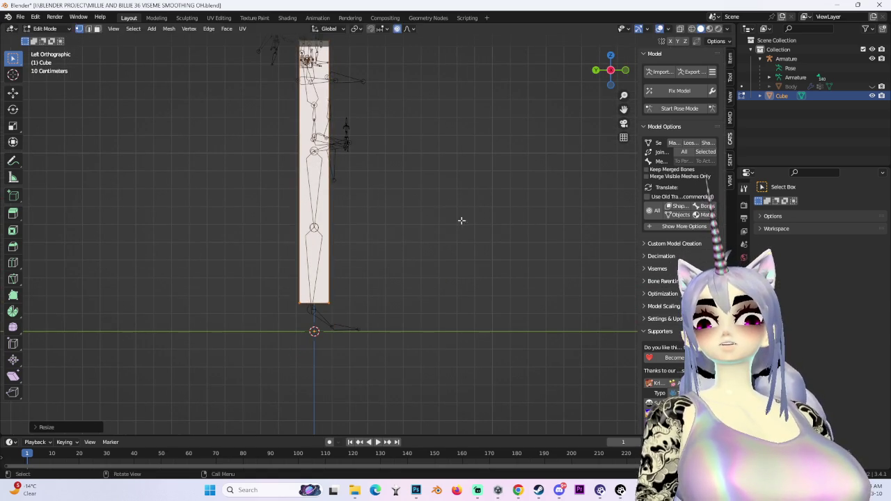
key("g")
key("z")
left_click(386, 311)
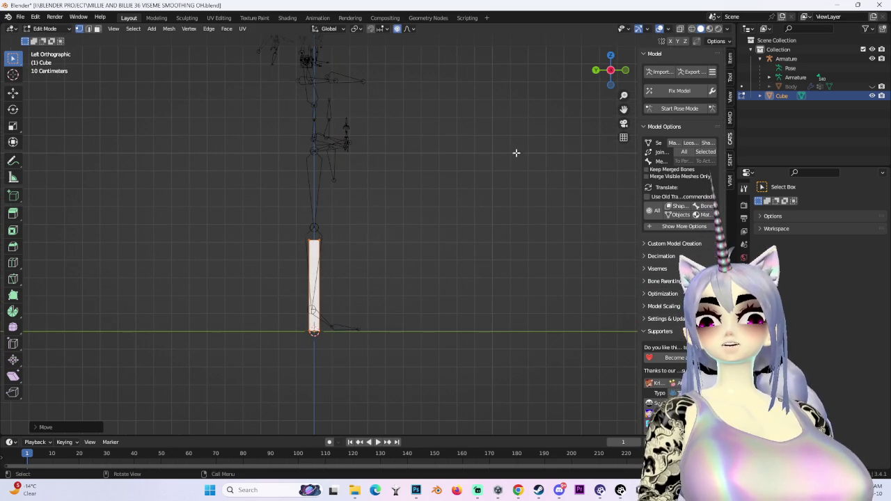
Unhide the body to compare handle size, hide it again, and check the hammer references.
left_click(881, 86)
middle_click_drag(418, 209, 446, 202)
scroll(393, 216, "up", 5)
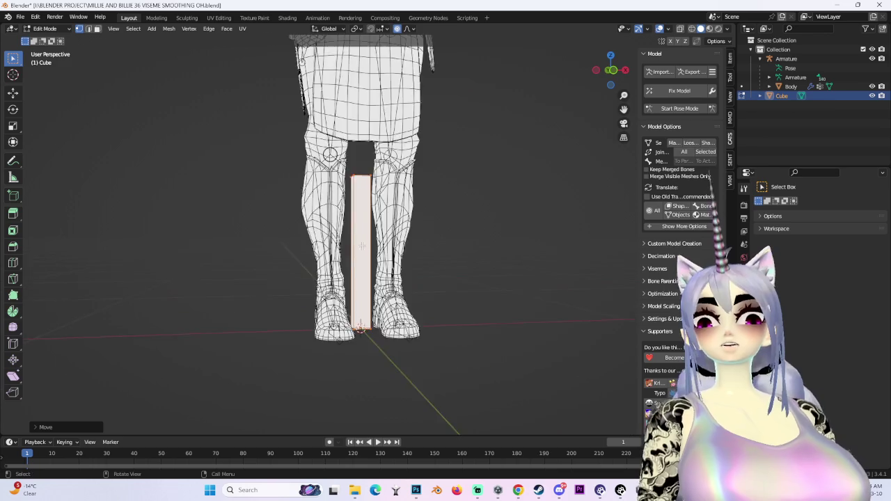
scroll(393, 216, "up", 2)
left_click(603, 72)
left_click(872, 87)
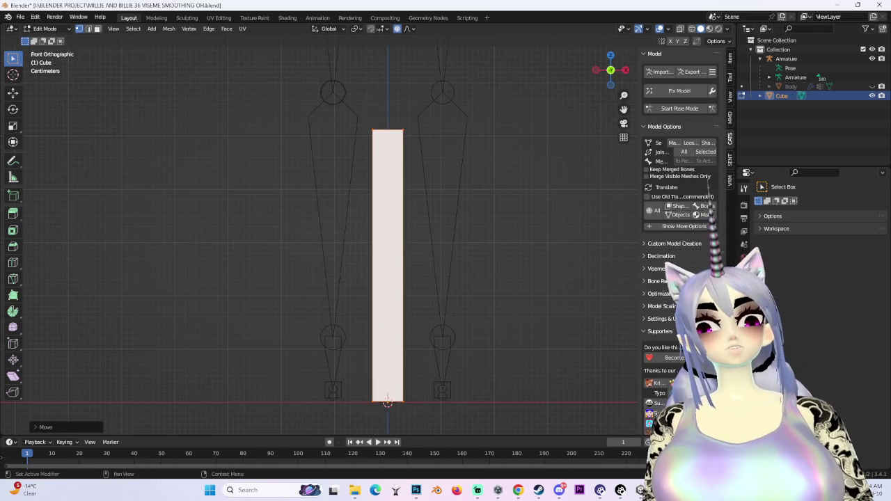
key("alt+Tab")
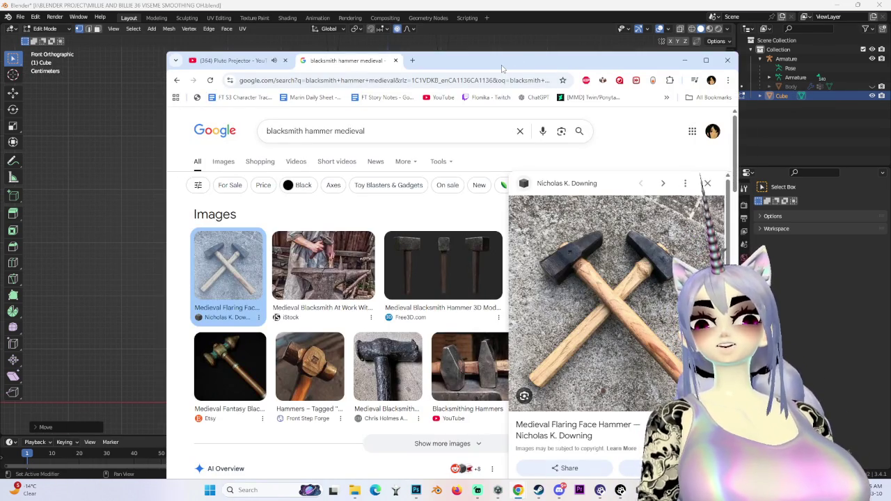
key("alt+Tab")
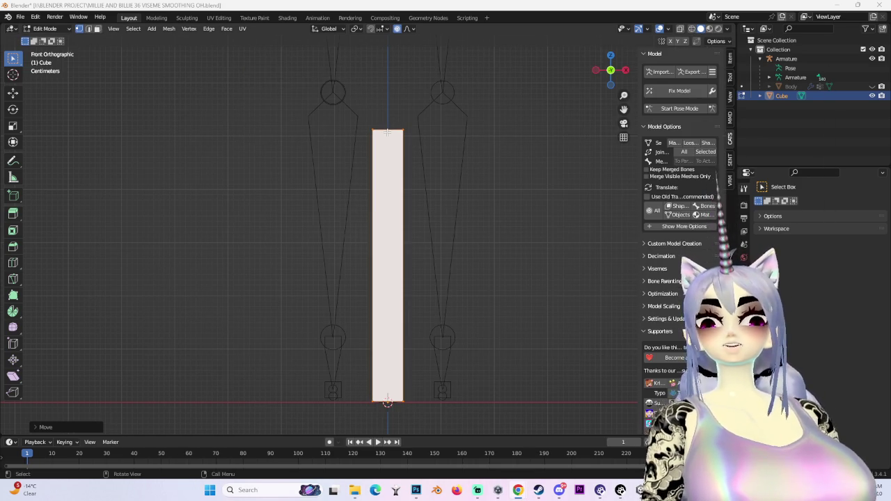
Add a centred vertical loop cut down the middle of the handle.
key("alt+a")
key("ctrl+r")
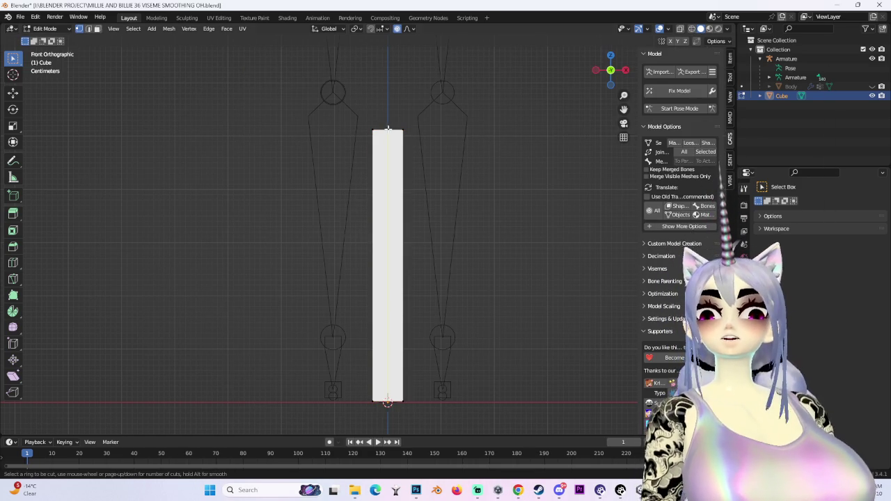
left_click(387, 129)
right_click(462, 138)
With X-ray on, box-select the left half of the handle and delete its vertices.
left_click(679, 28)
left_click_drag(260, 48, 389, 408)
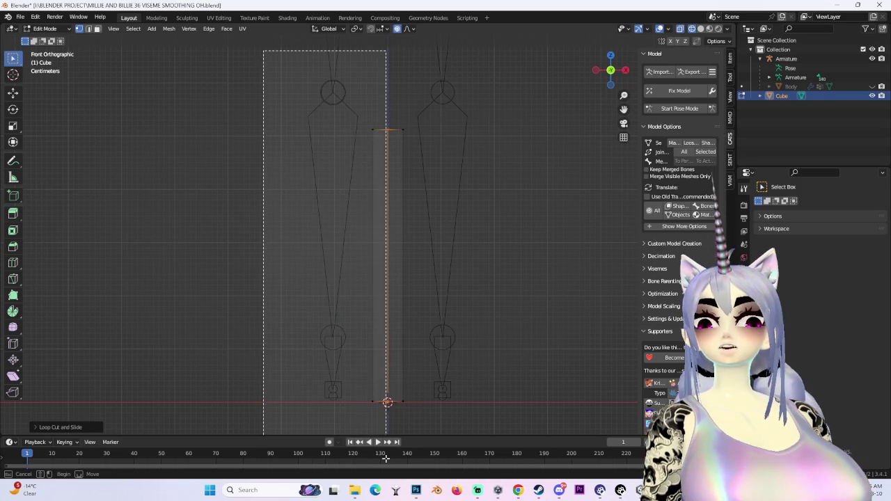
middle_click_drag(415, 179, 427, 220)
key("x")
left_click(424, 222)
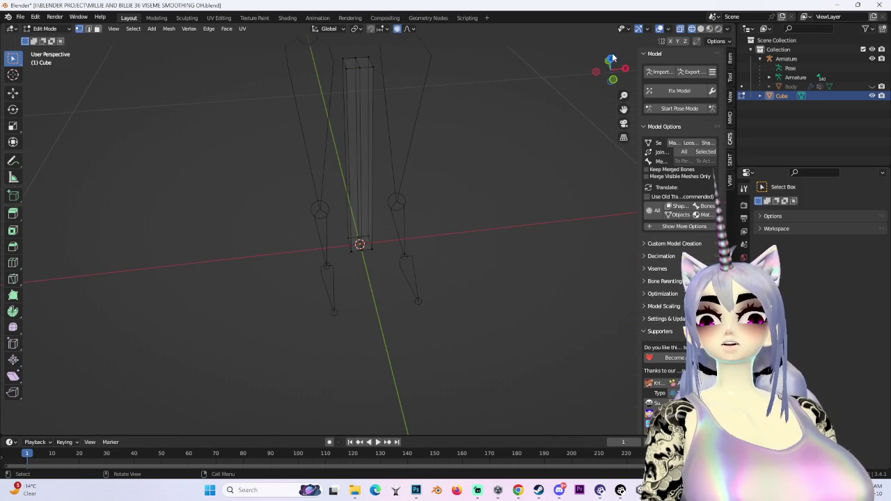
left_click(354, 111)
key("x")
left_click(363, 89)
Check the half handle from several angles, return to Object Mode, and open the Add Modifier list.
key("ctrl+KP_7")
left_click(625, 71)
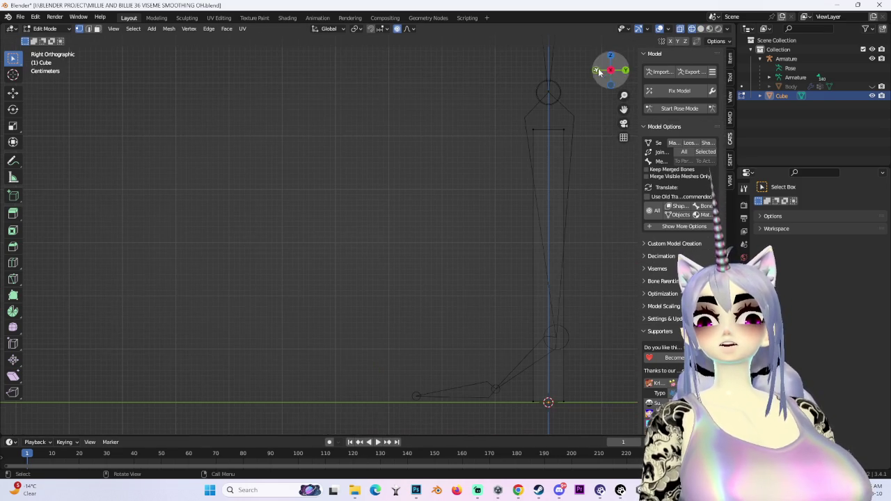
left_click(607, 69)
left_click(626, 71)
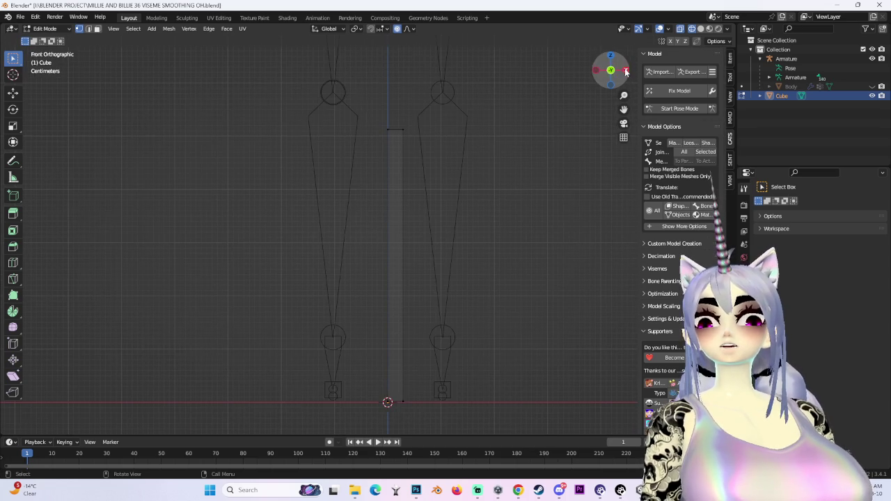
left_click(625, 71)
left_click(625, 71)
left_click(625, 71)
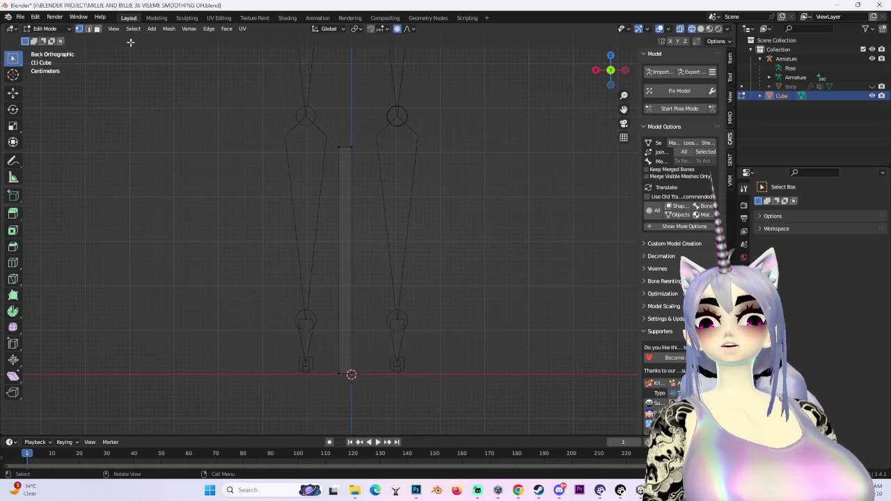
left_click(44, 29)
left_click(56, 39)
left_click(743, 296)
left_click(792, 203)
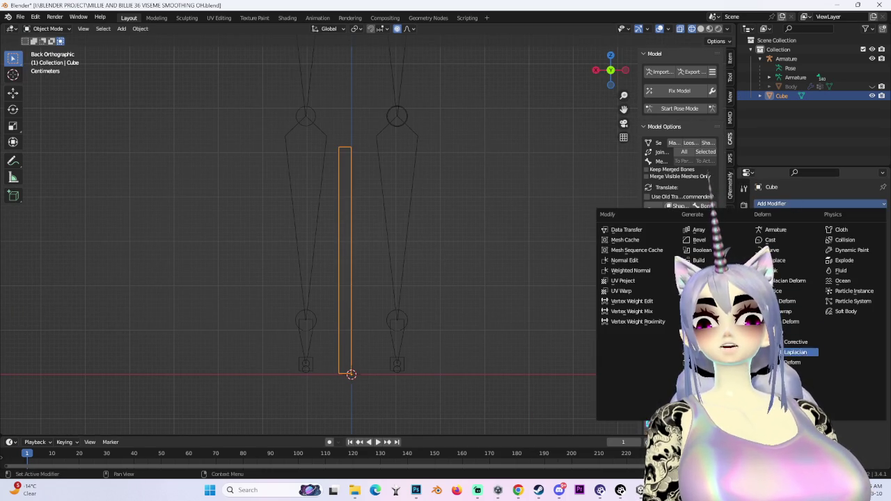
Add an X-axis Mirror modifier so the half handle is whole again.
left_click(696, 311)
left_click(611, 70)
scroll(426, 217, "up", 3)
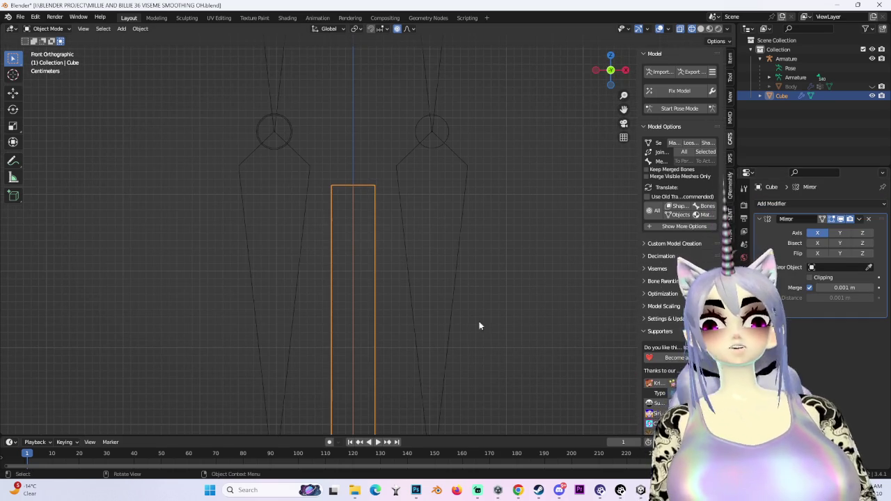
scroll(369, 321, "down", 2)
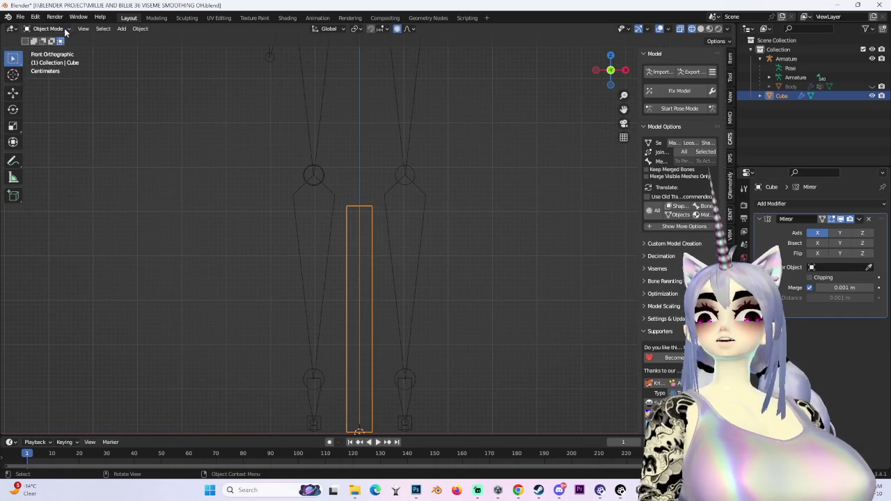
In Edit Mode, start a horizontal loop cut across the handle.
key("Tab")
scroll(371, 260, "up", 2)
key("ctrl+r")
left_click(372, 252)
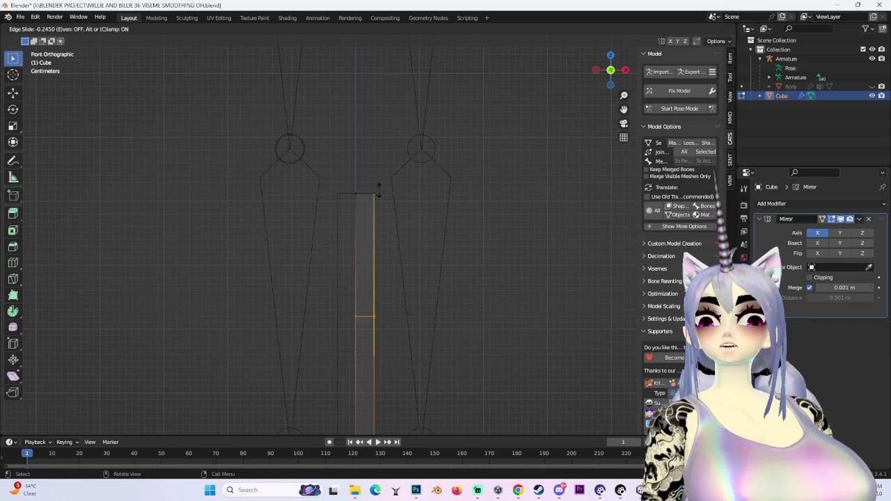
Confirm the new edge loop near the top of the handle.
left_click(397, 111)
middle_click_drag(540, 215, 411, 144)
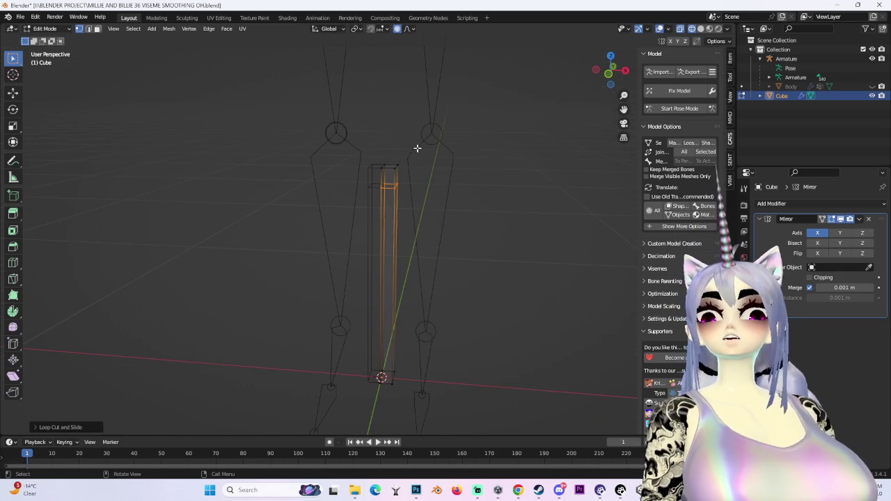
left_click(616, 79)
scroll(425, 310, "up", 3)
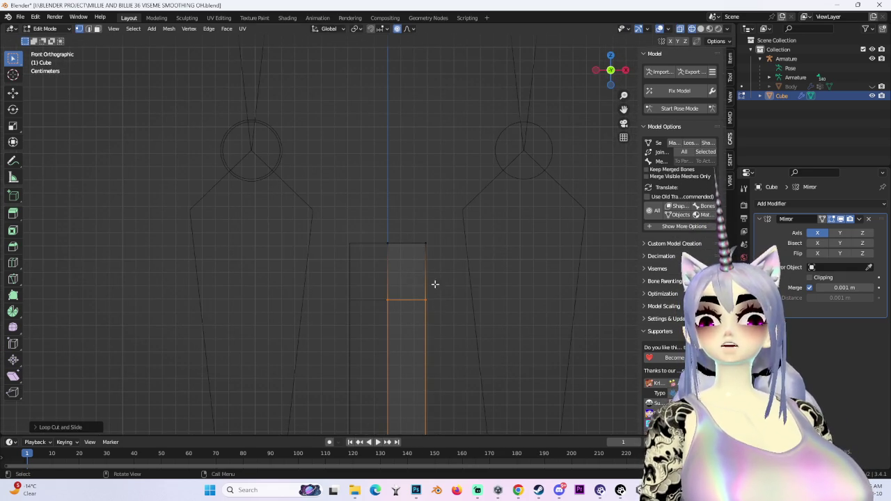
Add two centred edge loops near the top and stretch the band vertically.
left_click(423, 289)
right_click(423, 289)
key("s")
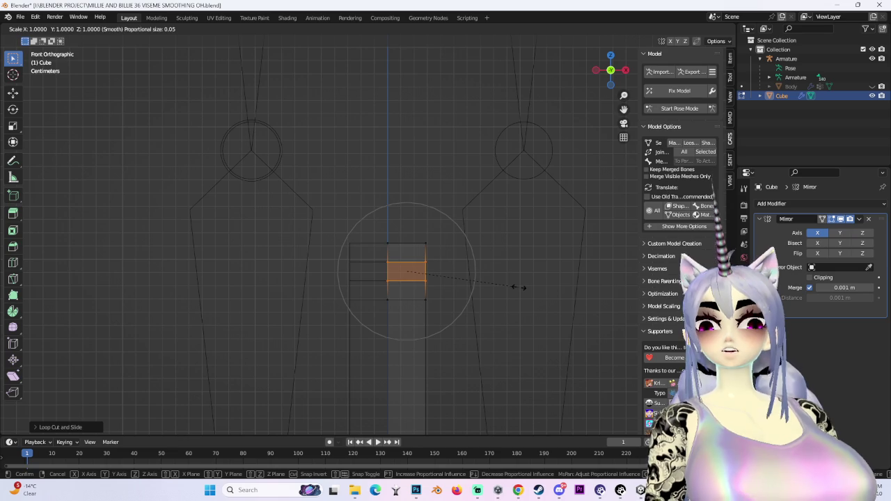
right_click(618, 277)
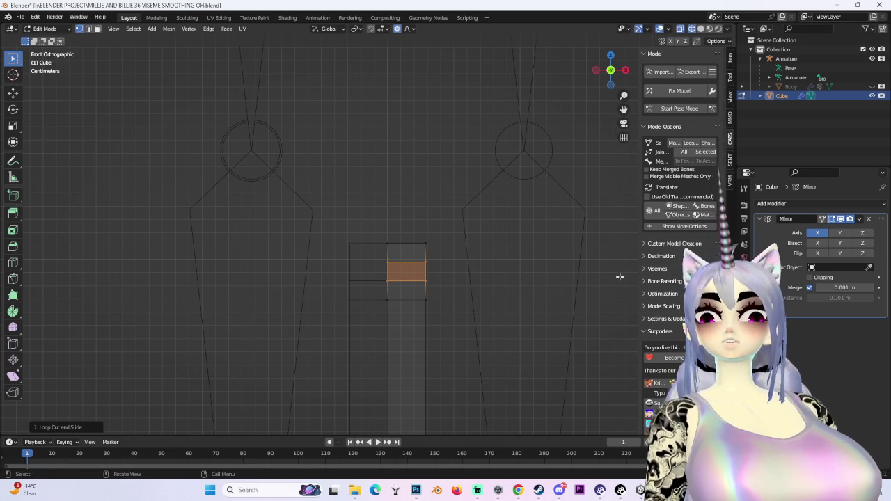
key("s")
key("z")
left_click(493, 259)
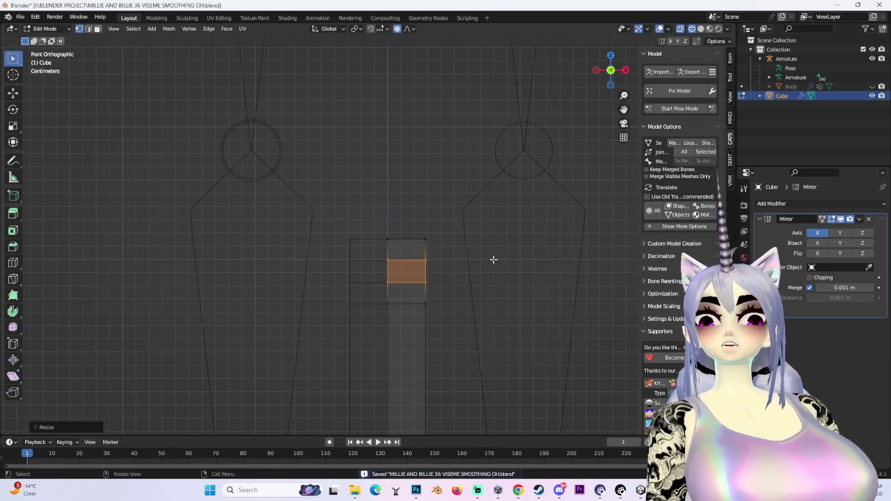
Turn off proportional editing and readjust the band's height along Z.
left_click(397, 32)
key("s")
key("z")
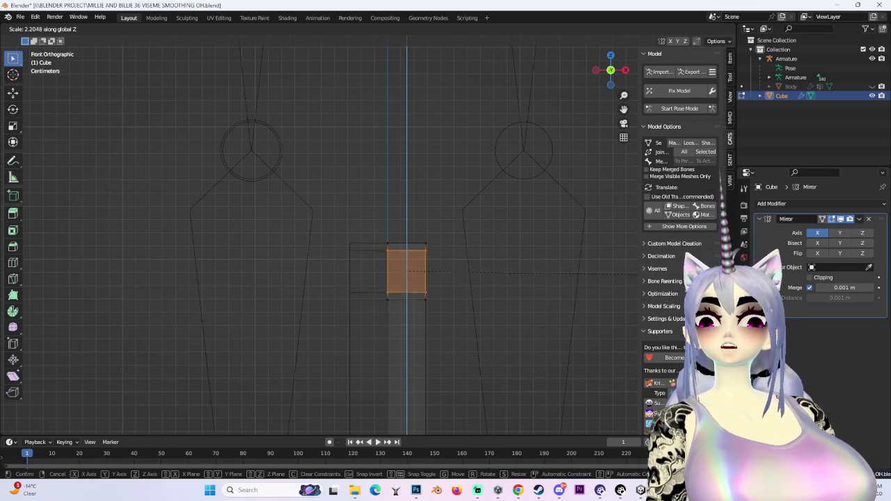
left_click(7, 276)
Shrink the band slightly inward from the side view.
middle_click_drag(447, 282, 366, 290)
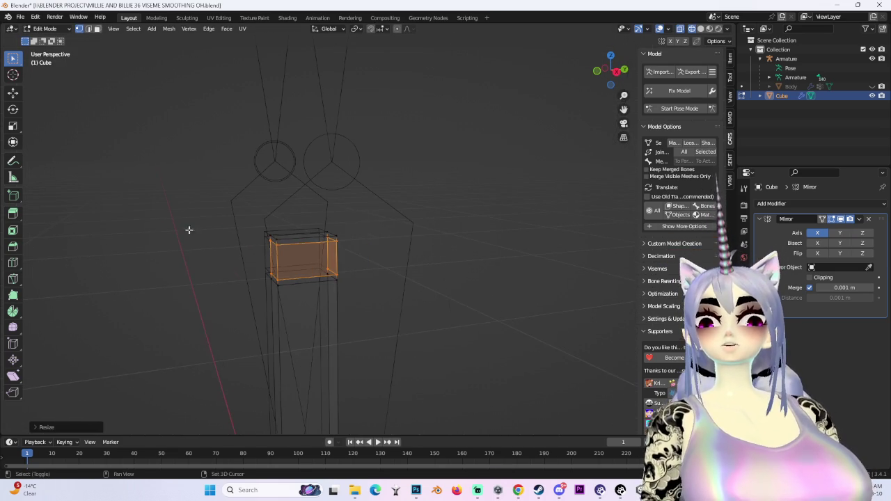
left_click(615, 71)
scroll(457, 191, "up", 3)
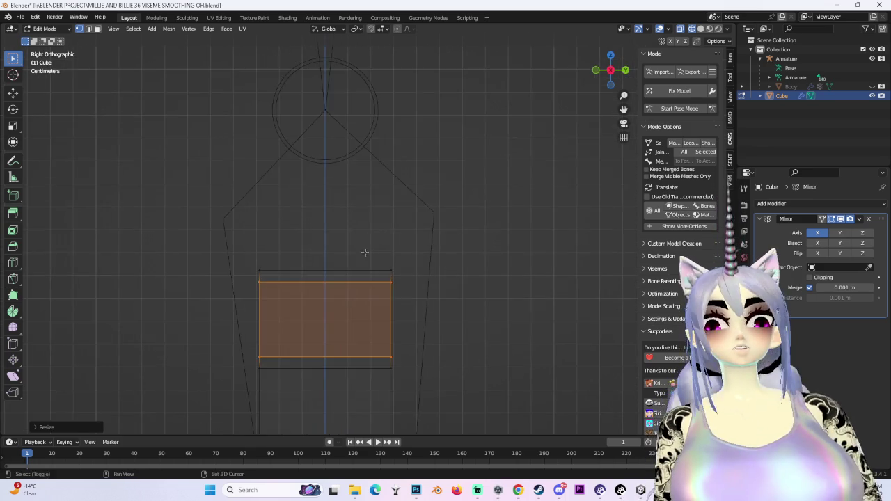
middle_click_drag(364, 252, 350, 233, "shift")
scroll(369, 236, "up", 2)
key("s")
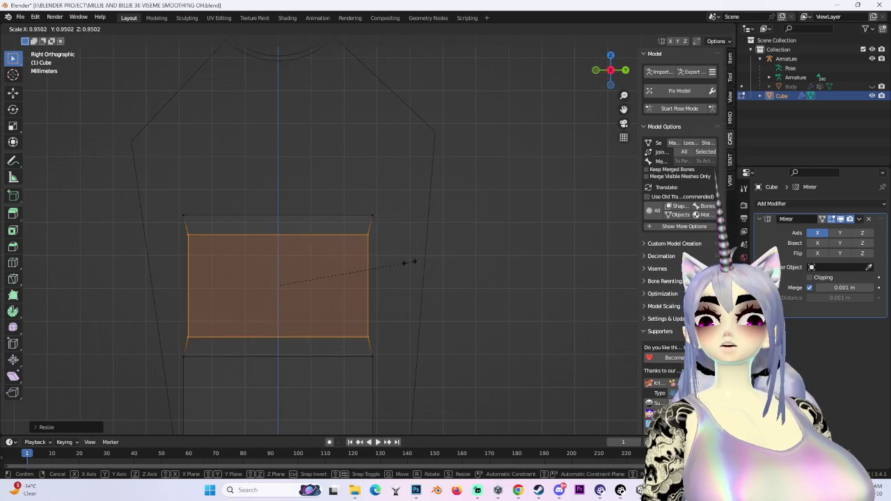
left_click(404, 262)
View the column in solid shading and switch to face select mode.
scroll(509, 250, "down", 2)
mouse_move(508, 250)
middle_mouse_down()
mouse_move(423, 260)
mouse_move(362, 239)
middle_mouse_up()
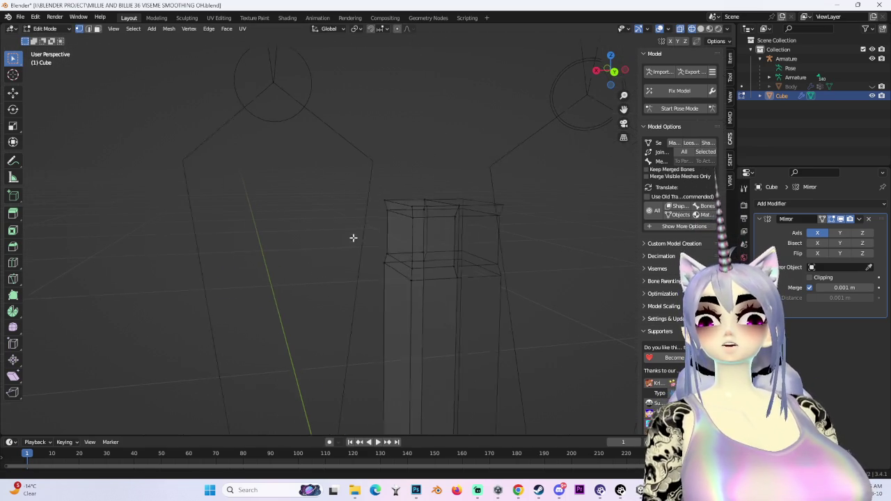
left_click(700, 29)
mouse_move(431, 243)
middle_mouse_down()
mouse_move(403, 234)
mouse_move(389, 255)
mouse_move(400, 267)
middle_mouse_up()
left_click(89, 31)
Narrow the selected upper section and raise the top face along Z.
mouse_move(522, 248)
middle_mouse_down()
mouse_move(428, 280)
mouse_move(491, 267)
middle_mouse_up()
key("s")
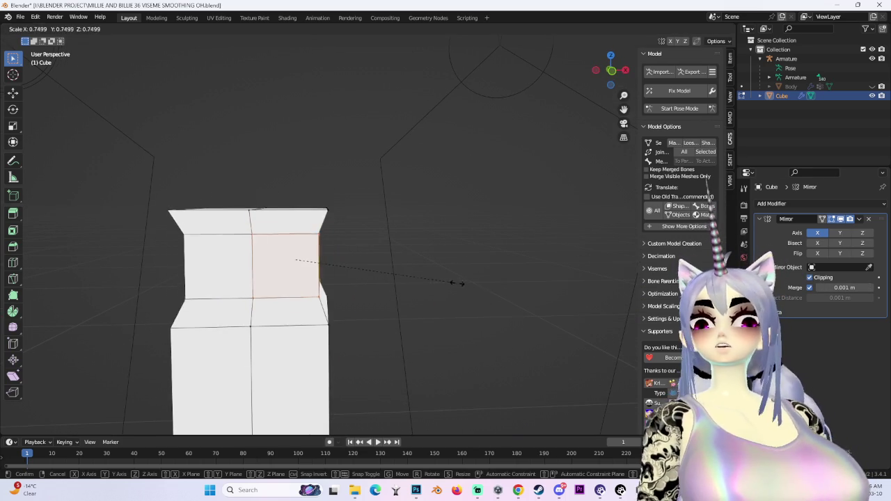
left_click(462, 286)
mouse_move(462, 286)
middle_mouse_down()
mouse_move(459, 300)
mouse_move(375, 283)
mouse_move(382, 222)
mouse_move(500, 160)
mouse_move(237, 115)
middle_mouse_up()
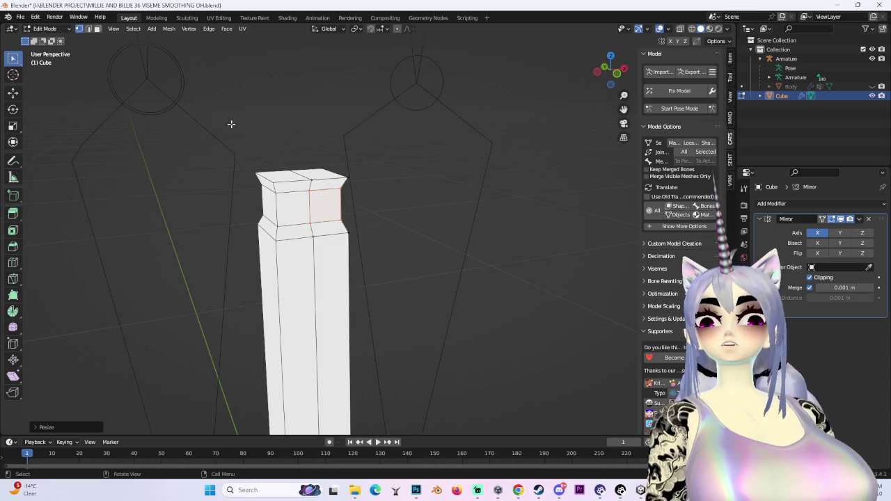
left_click_drag(268, 149, 353, 183)
middle_click_drag(354, 183, 398, 174)
key("g")
key("z")
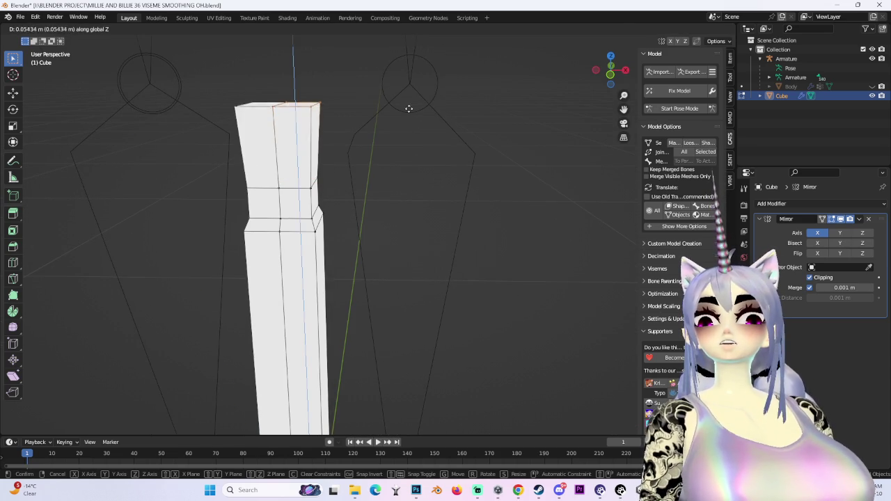
left_click(413, 120)
Taper the top inward from the front view.
key("KP_1")
key("KP_Decimal")
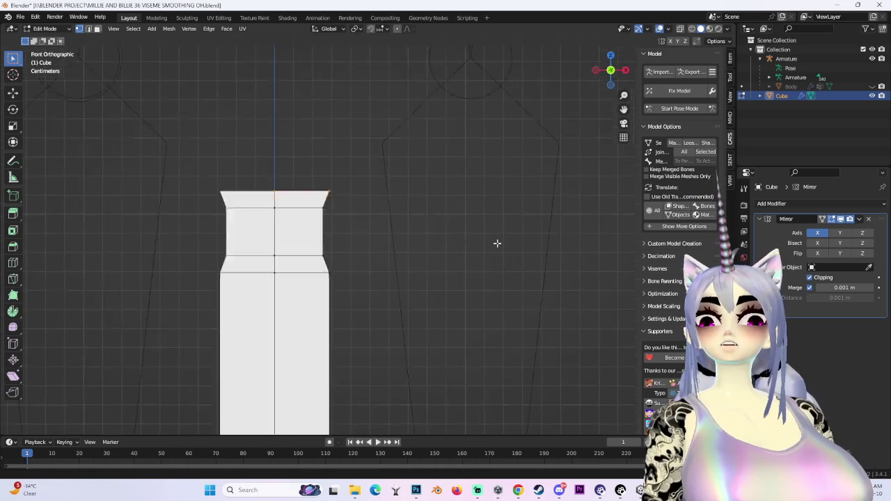
key("s")
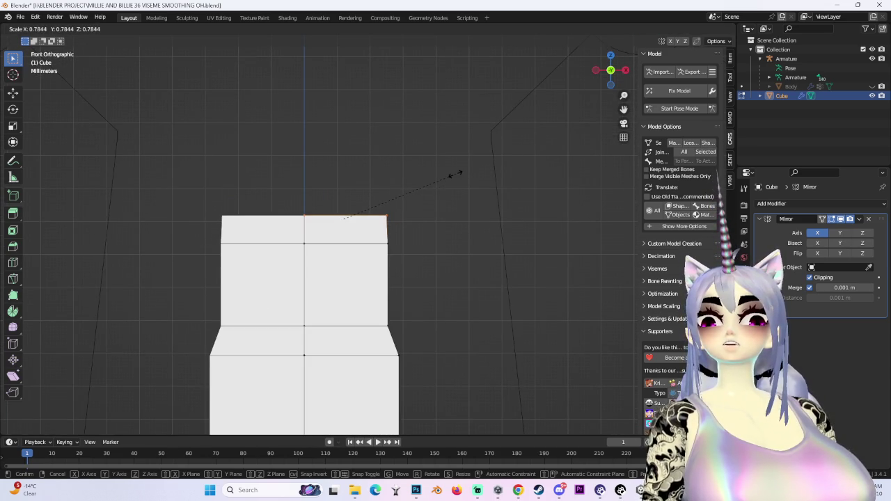
left_click(451, 173)
scroll(450, 180, "down", 2)
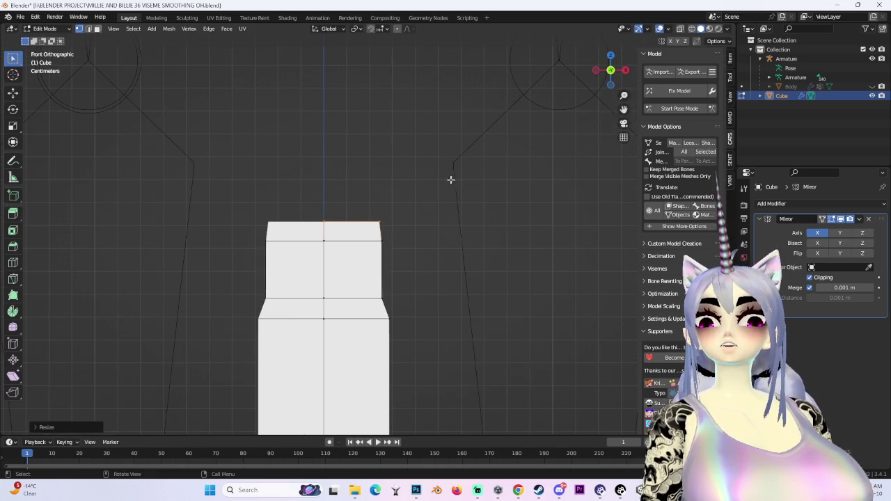
In wireframe, select the top section's faces and zoom in to inspect them.
left_click(691, 29)
left_click_drag(136, 143, 508, 270)
key("KP_Decimal")
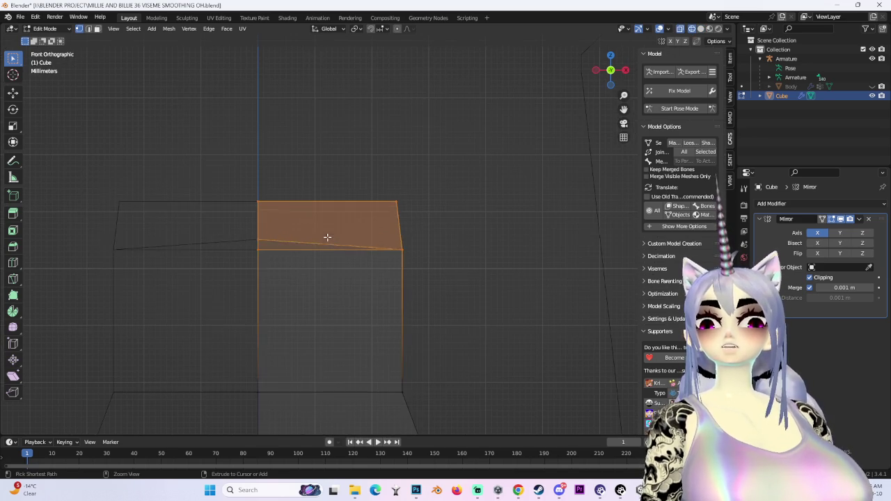
key("ctrl+z")
key("ctrl+z")
key("ctrl+z")
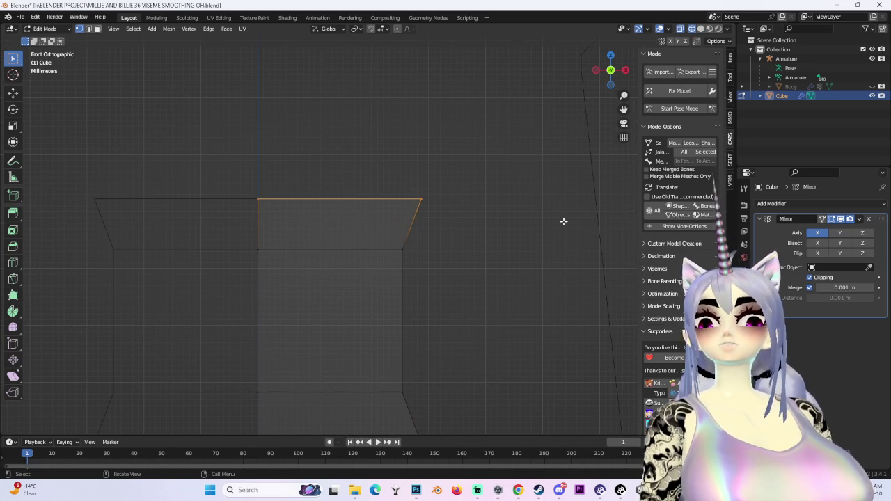
key("s")
key("Escape")
scroll(450, 232, "down", 3)
key("shift+b")
left_click_drag(220, 170, 478, 261)
mouse_move(504, 210)
middle_mouse_down()
mouse_move(455, 264)
mouse_move(459, 171)
mouse_move(367, 150)
middle_mouse_up()
mouse_move(371, 120)
middle_mouse_down()
mouse_move(372, 191)
mouse_move(278, 189)
mouse_move(481, 193)
mouse_move(376, 220)
middle_mouse_up()
Thin the column along the Y axis from the top view.
left_click(607, 70)
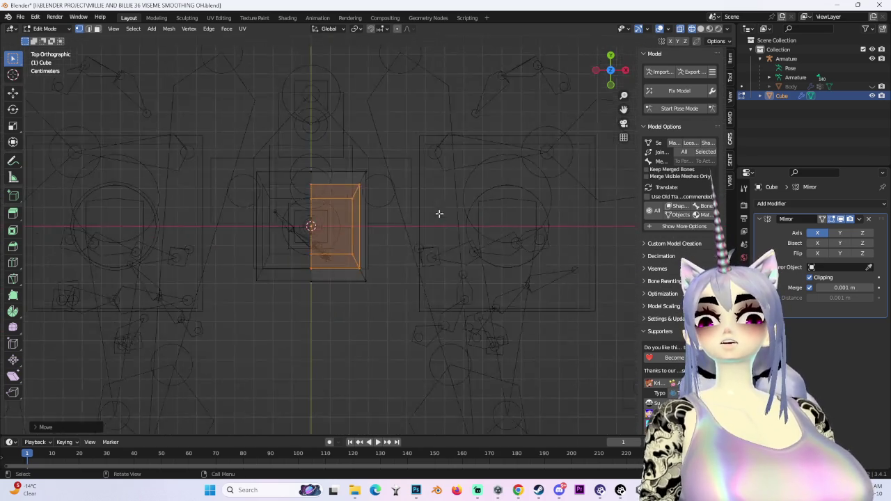
key("s")
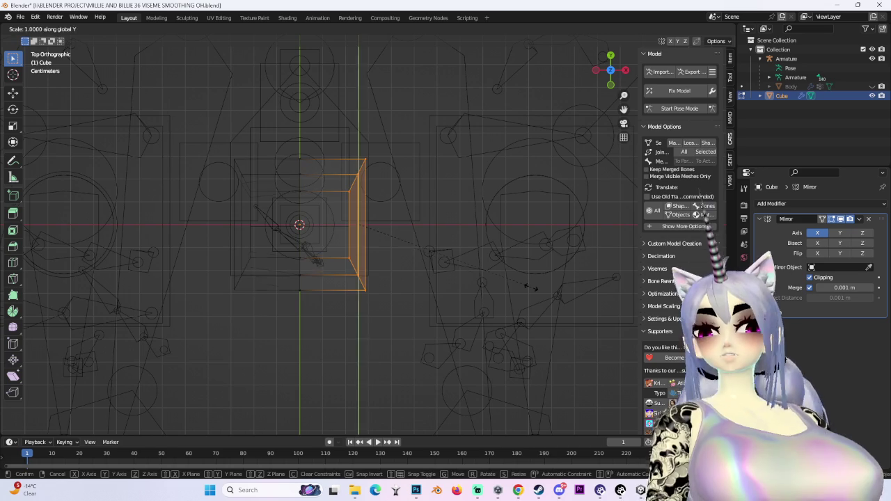
key("Escape")
key("s")
key("y")
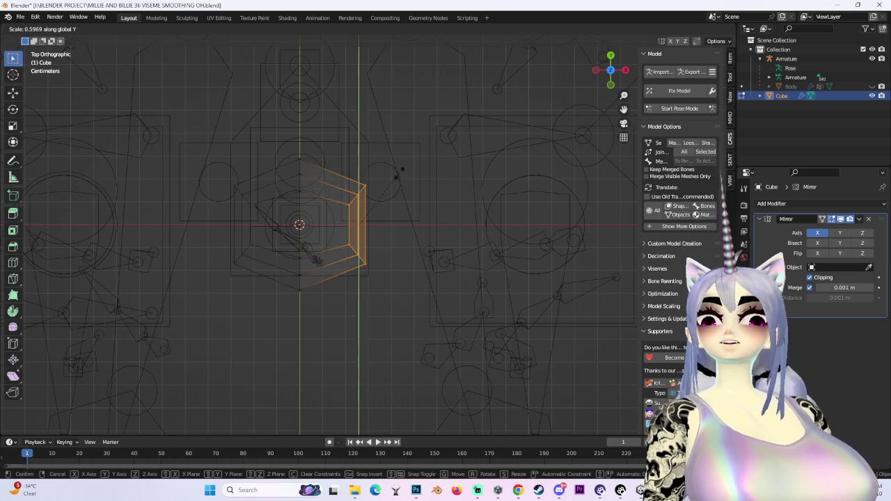
left_click(398, 179)
middle_click_drag(427, 191, 530, 215)
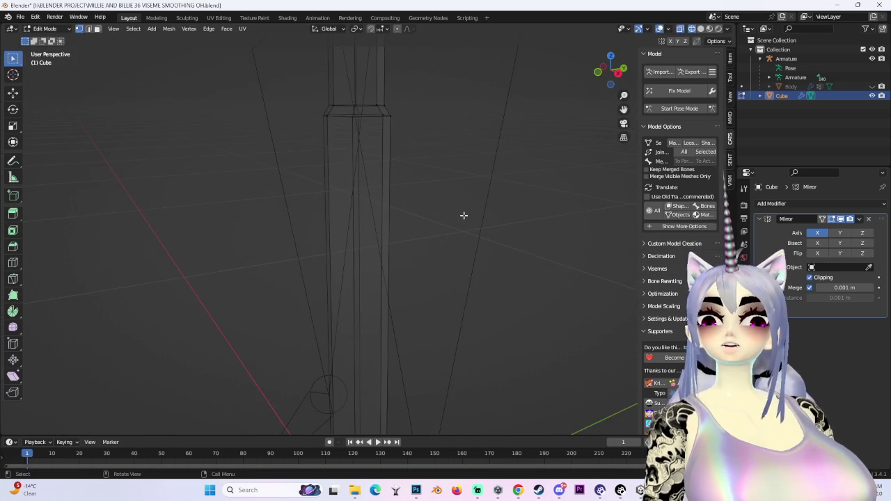
scroll(530, 215, "down", 5)
scroll(441, 229, "down", 3)
mouse_move(527, 253)
middle_mouse_down()
mouse_move(496, 297)
mouse_move(564, 298)
mouse_move(419, 232)
mouse_move(483, 258)
mouse_move(499, 303)
mouse_move(487, 299)
middle_mouse_up()
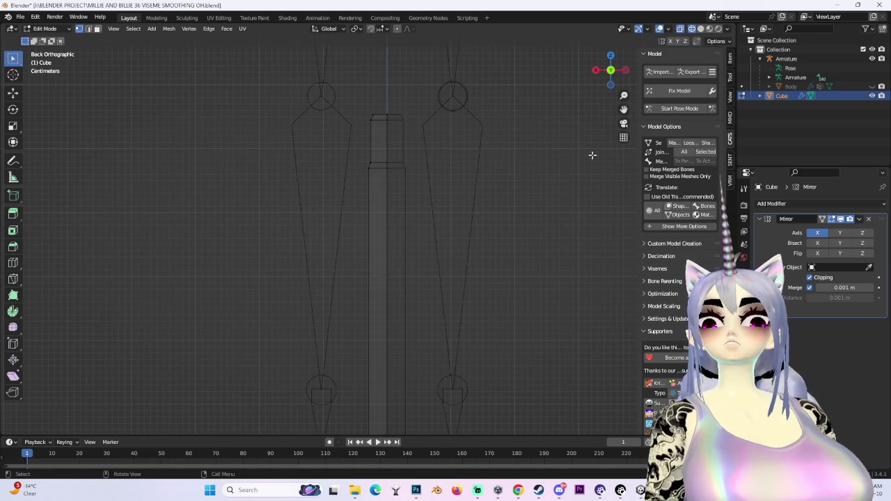
scroll(287, 76, "down", 4)
scroll(523, 284, "up", 4)
Box-select the column's vertices and shift them sideways along X.
key("a")
left_click_drag(309, 78, 378, 435)
scroll(503, 267, "up", 3)
key("g")
key("x")
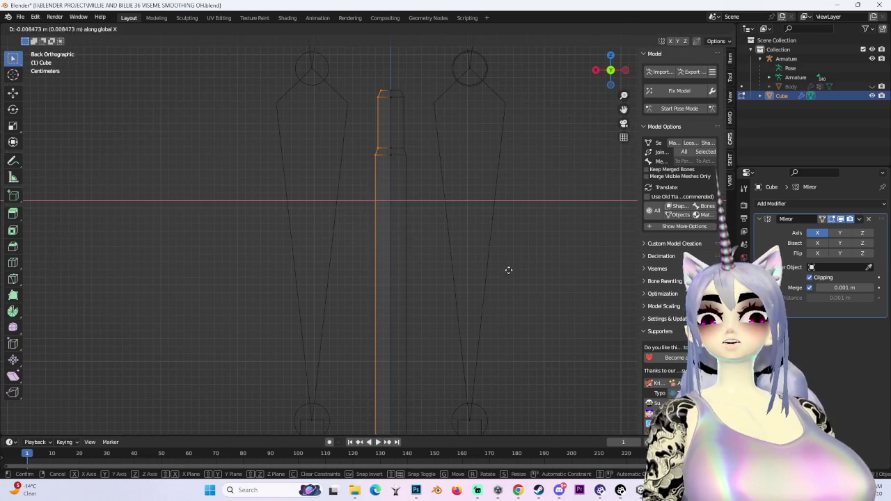
left_click(508, 270)
Widen the right-side edges along Y in side view, then return to solid shading.
middle_click_drag(445, 179, 518, 208)
scroll(463, 392, "down", 3)
mouse_move(462, 405)
left_mouse_down()
mouse_move(392, 143)
mouse_move(369, 140)
left_mouse_up()
scroll(434, 189, "up", 2)
left_click(622, 79)
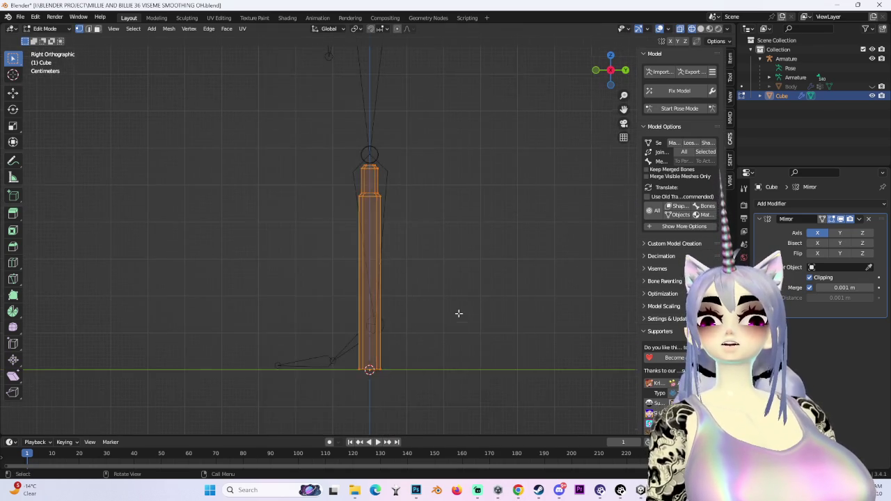
scroll(458, 313, "up", 2)
key("s")
key("y")
left_click(404, 310)
left_click(709, 28)
mouse_move(260, 278)
middle_mouse_down()
mouse_move(464, 295)
mouse_move(489, 283)
middle_mouse_up()
key("KP_1")
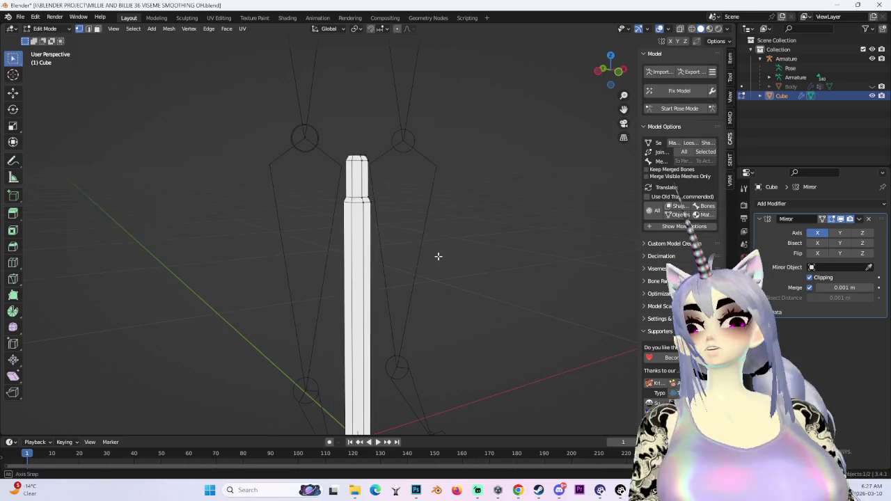
Rename the cube to HANDLE in the Outliner and hide it from the viewport.
double_click(772, 97)
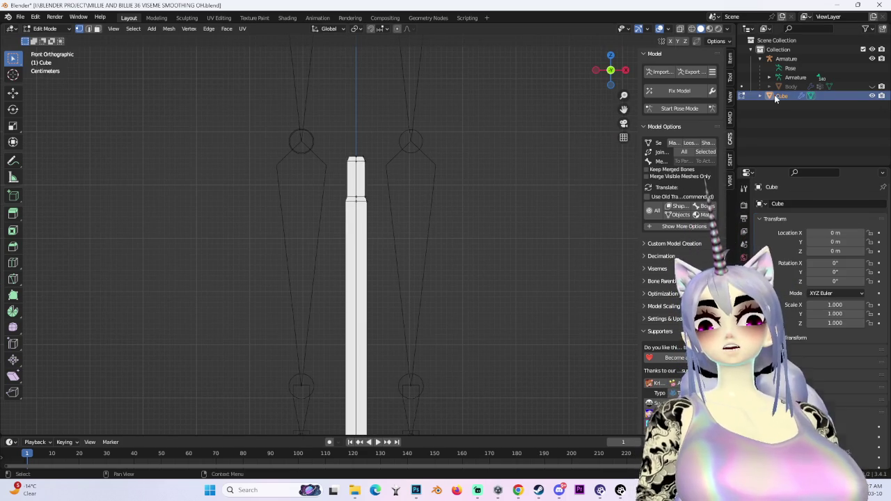
type("HANDLE")
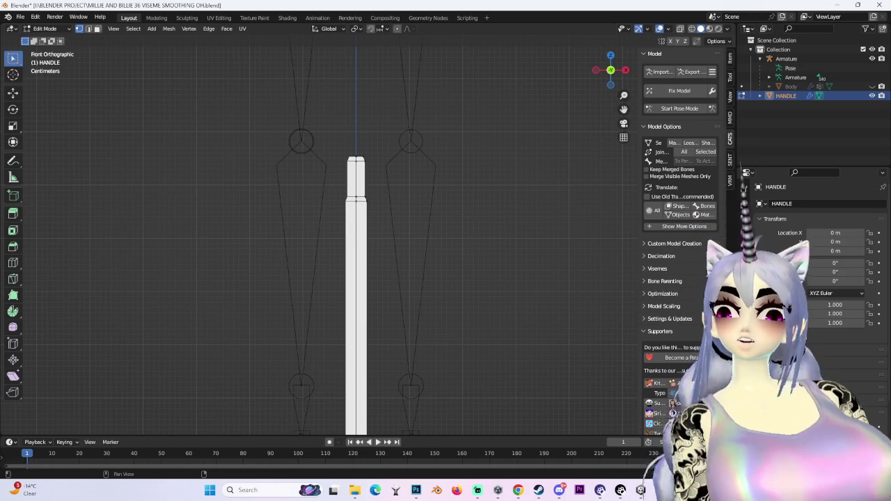
left_click(872, 95)
mouse_move(417, 299)
middle_mouse_down()
mouse_move(386, 285)
mouse_move(593, 95)
middle_mouse_up()
left_click(597, 71)
key("KP_1")
scroll(494, 203, "down", 2)
scroll(467, 203, "up", 4)
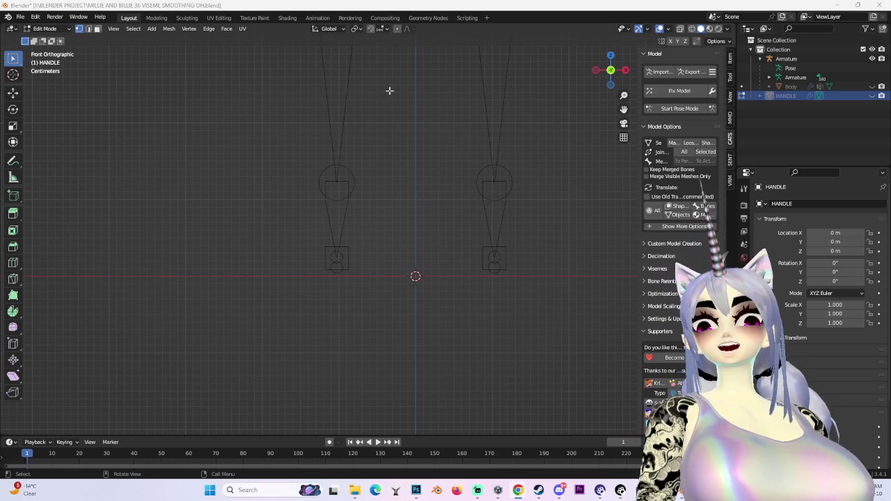
Add a plane and then a cube from the Add menu.
scroll(483, 230, "up", 1)
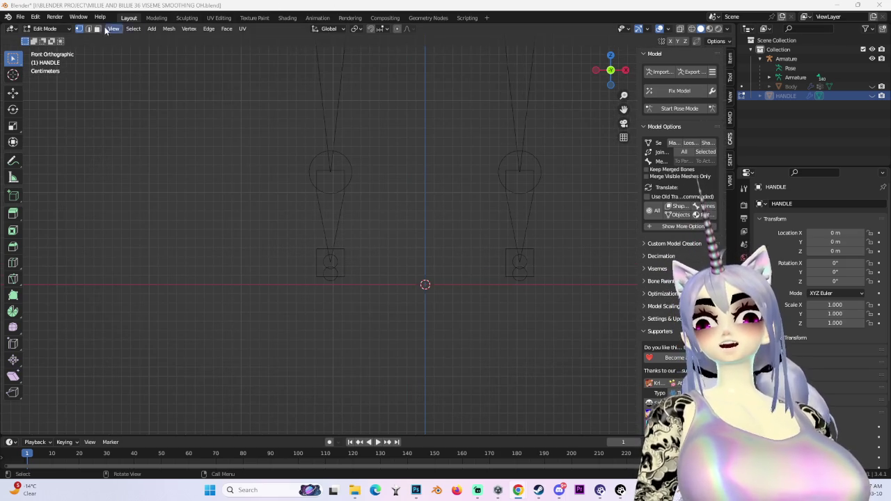
left_click(152, 29)
left_click(164, 40)
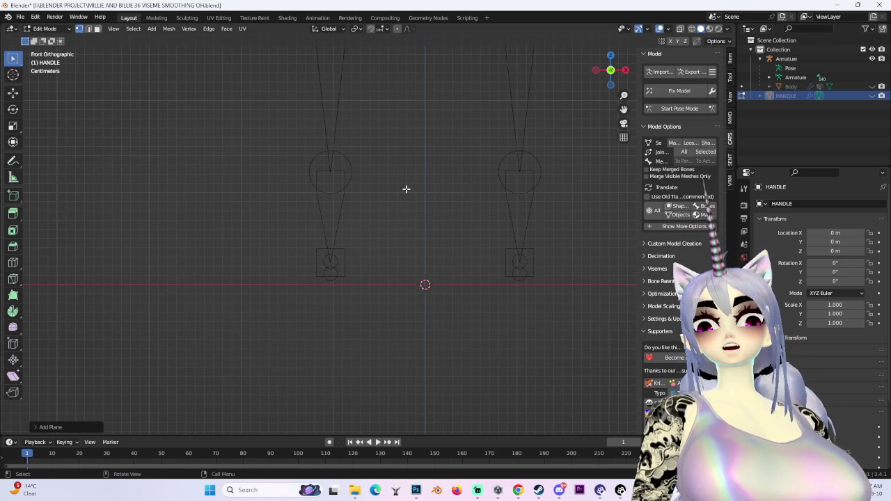
left_click(153, 29)
left_click(165, 51)
scroll(480, 292, "down", 6)
scroll(467, 282, "down", 3)
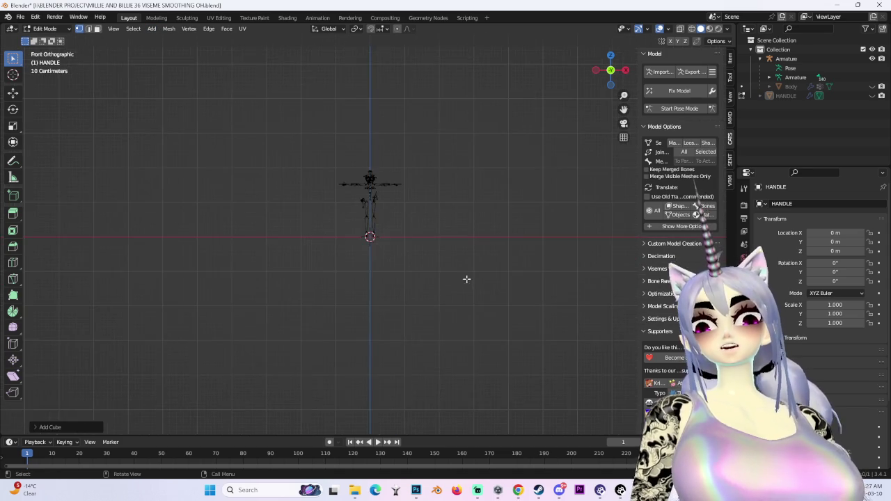
scroll(467, 271, "up", 5)
scroll(467, 261, "up", 7)
Switch to Object Mode, add a new cube and enter Edit Mode on it.
left_click(45, 29)
left_click(50, 39)
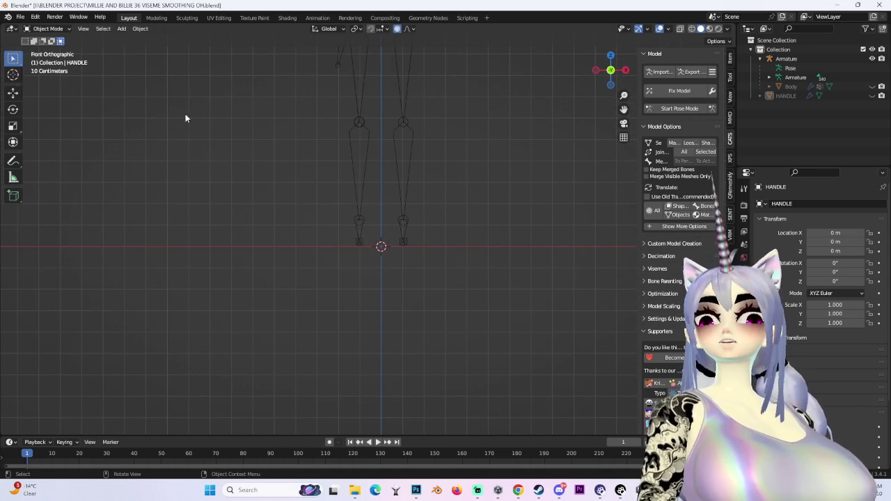
left_click(121, 29)
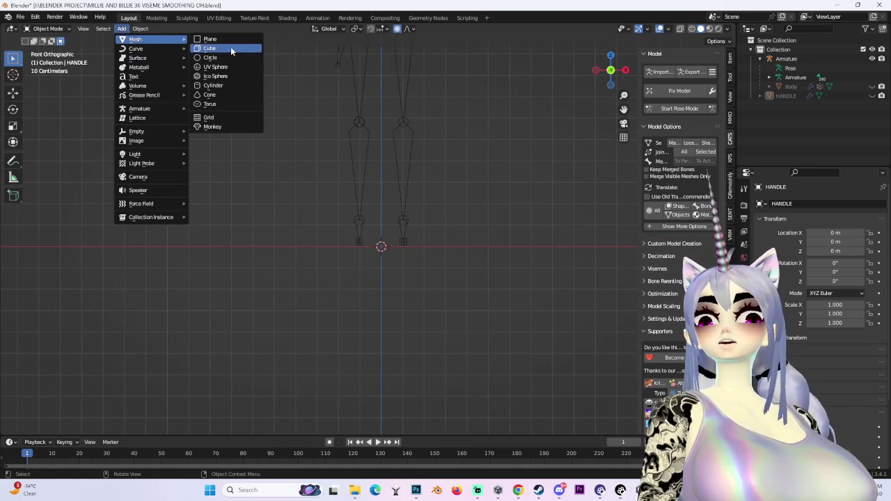
left_click(230, 48)
scroll(513, 269, "up", 1)
left_click(63, 30)
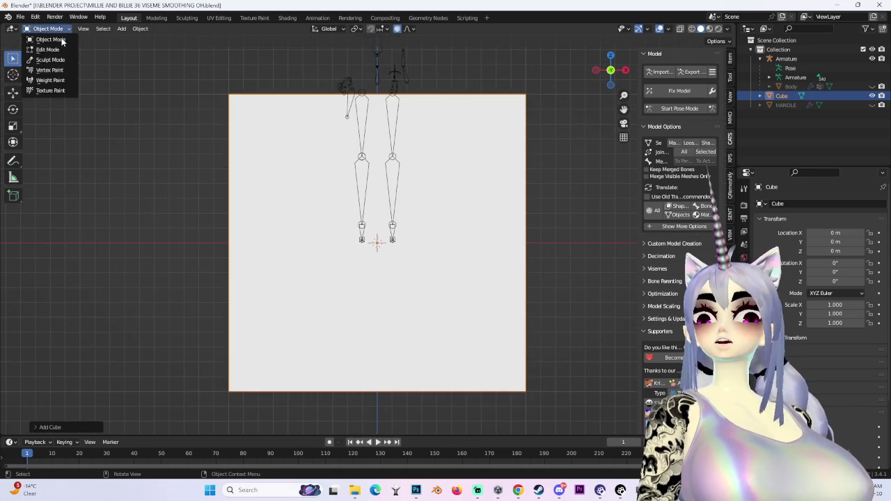
left_click(47, 50)
Cut a vertical edge loop through the cube's middle and delete its left-half vertices.
scroll(171, 81, "down", 4)
key("b")
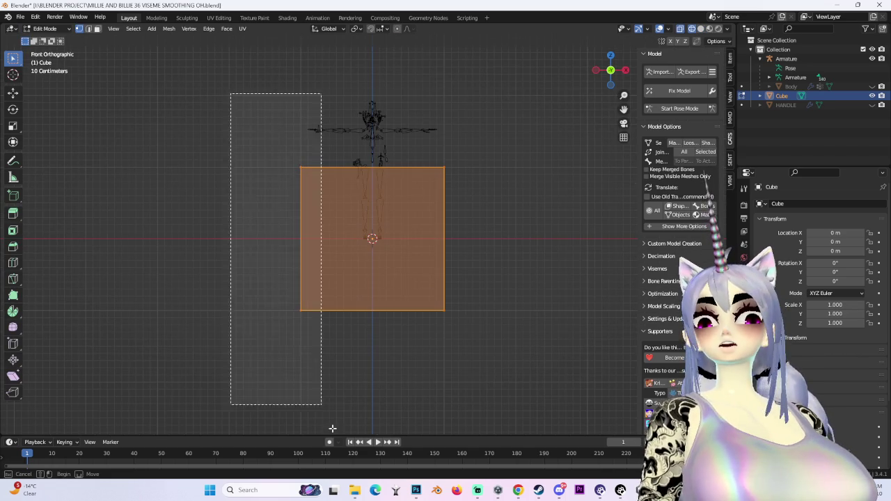
left_click_drag(230, 93, 300, 306)
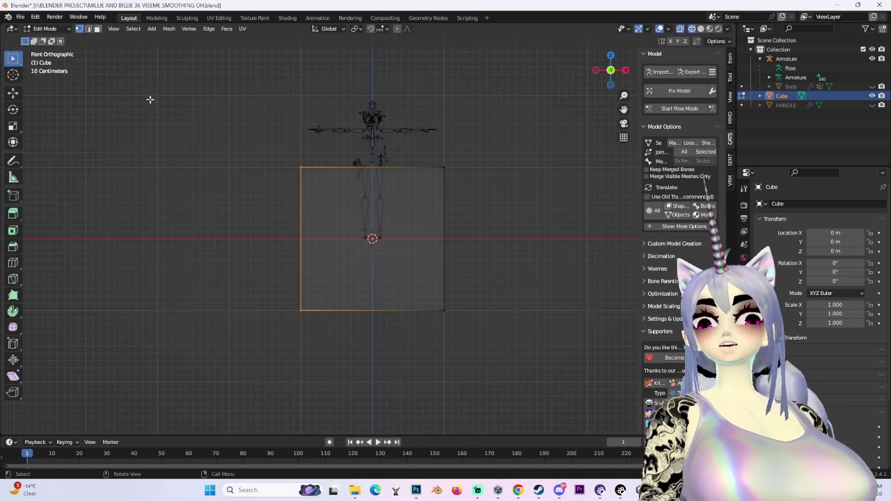
left_click(375, 169)
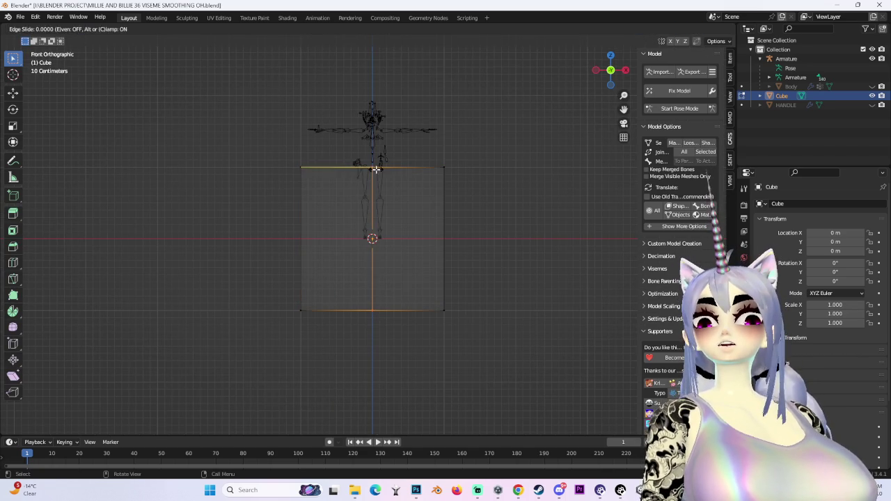
right_click(349, 316)
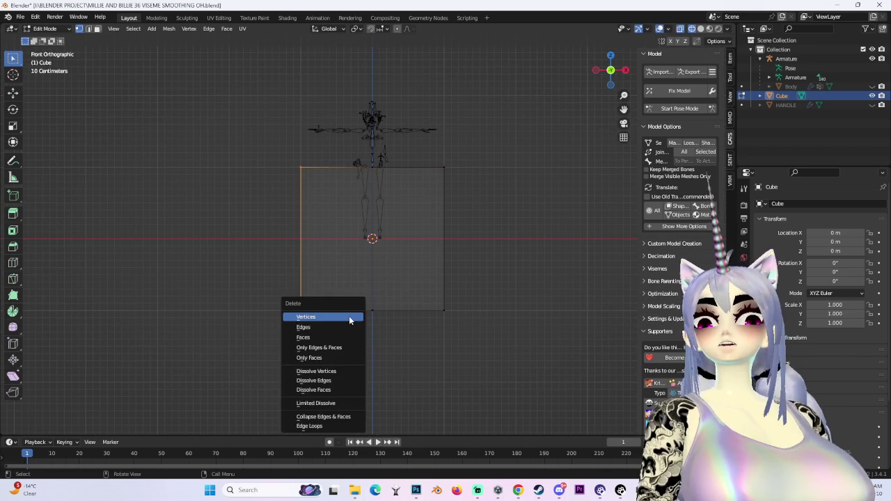
mouse_move(349, 316)
middle_mouse_down()
mouse_move(494, 269)
mouse_move(487, 249)
middle_mouse_up()
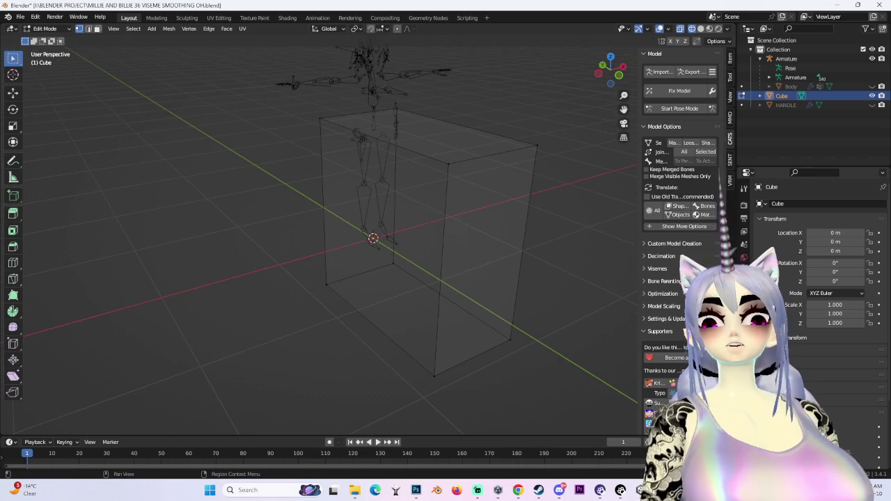
Add a Mirror modifier to the half cube.
left_click(743, 295)
left_click(792, 208)
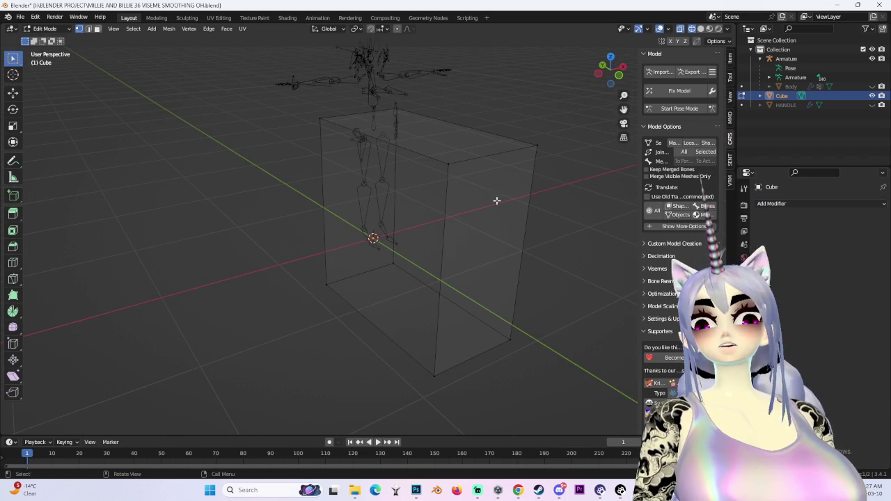
left_click(619, 76)
left_click(768, 203)
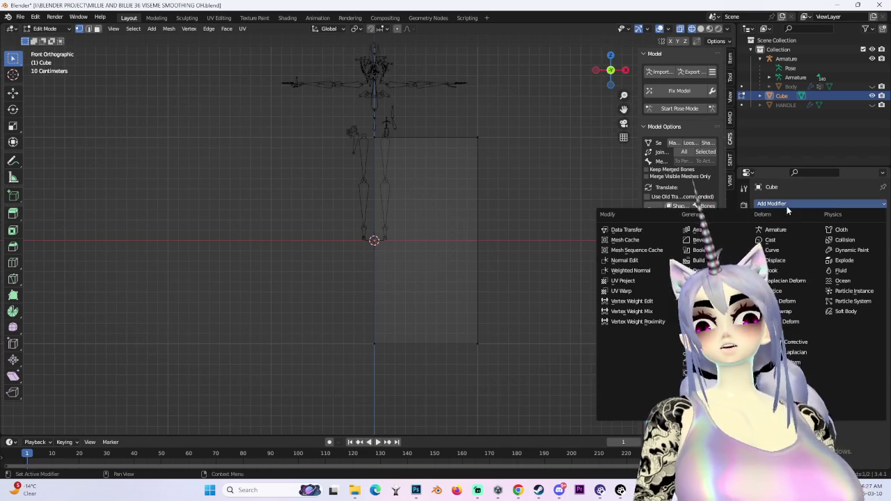
left_click(696, 311)
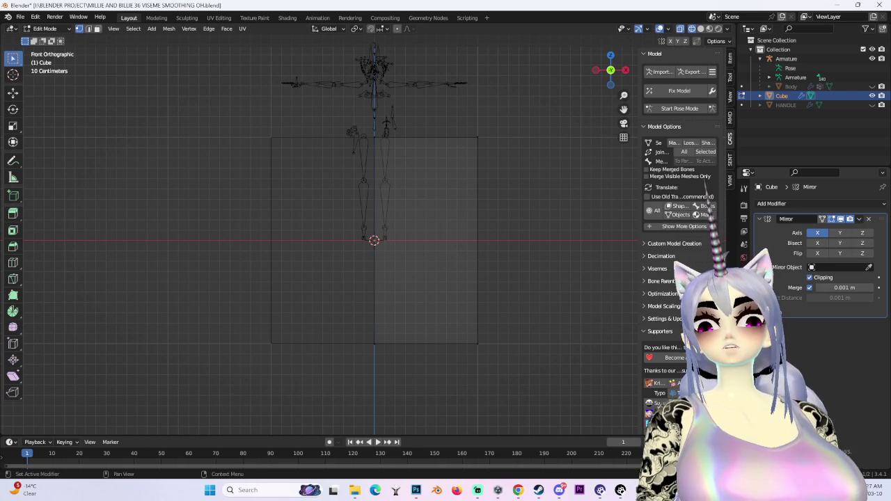
Select the mesh half and squash it vertically along Z.
scroll(418, 244, "down", 2)
left_click_drag(300, 101, 571, 417)
key("s")
key("Escape")
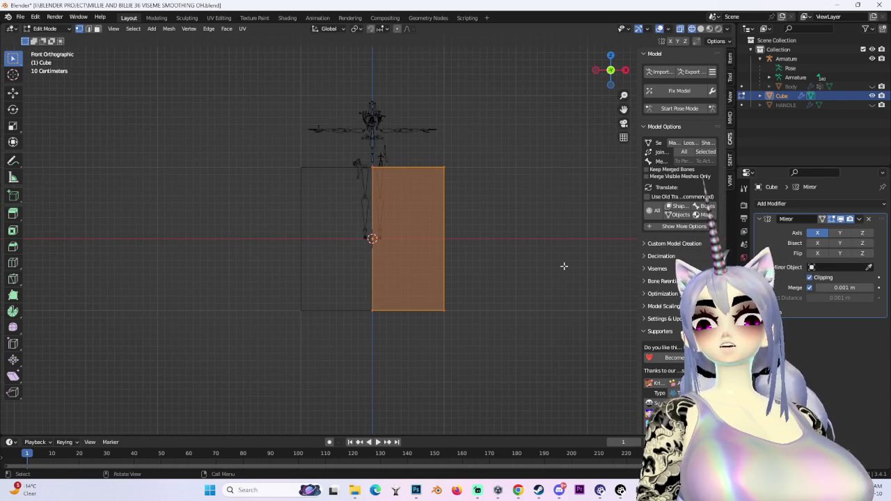
key("s")
key("z")
left_click(473, 251)
Shift part of the mesh's vertices sideways along X.
left_click_drag(462, 169, 581, 338)
middle_click_drag(581, 338, 575, 286)
key("g")
key("x")
left_click(479, 281)
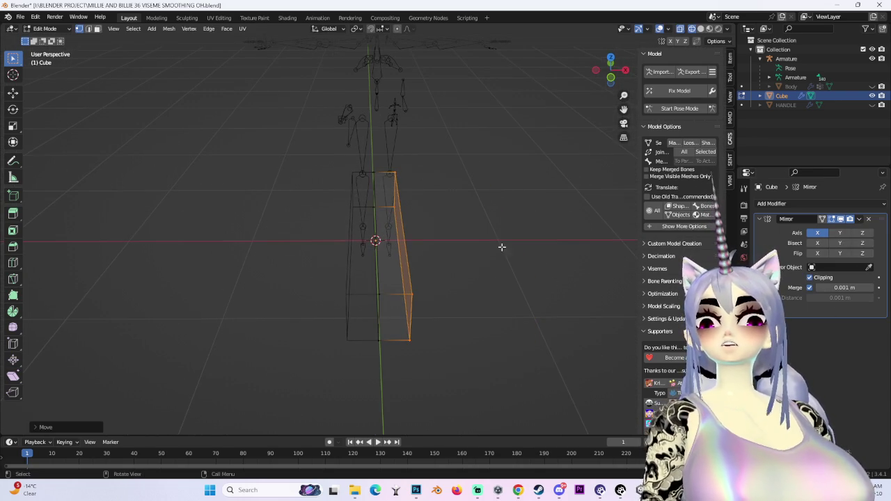
Hide the HANDLE object and extend the block's end face along Y.
left_click(626, 70)
left_click(872, 105)
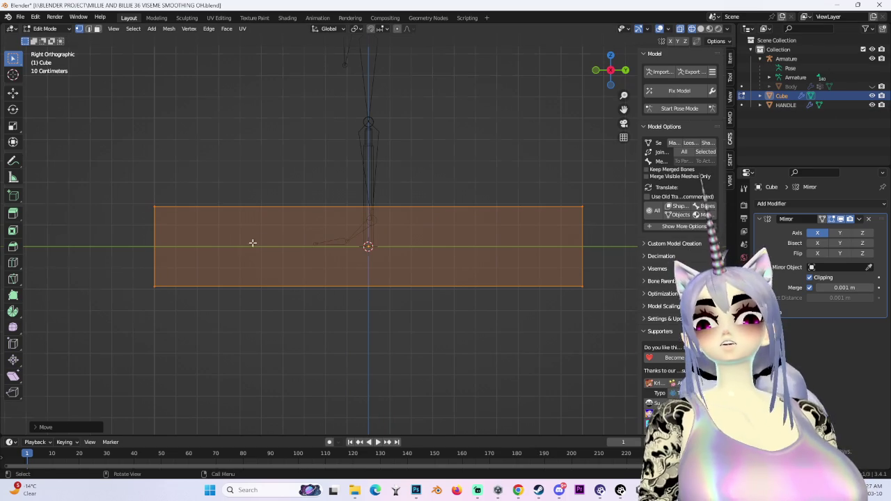
middle_click_drag(249, 243, 378, 244)
left_click(605, 77)
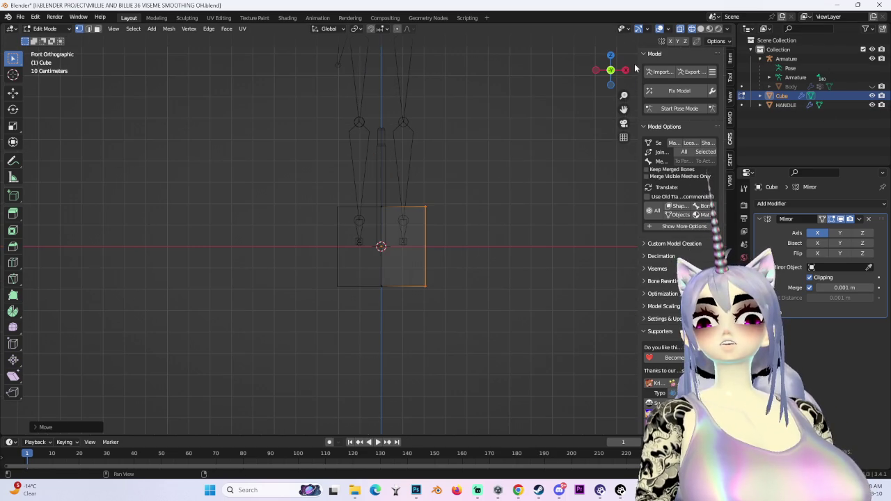
left_click(626, 70)
left_click_drag(79, 130, 248, 421)
key("g")
key("y")
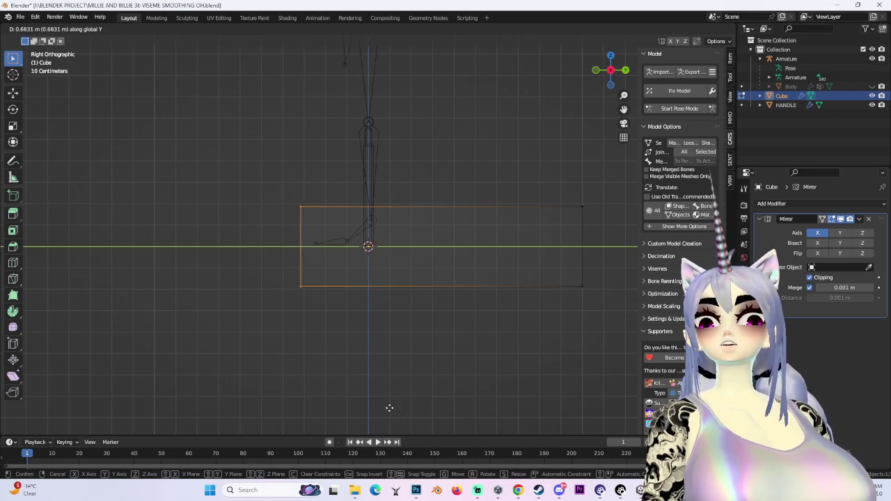
left_click(238, 390)
Narrow the whole block by scaling it along Y.
key("a")
key("s")
key("y")
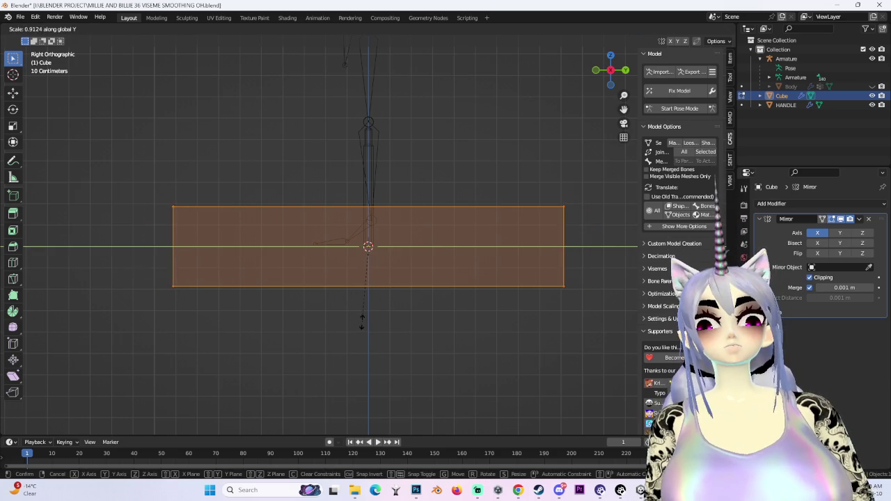
key("Escape")
key("s")
key("y")
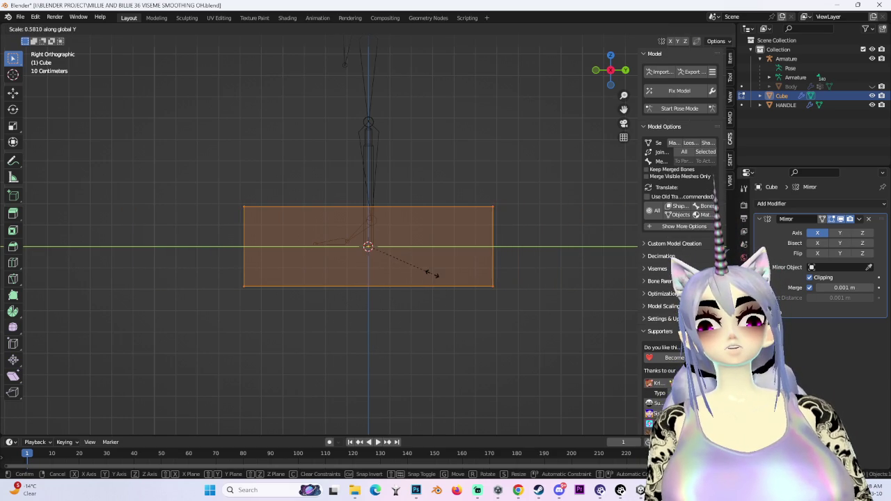
left_click(409, 248)
mouse_move(409, 248)
middle_mouse_down()
mouse_move(453, 220)
mouse_move(523, 254)
mouse_move(453, 239)
mouse_move(318, 159)
middle_mouse_up()
Move the block up and shrink it in the side view.
key("g")
left_click(522, 295)
mouse_move(523, 295)
middle_mouse_down()
mouse_move(515, 149)
mouse_move(611, 83)
middle_mouse_up()
left_click(620, 71)
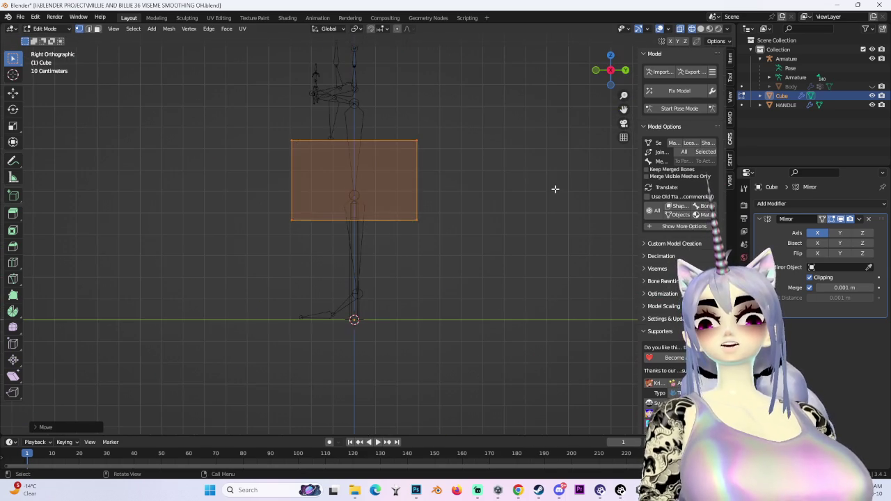
key("s")
left_click(414, 178)
Raise the block higher along Z and shrink it further.
scroll(452, 167, "up", 5)
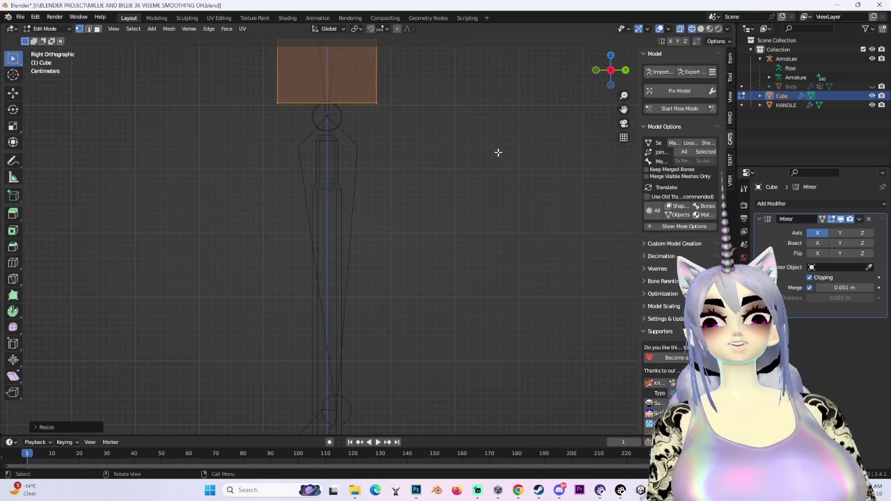
key("g")
key("z")
left_click(514, 235)
key("s")
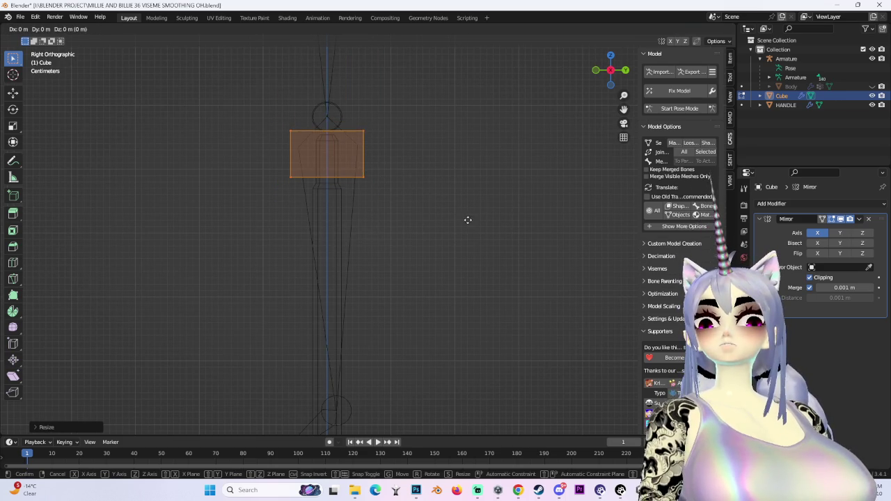
left_click(465, 224)
In front view, pull the block's outer right vertices inward along X.
mouse_move(465, 224)
middle_mouse_down()
mouse_move(348, 218)
mouse_move(477, 243)
middle_mouse_up()
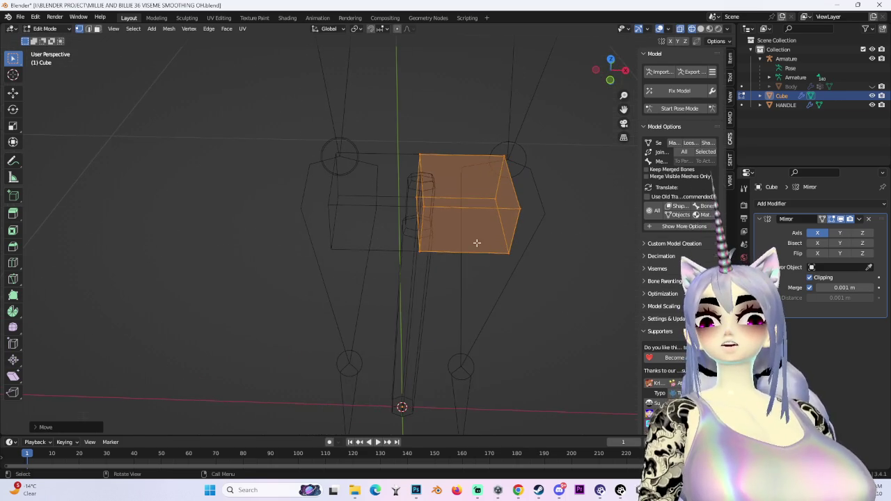
left_click(609, 79)
left_click_drag(464, 85, 529, 247)
key("g")
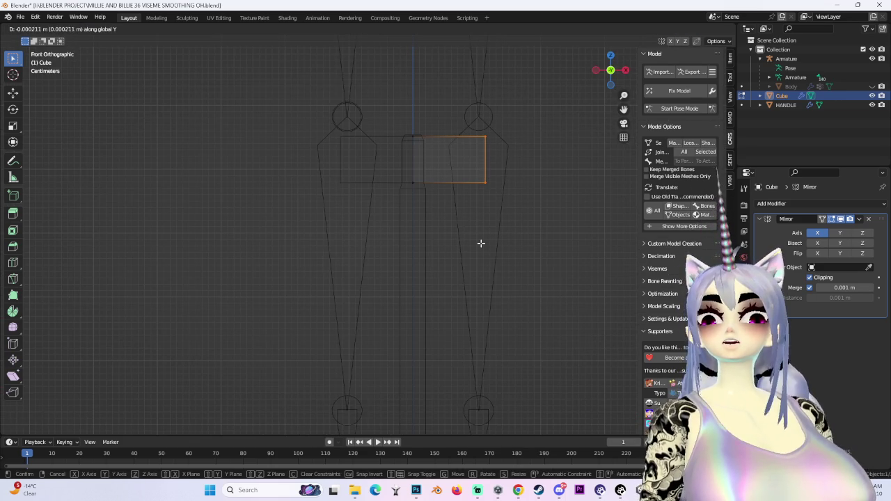
left_click(480, 243)
key("g")
key("x")
left_click(429, 242)
mouse_move(429, 242)
middle_mouse_down()
mouse_move(467, 195)
mouse_move(386, 193)
middle_mouse_up()
Begin a loop cut across the block from the side view.
left_click(608, 72)
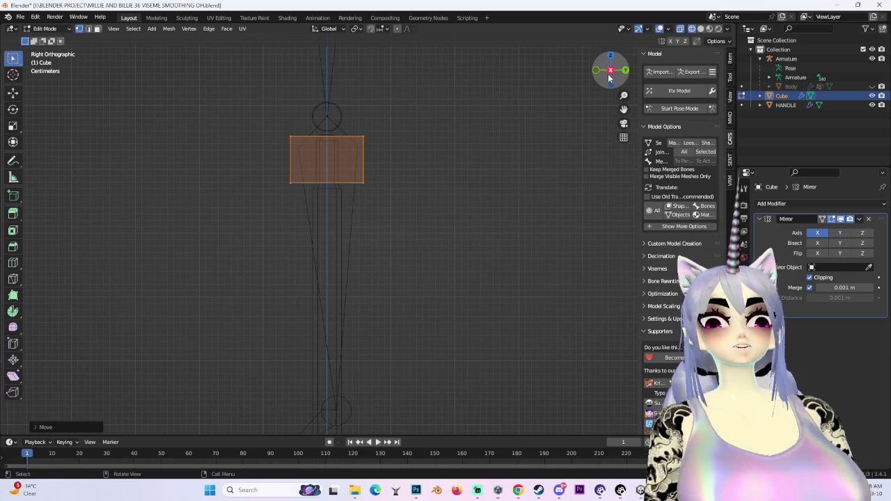
scroll(376, 202, "up", 3)
key("ctrl+r")
Add two horizontal edge loops and stretch the head's right end outward along Y.
left_click(362, 226)
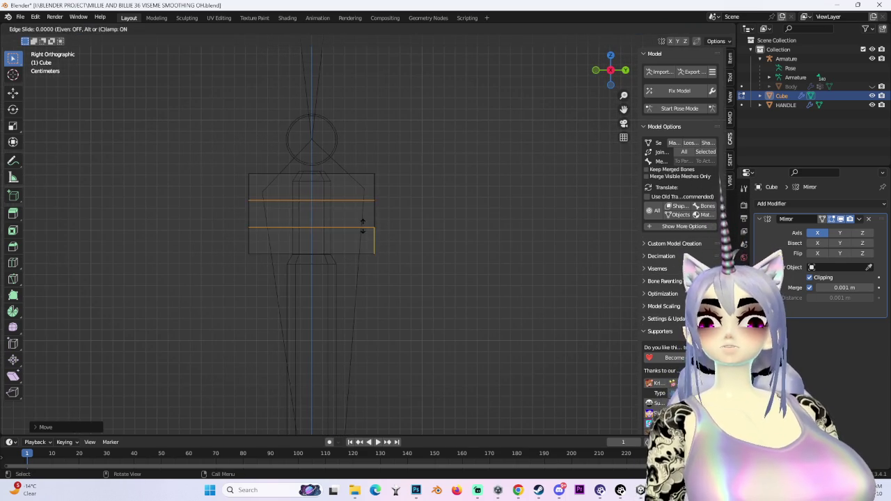
left_click(433, 243)
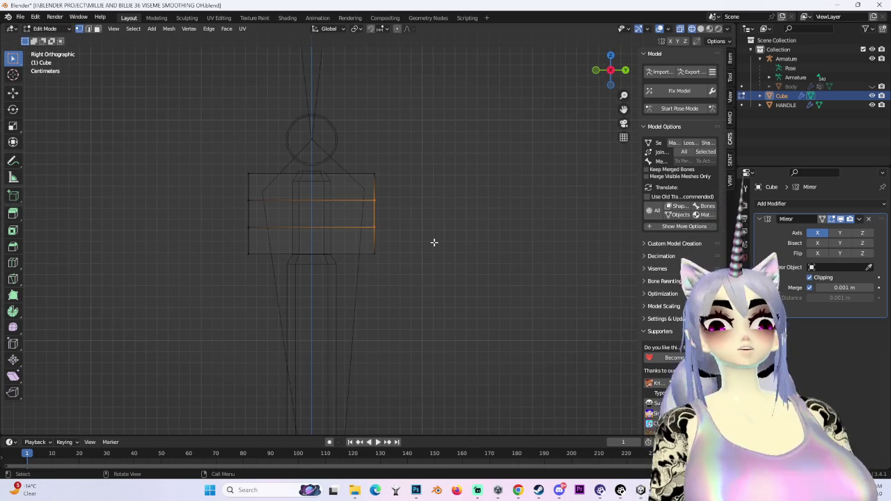
left_click_drag(355, 167, 460, 320)
key("g")
key("y")
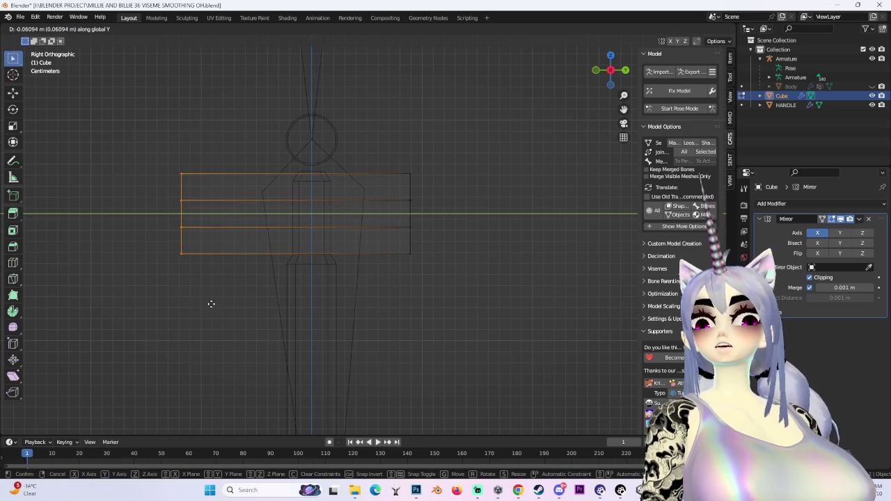
left_click(220, 304)
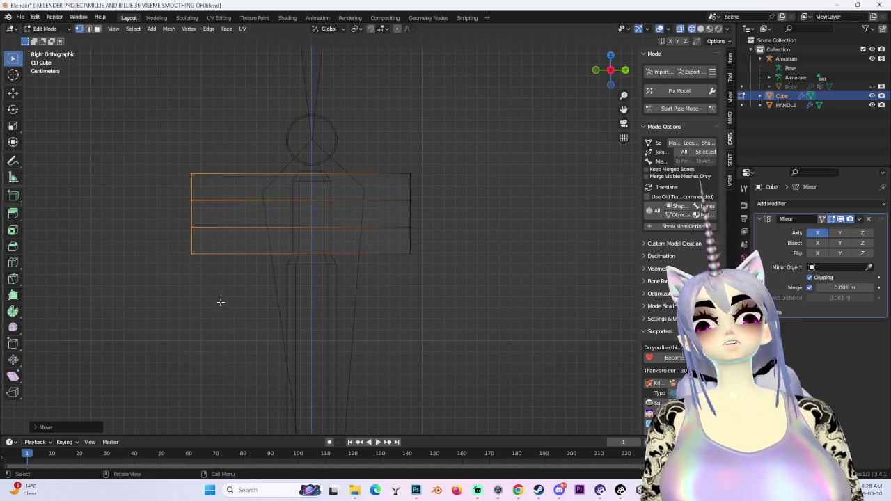
Add more edge loops across the head and slide the left and right loops along Y.
scroll(309, 282, "up", 2)
key("ctrl+r")
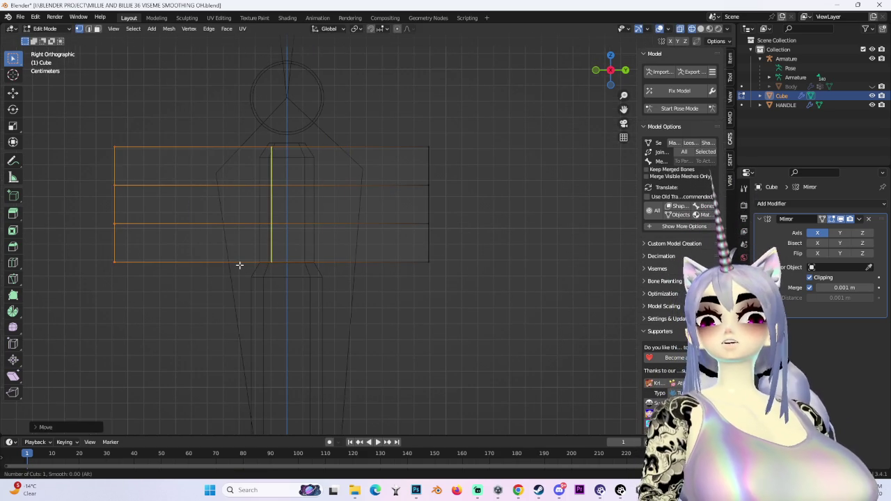
left_click(238, 265)
key("ctrl+z")
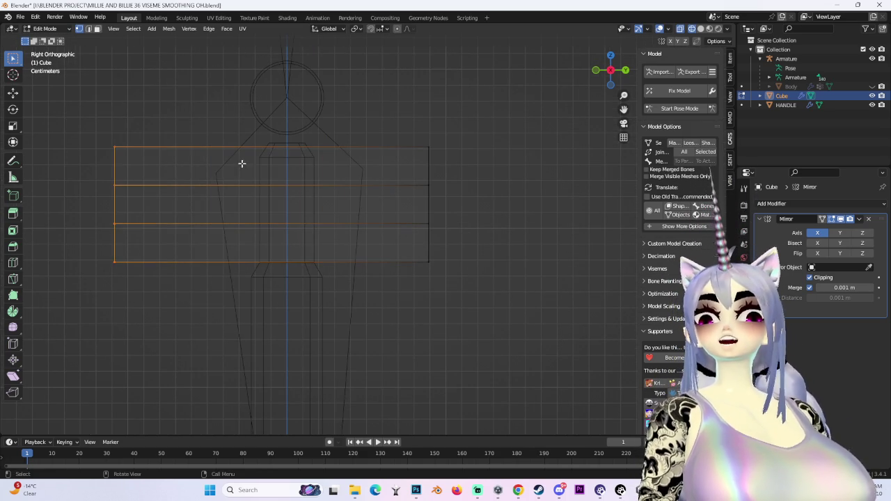
left_click(260, 260)
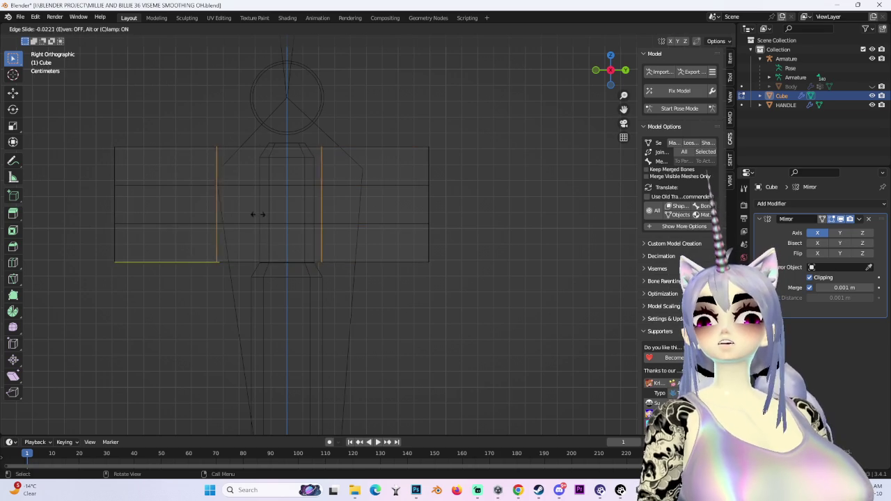
left_click(260, 125)
key("g")
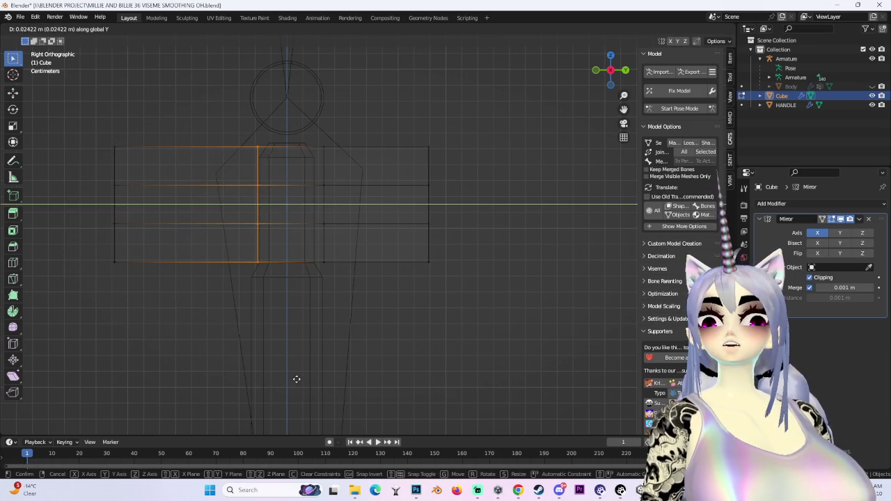
left_click(296, 379)
left_click_drag(294, 115, 352, 314)
key("g")
key("y")
left_click(347, 317)
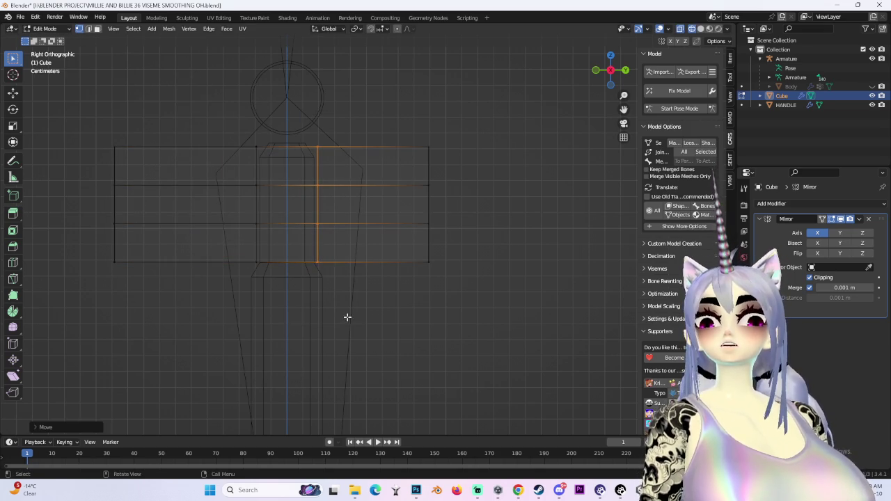
Shrink the head's middle column and right end vertically along Z.
left_click_drag(231, 118, 404, 327)
key("s")
key("y")
left_click(439, 278)
key("s")
key("z")
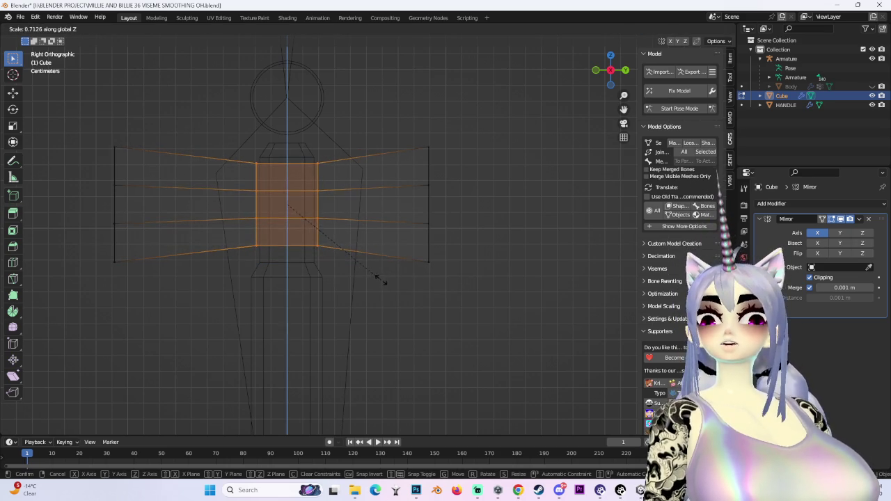
left_click(379, 279)
left_click_drag(396, 140, 527, 391)
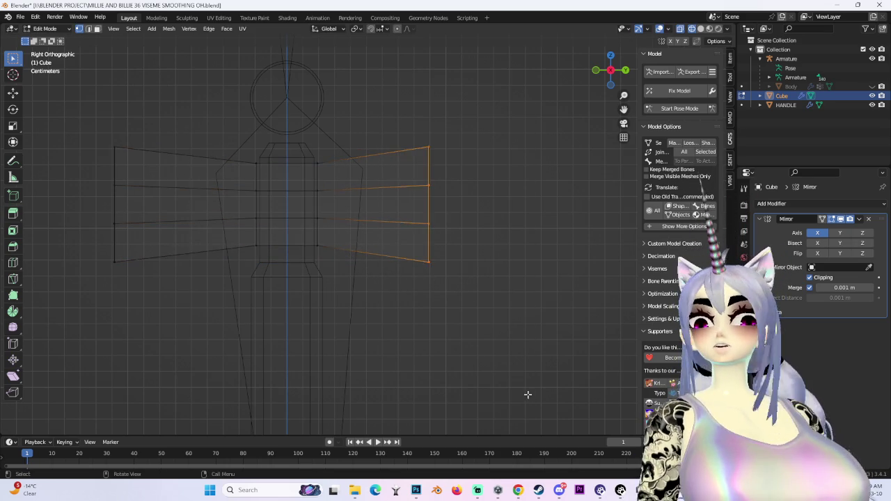
key("s")
key("z")
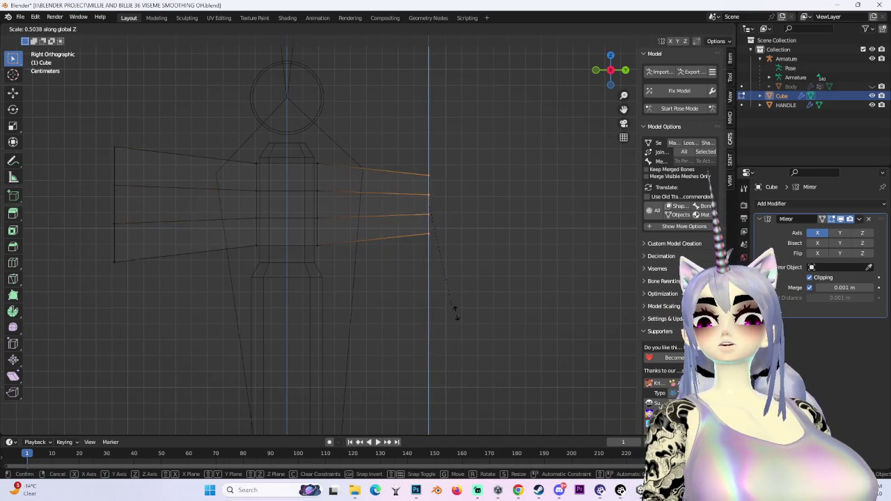
left_click(446, 301)
Shift the selected end sideways along X in top view, then bring up the hammer reference images.
middle_click_drag(460, 308, 402, 297)
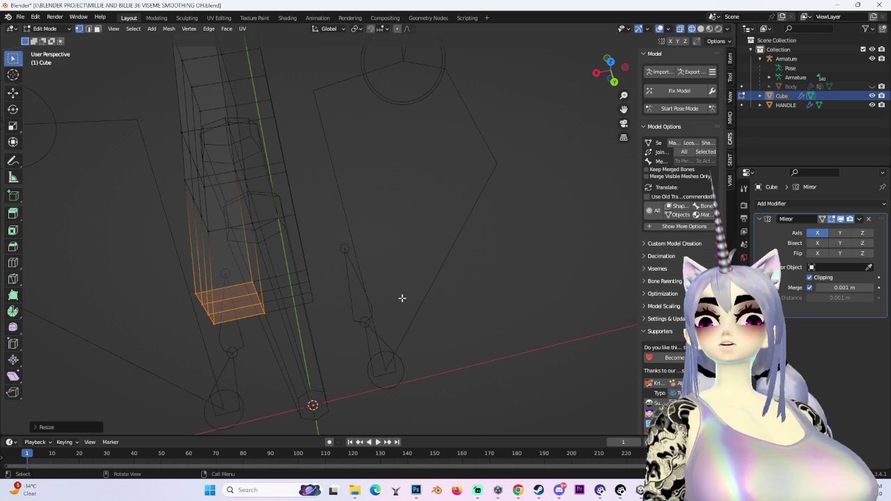
left_click(610, 64)
key("g")
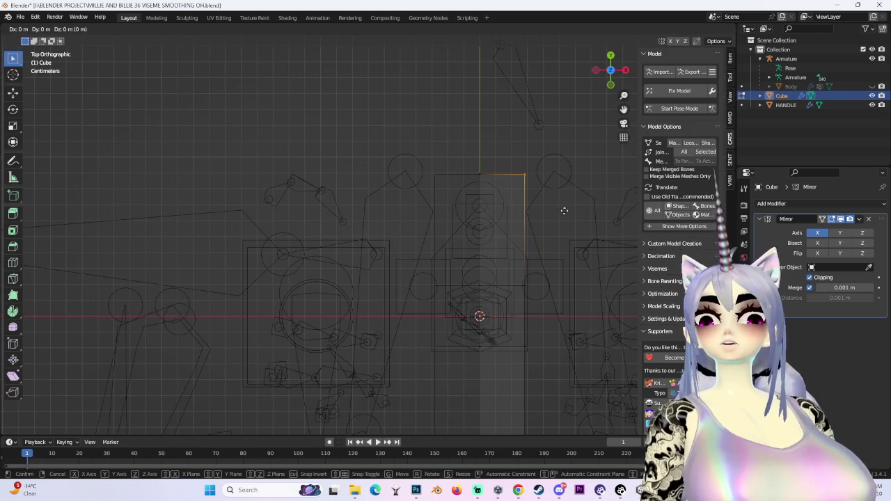
key("x")
left_click(538, 211)
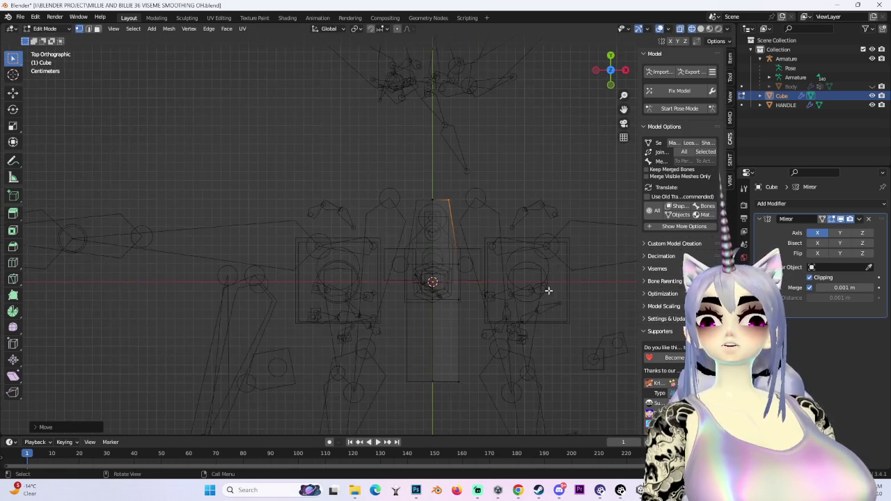
middle_click_drag(549, 281, 497, 209, "shift")
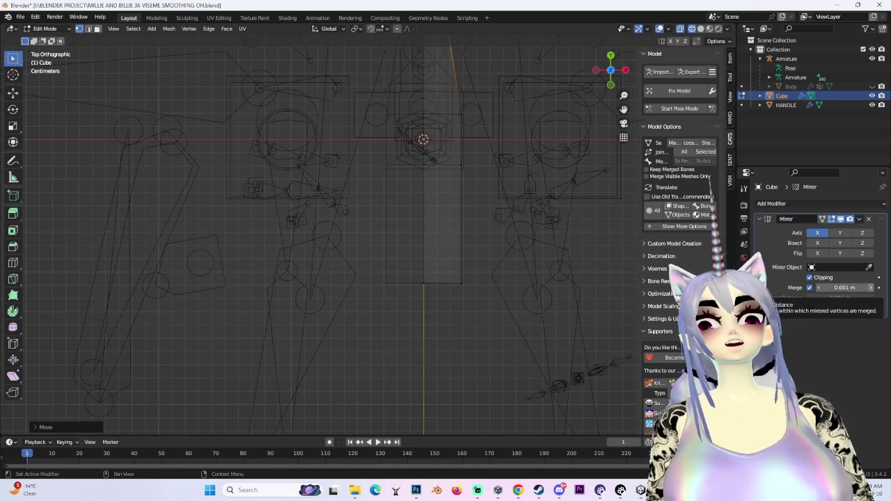
key("alt+Tab")
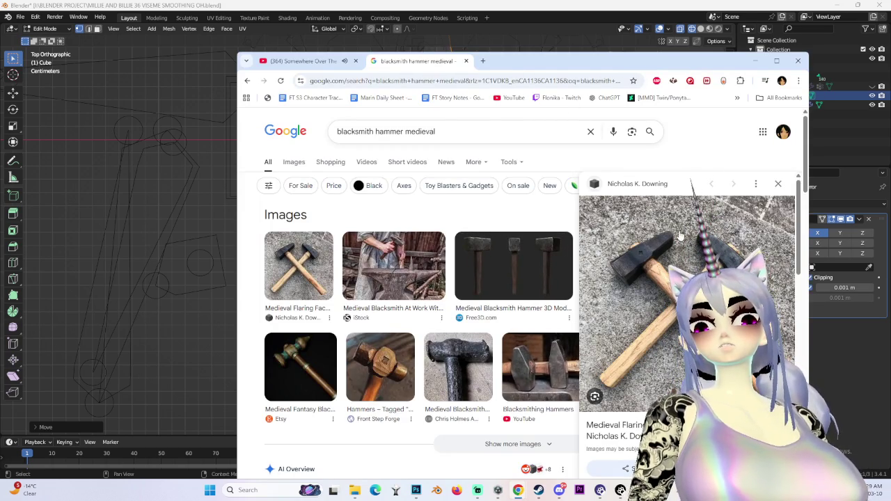
scroll(470, 345, "down", 2)
scroll(471, 345, "down", 3)
scroll(471, 346, "down", 2)
scroll(470, 346, "up", 2)
scroll(418, 278, "up", 2)
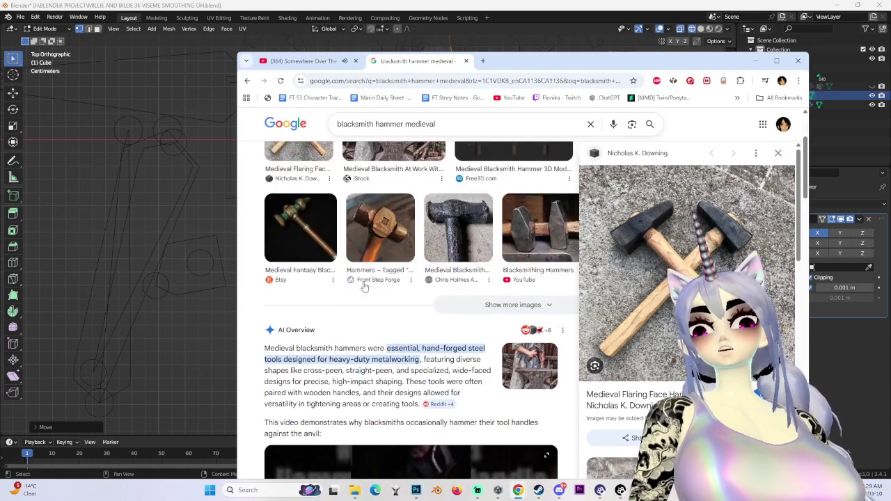
scroll(317, 192, "up", 2)
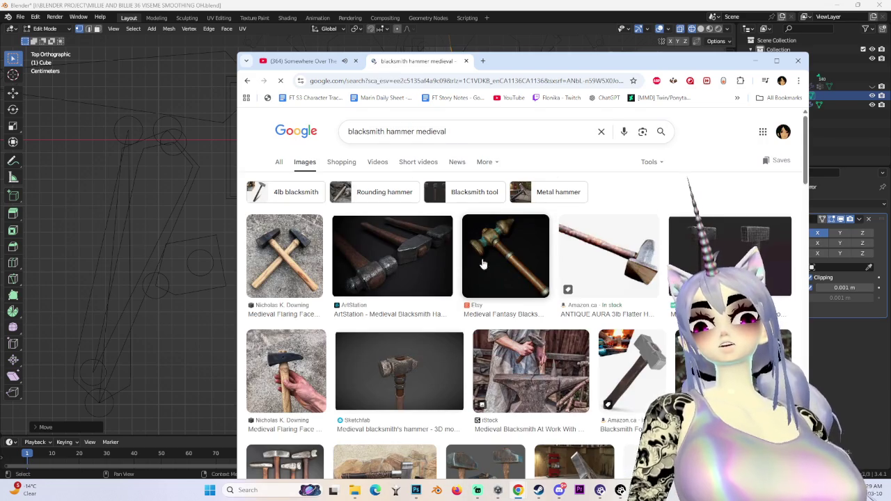
left_click(732, 242)
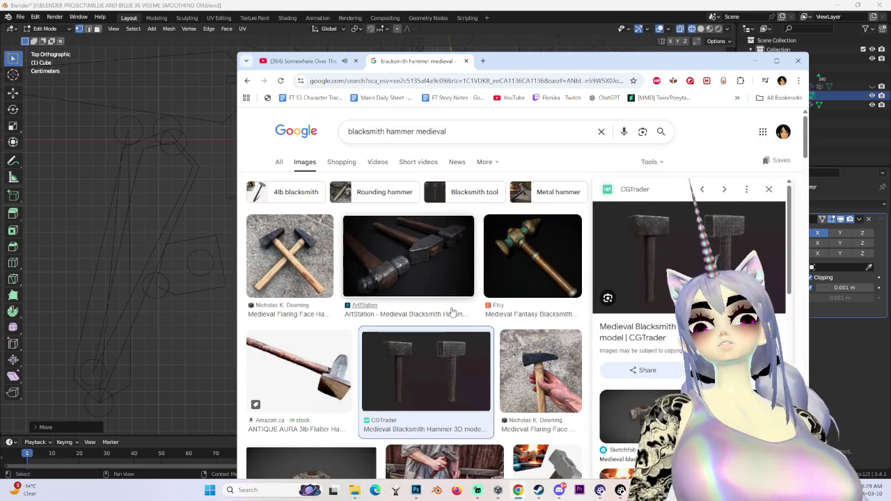
scroll(453, 312, "down", 3)
scroll(462, 311, "down", 1)
scroll(468, 309, "down", 2)
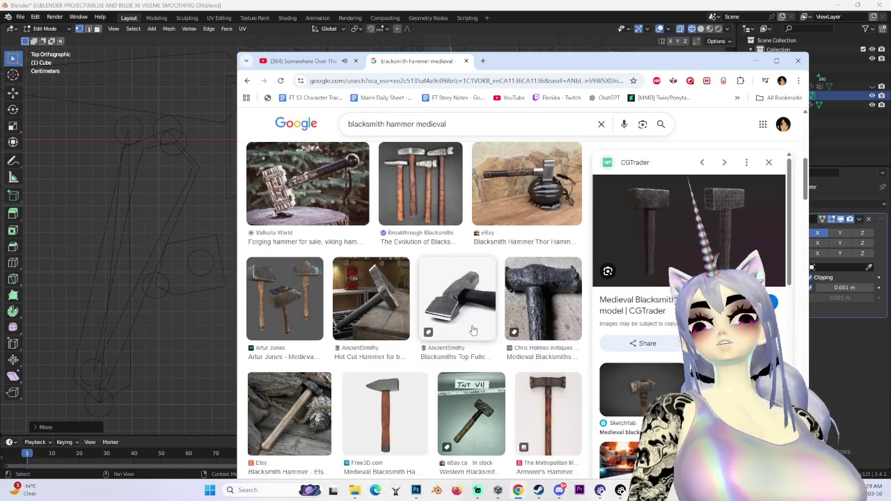
scroll(470, 327, "down", 2)
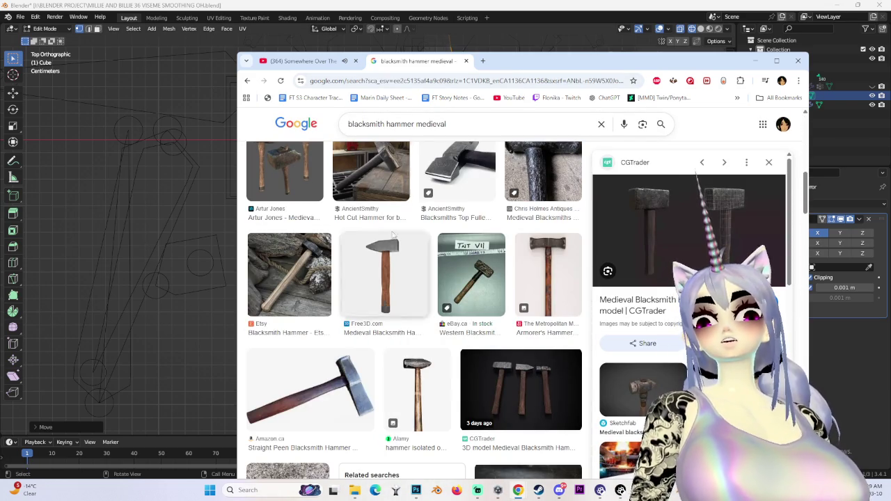
left_click(400, 266)
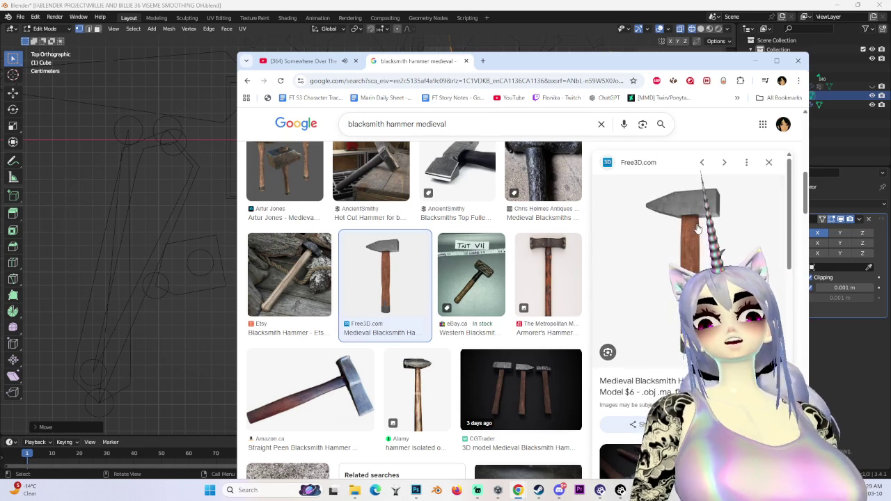
scroll(682, 247, "down", 2)
scroll(682, 247, "up", 1)
scroll(682, 247, "up", 2)
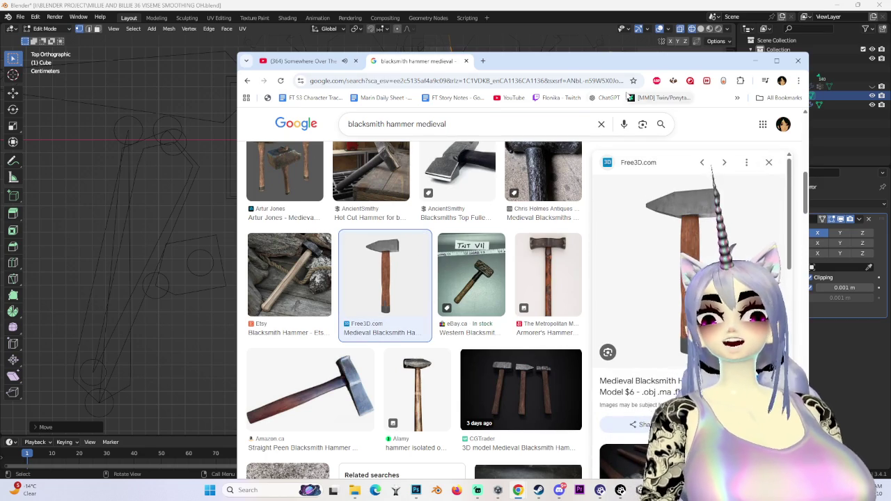
left_click(757, 61)
left_click(625, 70)
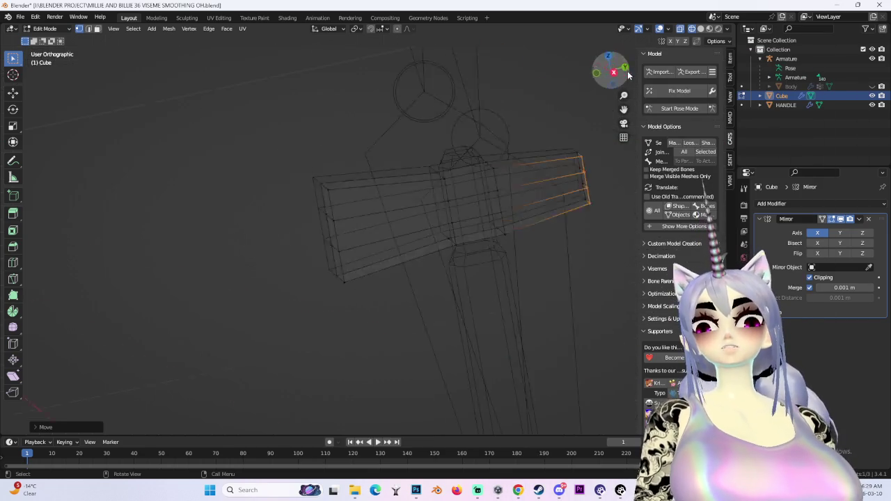
Squash the edges at the head's right tip vertically along Z.
left_click_drag(490, 120, 591, 363)
scroll(591, 364, "up", 2)
scroll(602, 244, "up", 1)
scroll(617, 233, "up", 1)
key("s")
key("z")
left_click(479, 214)
Pull the peen tip vertices out along Y into a point.
mouse_move(479, 214)
middle_mouse_down()
mouse_move(457, 292)
mouse_move(360, 247)
middle_mouse_up()
mouse_move(455, 249)
middle_mouse_down()
mouse_move(522, 229)
mouse_move(505, 160)
mouse_move(556, 139)
middle_mouse_up()
key("shift+z")
mouse_move(638, 103)
middle_mouse_down()
mouse_move(465, 278)
mouse_move(481, 269)
middle_mouse_up()
left_click(613, 70)
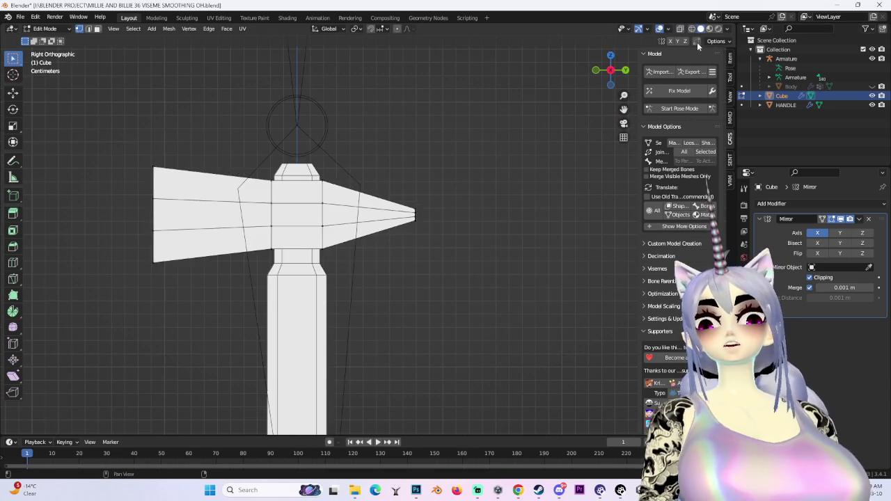
key("shift+z")
left_click_drag(393, 188, 435, 244)
key("g")
key("y")
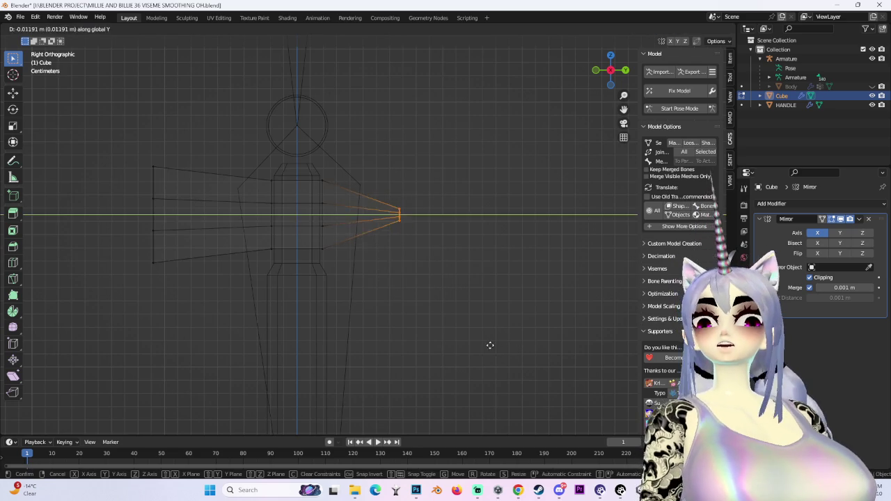
left_click(495, 346)
middle_click_drag(455, 274, 495, 235, "shift")
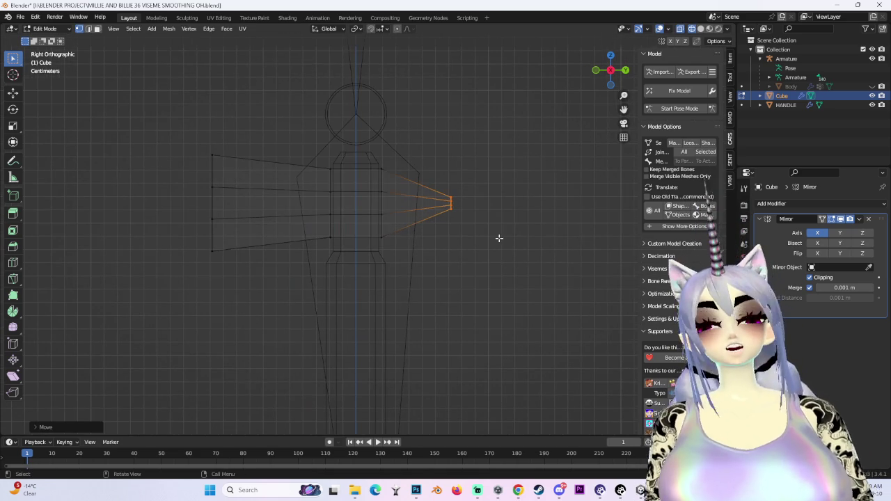
Raise the whole hammer head along Z.
key("a")
key("g")
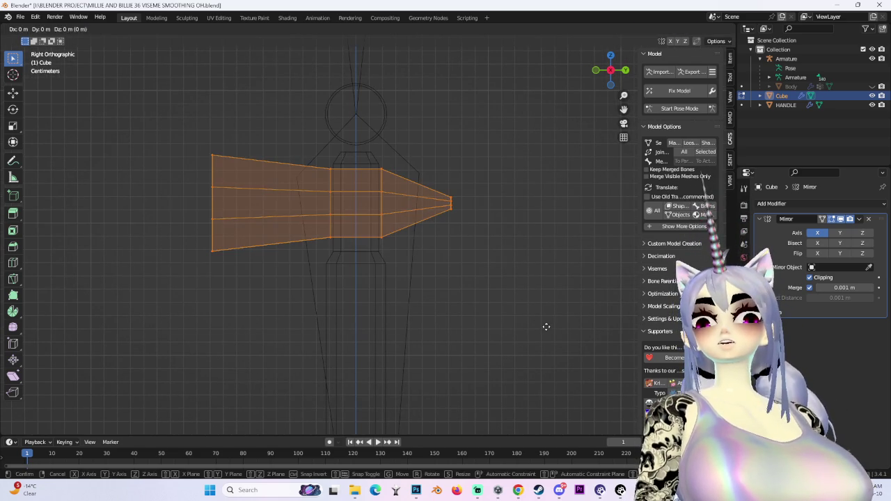
key("z")
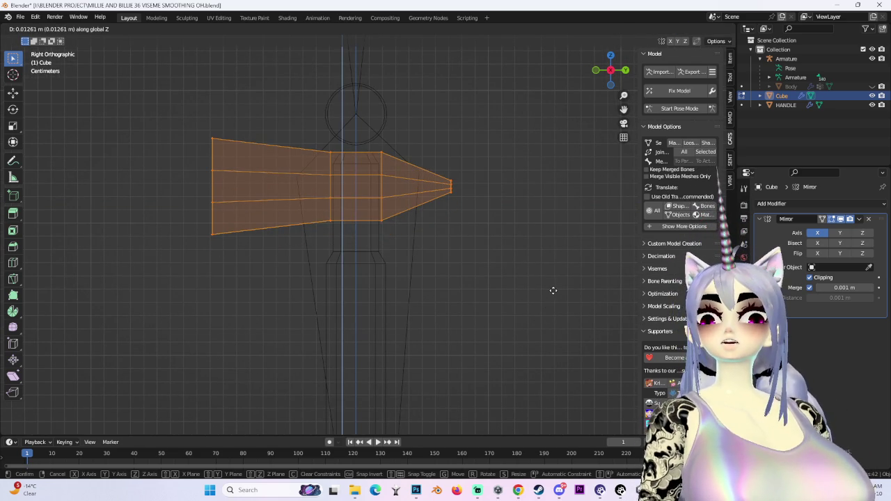
left_click(552, 290)
Make the whole hammer head taller by scaling it along Z.
mouse_move(515, 274)
middle_mouse_down()
mouse_move(586, 260)
mouse_move(579, 283)
mouse_move(477, 282)
middle_mouse_up()
left_click(579, 283)
key("a")
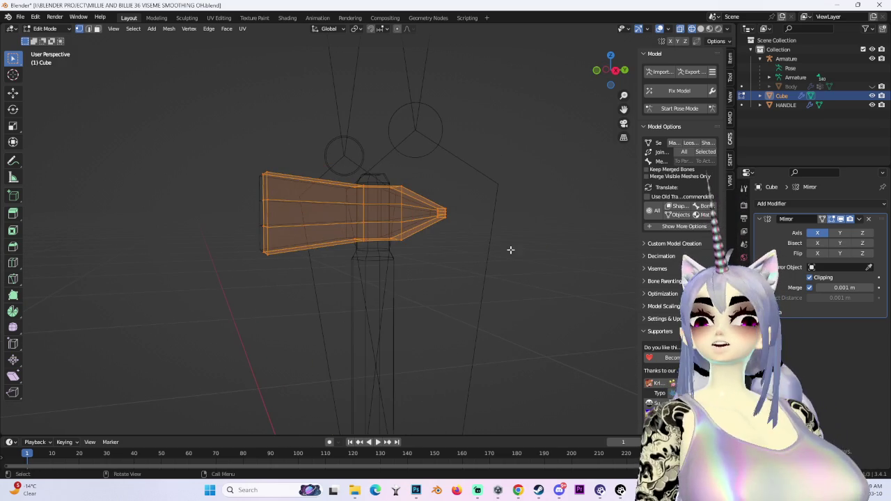
middle_click_drag(513, 249, 497, 248)
key("s")
key("z")
left_click(564, 257)
mouse_move(564, 258)
middle_mouse_down()
mouse_move(434, 276)
mouse_move(583, 296)
mouse_move(517, 318)
mouse_move(495, 245)
mouse_move(439, 185)
middle_mouse_up()
scroll(425, 190, "up", 2)
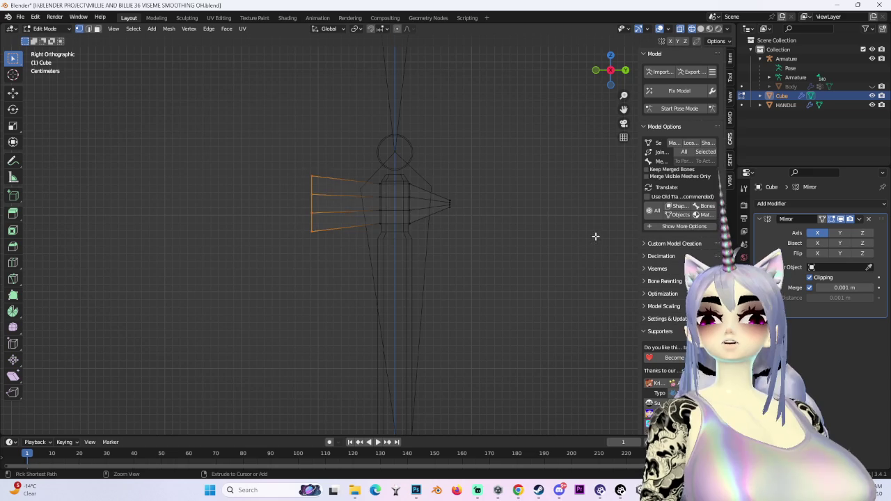
Select the whole hammer head and scale it along the vertical Z axis.
key("a")
scroll(487, 254, "up", 4)
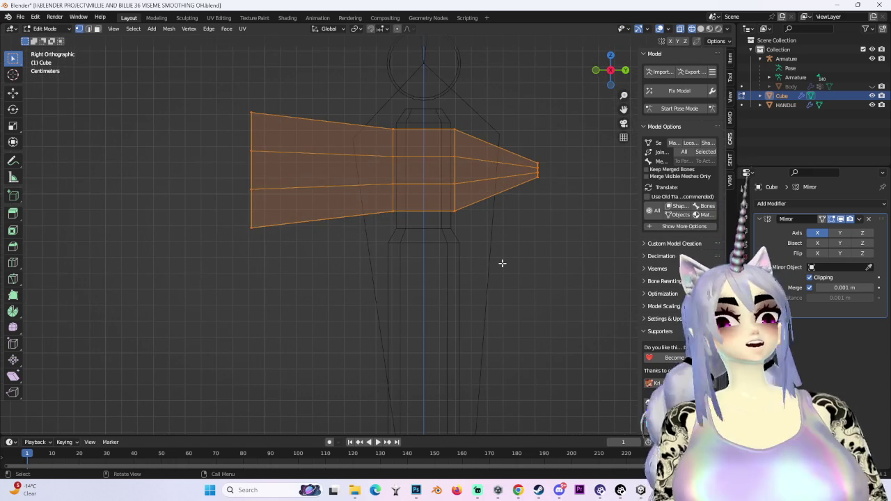
left_click(376, 209)
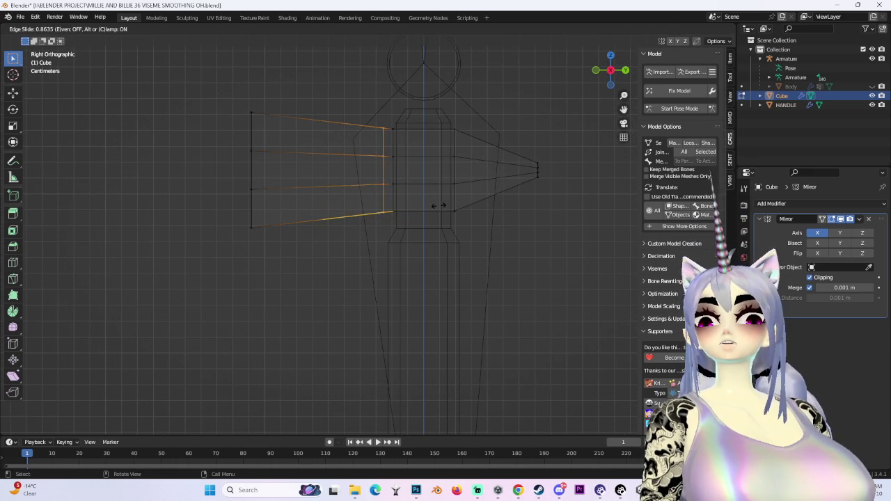
key("s")
key("z")
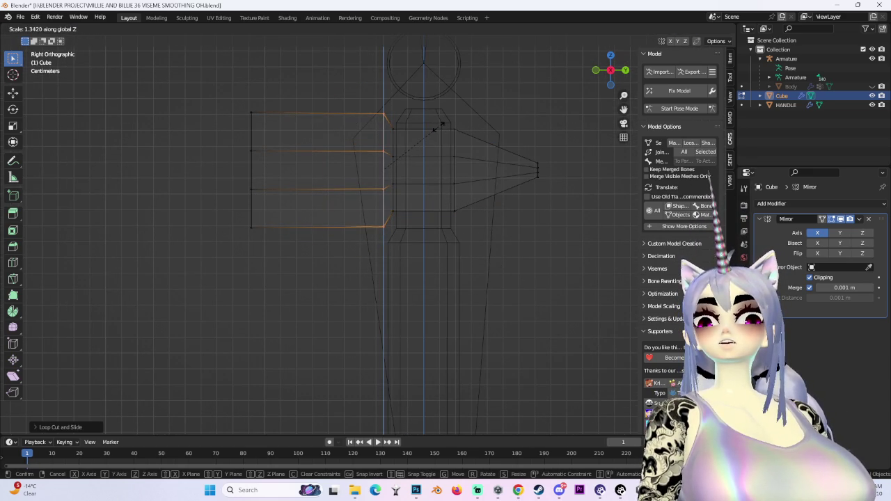
left_click(441, 124)
Undo back, box-select the flat face's outer-end vertices and scale them down slightly.
left_click(549, 266)
scroll(490, 273, "down", 3)
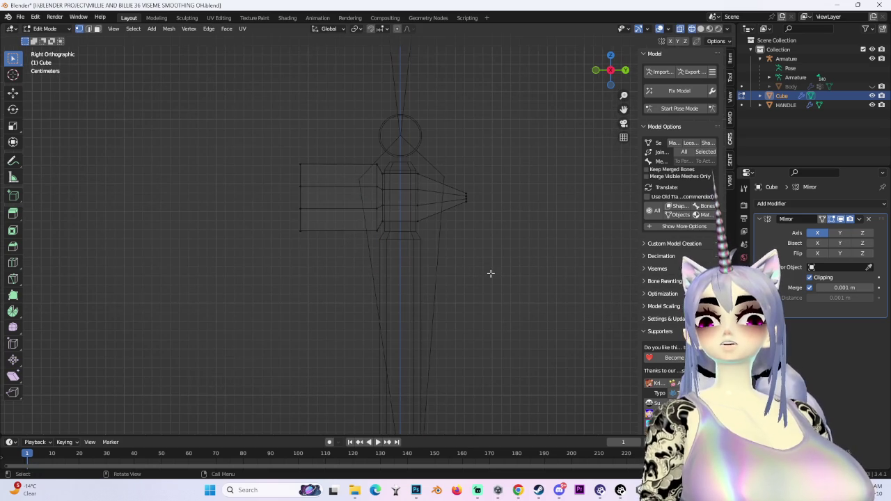
key("ctrl+z")
key("ctrl+z")
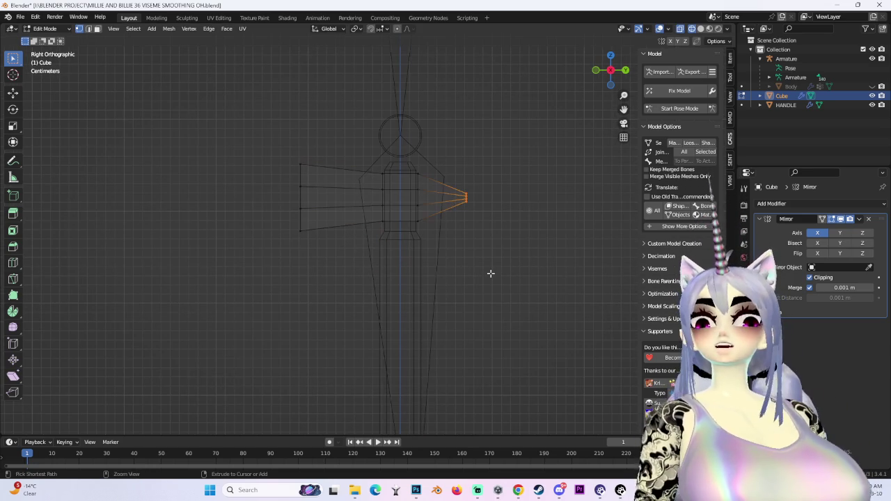
key("ctrl+z")
scroll(434, 304, "up", 2)
left_click_drag(239, 74, 343, 311)
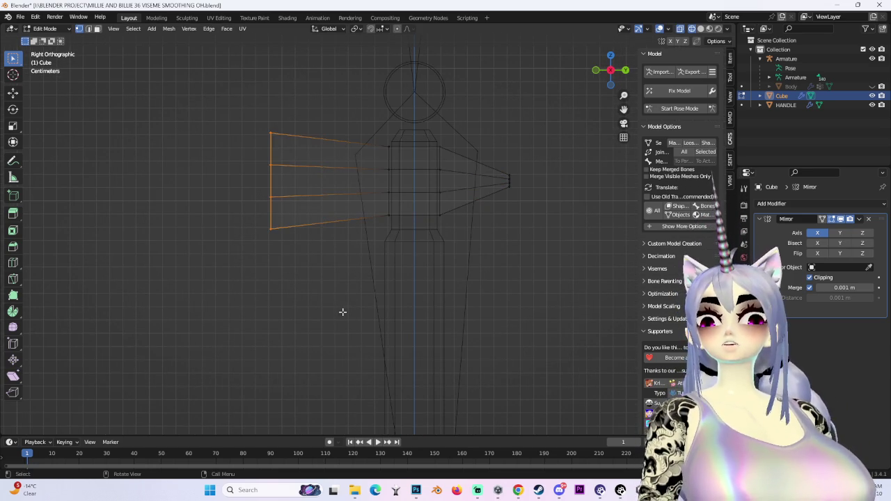
left_click(729, 58)
key("s")
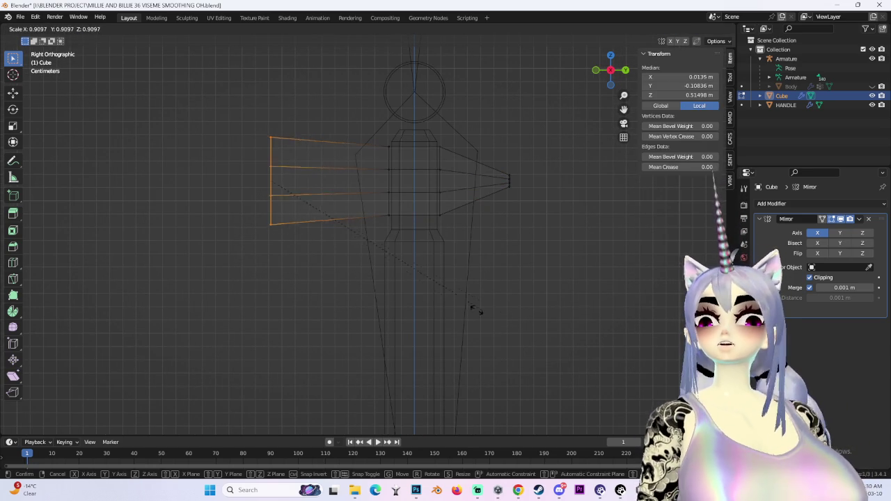
left_click(415, 309)
left_click(596, 69)
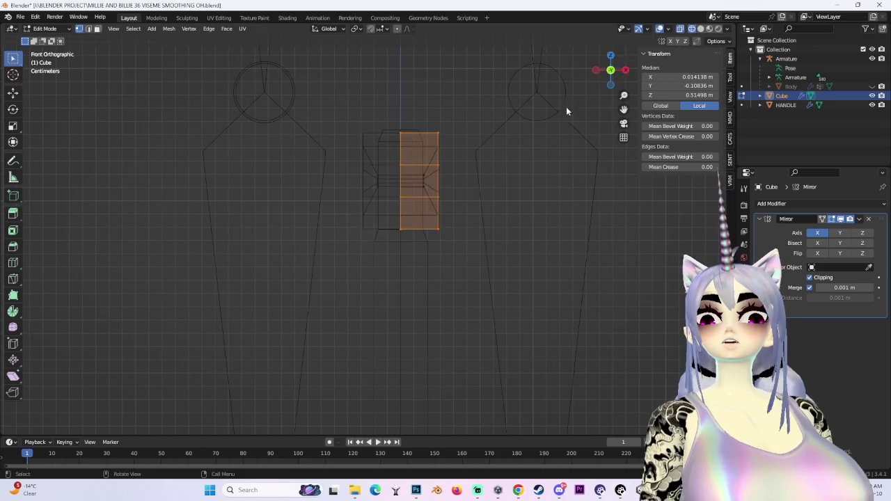
Squash the face part vertically with S Z, then slide it along Y.
key("s")
key("z")
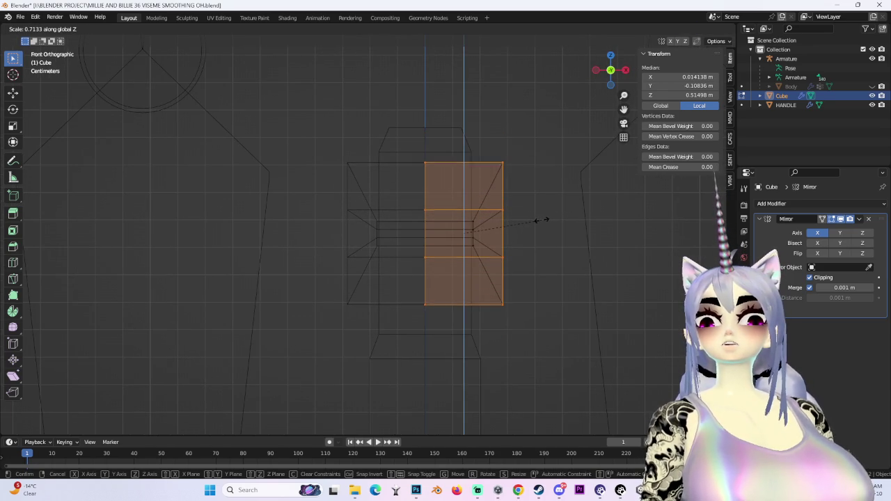
left_click(540, 221)
mouse_move(539, 221)
middle_mouse_down()
mouse_move(483, 250)
mouse_move(609, 95)
middle_mouse_up()
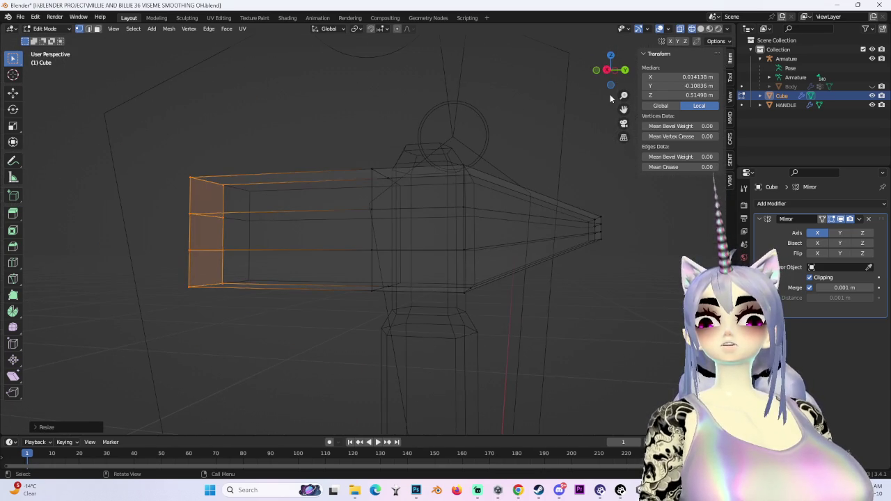
left_click(603, 72)
scroll(552, 229, "down", 2)
key("g")
key("y")
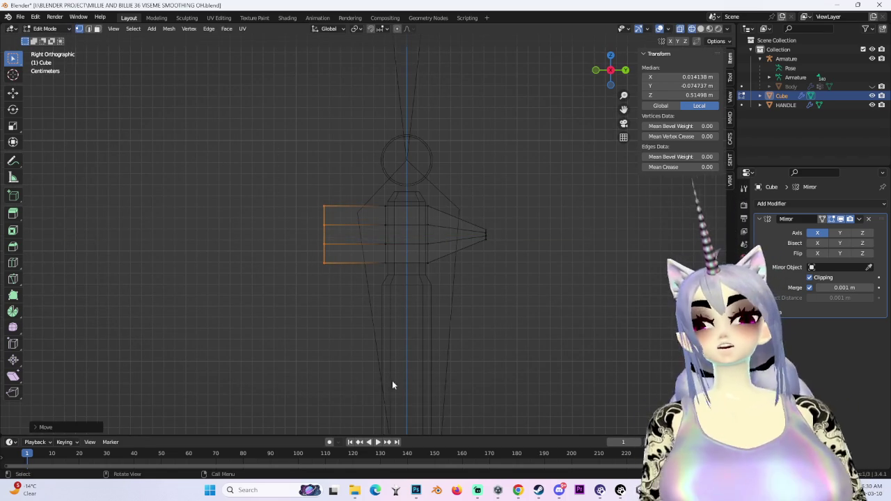
scroll(506, 199, "up", 4)
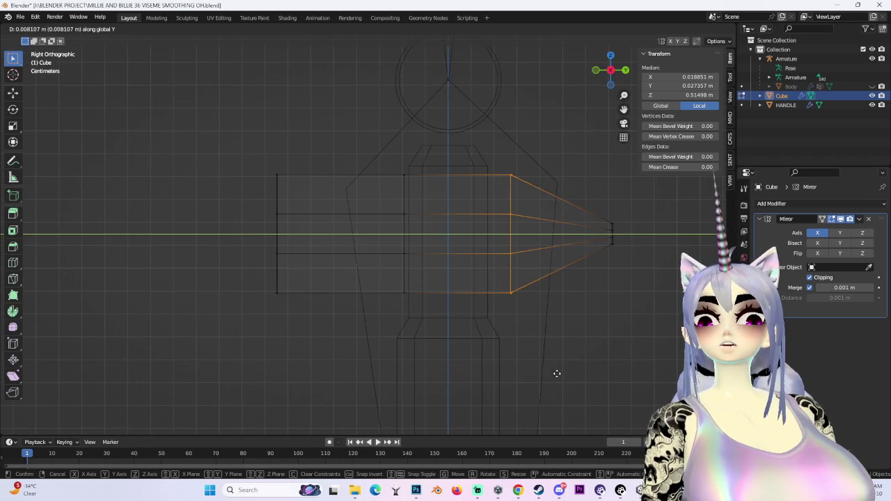
left_click(613, 226)
Try resizing the whole head, undo it, and recentre the right side view.
mouse_move(662, 306)
middle_mouse_down()
mouse_move(513, 280)
mouse_move(617, 243)
mouse_move(522, 256)
mouse_move(602, 263)
middle_mouse_up()
left_click(522, 256)
key("a")
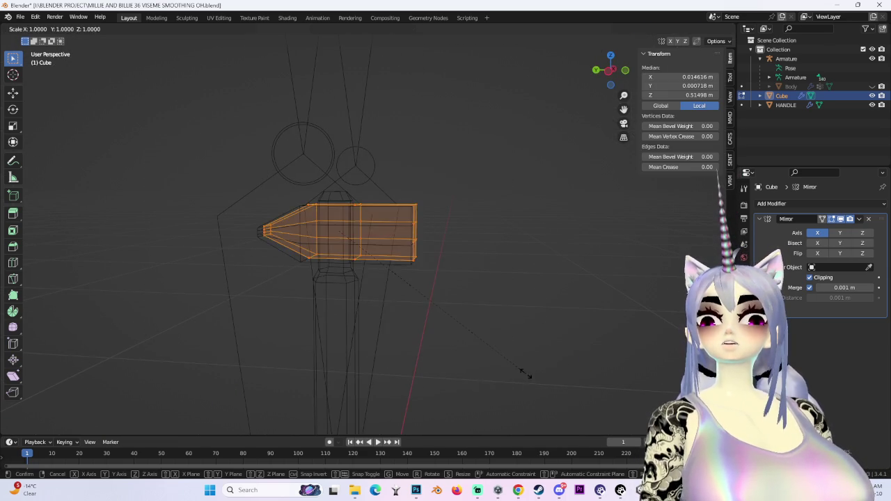
key("s")
left_click(662, 328)
middle_click_drag(662, 327, 450, 329)
scroll(449, 329, "down", 3)
key("ctrl+z")
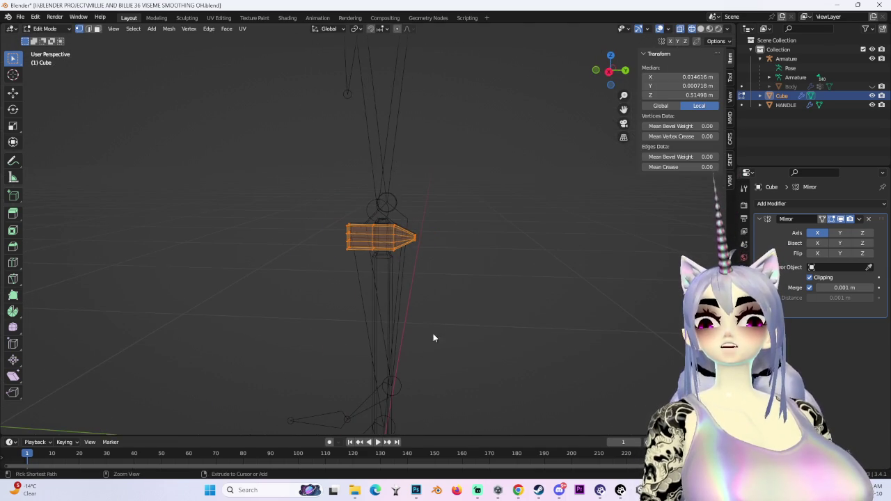
left_click(609, 71)
mouse_move(494, 374)
middle_mouse_down("shift")
mouse_move(448, 194)
mouse_move(455, 284)
middle_mouse_up("shift")
scroll(455, 283, "up", 2)
scroll(455, 288, "up", 1)
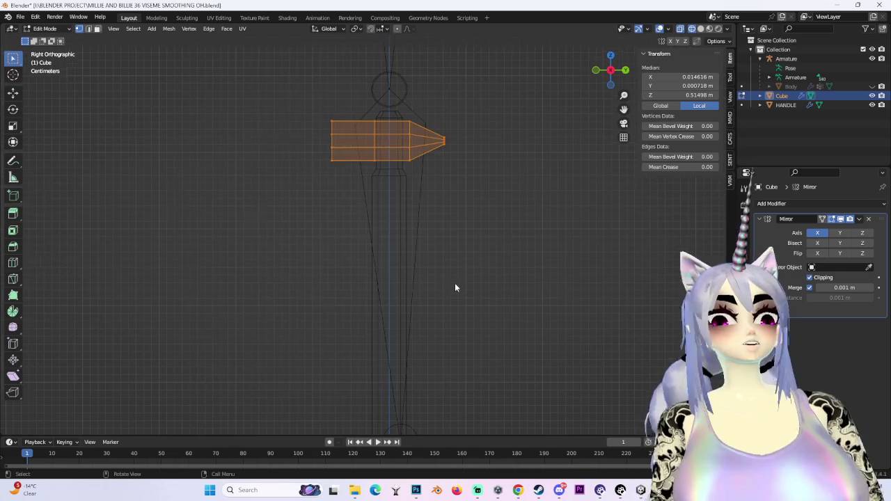
middle_click_drag(507, 189, 531, 271, "shift")
scroll(529, 267, "up", 3)
Move the flat face's end vertices and the peen base vertices along Y.
left_click_drag(283, 99, 372, 352)
key("g")
key("y")
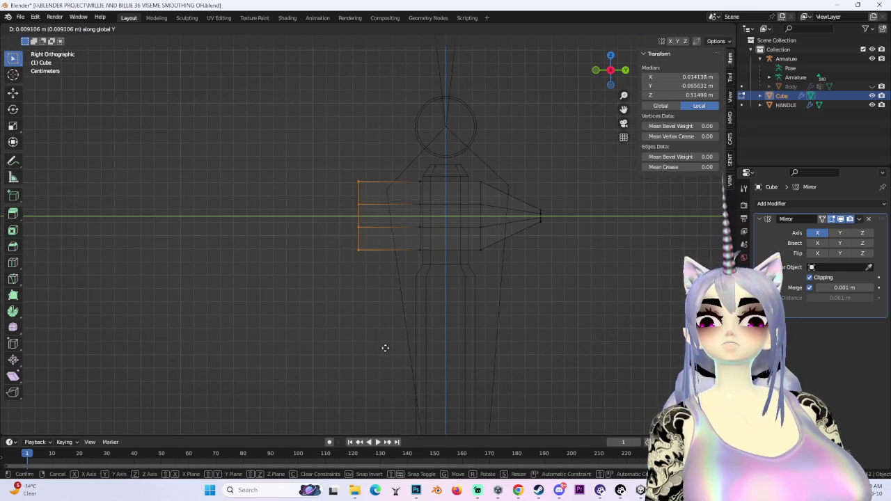
left_click(379, 351)
left_click_drag(526, 199, 594, 315)
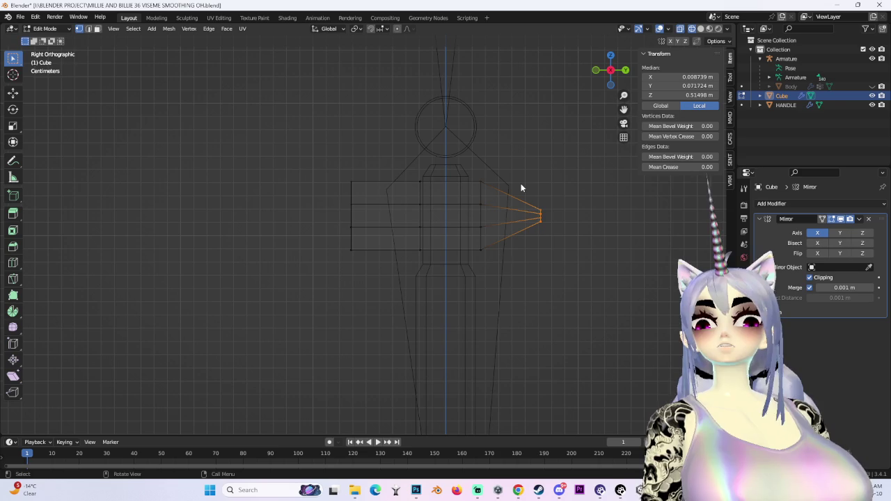
left_click_drag(521, 183, 595, 302)
left_click_drag(475, 152, 530, 355)
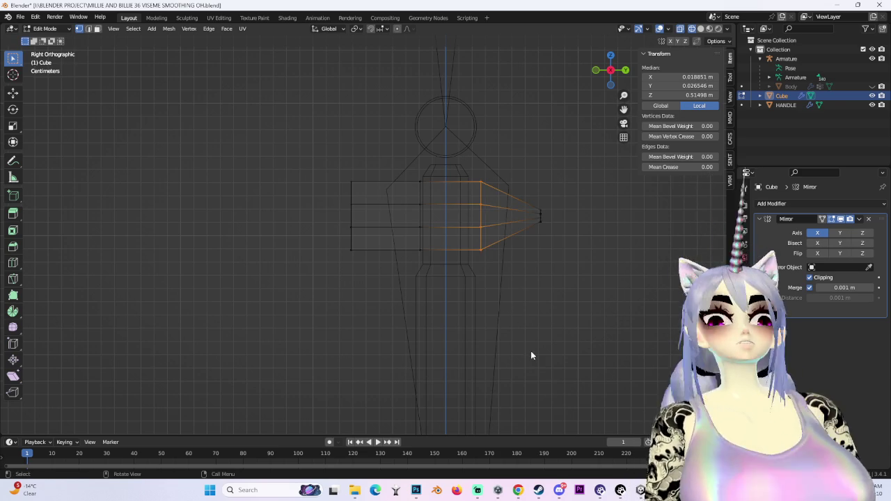
key("g")
key("y")
left_click(522, 350)
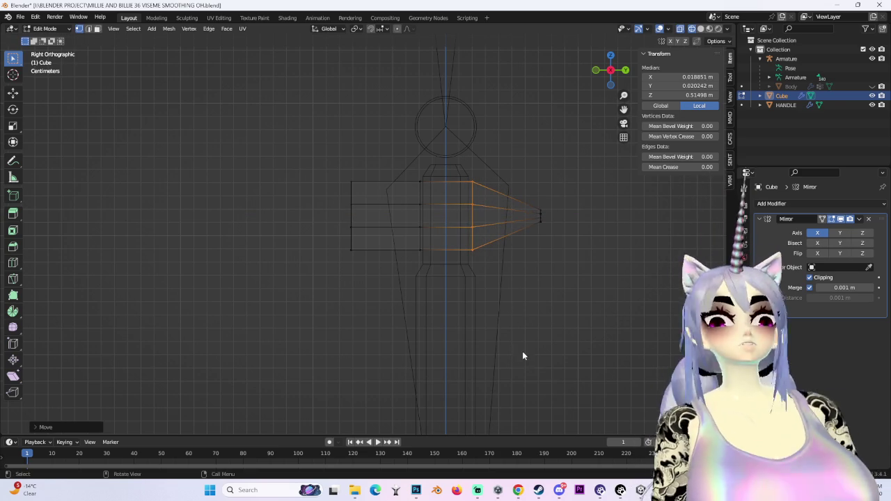
Return to Object Mode, select the HANDLE object and enter Edit Mode.
scroll(486, 305, "up", 1)
left_click(45, 29)
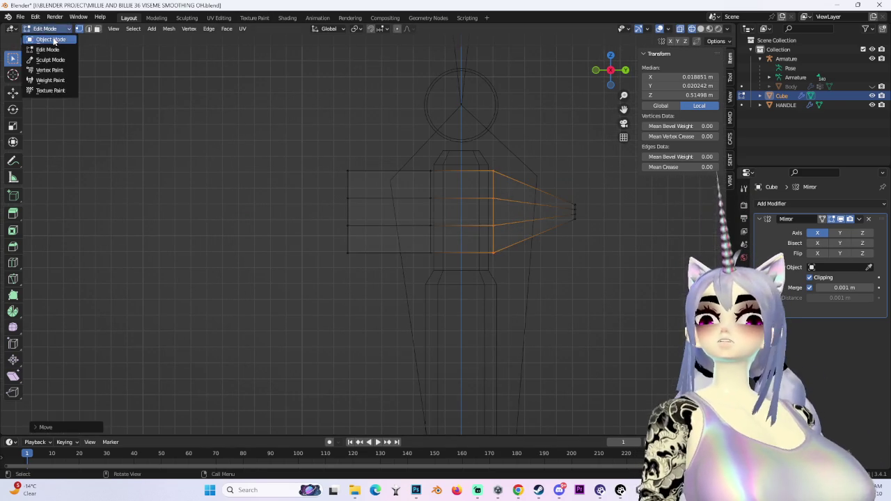
left_click(53, 38)
left_click(469, 273)
left_click(44, 29)
left_click(52, 48)
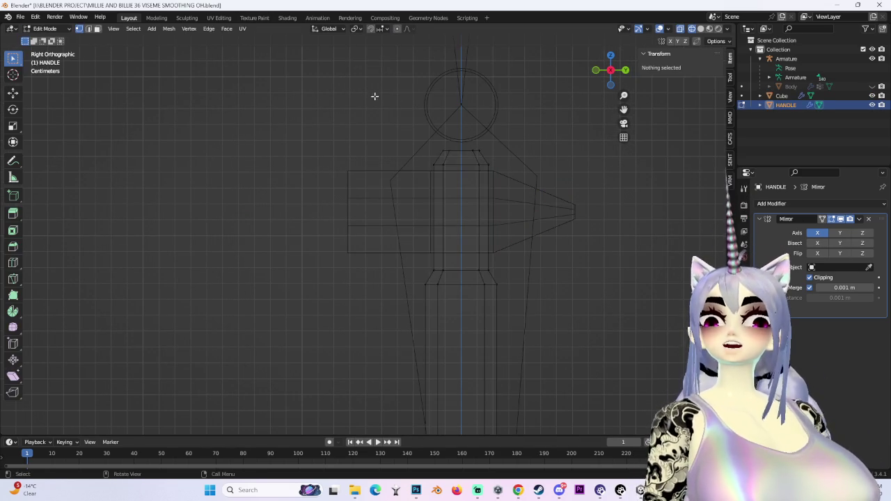
Widen the handle's upper part along Y and raise its lower part.
left_click_drag(373, 96, 512, 278)
key("s")
key("y")
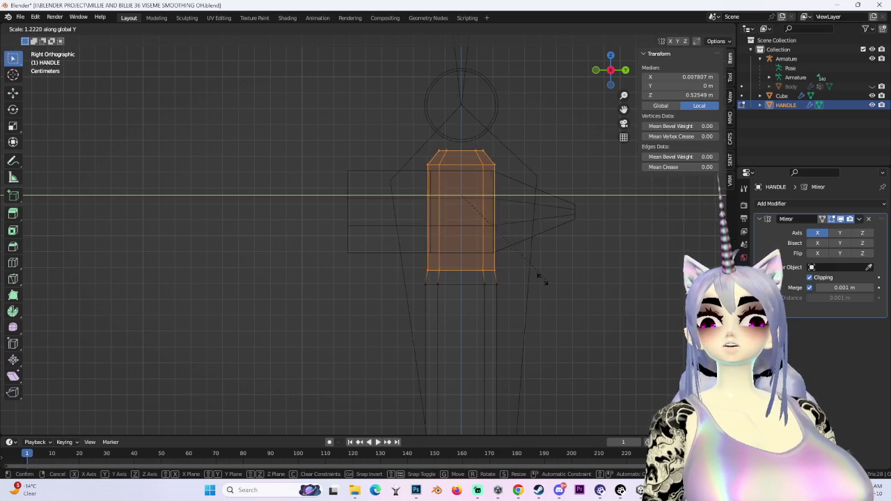
left_click(540, 279)
left_click_drag(393, 279, 578, 312)
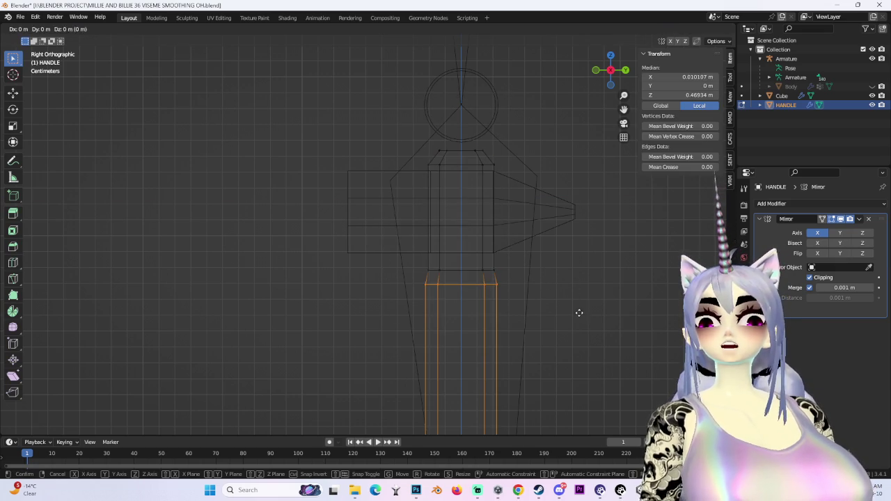
key("g")
left_click(581, 305)
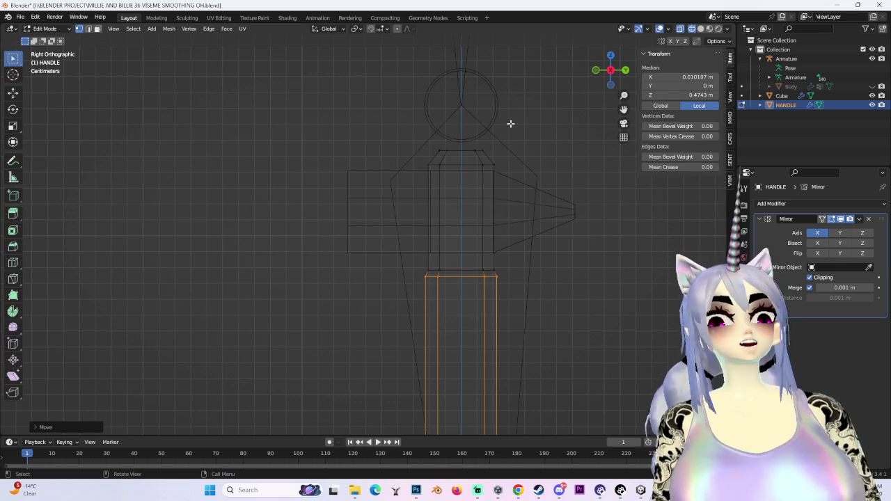
In front view, widen the handle's upper part sideways along X.
left_click_drag(381, 102, 578, 274)
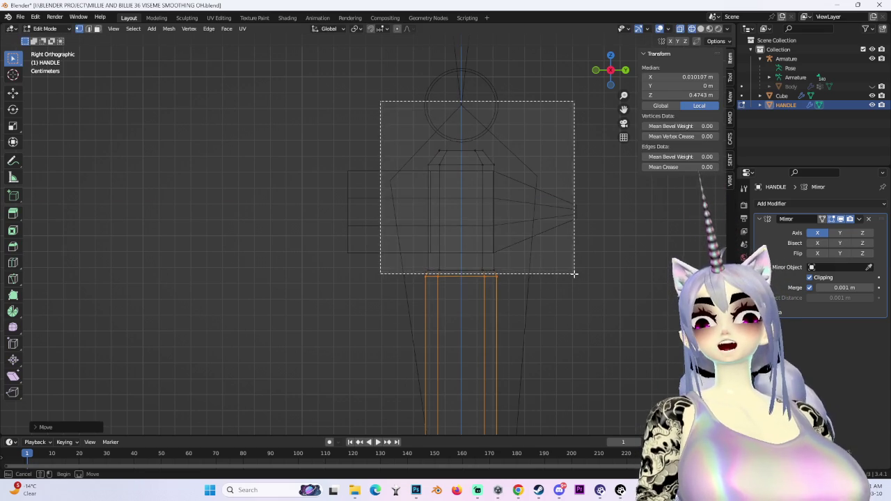
left_click_drag(622, 55, 550, 176)
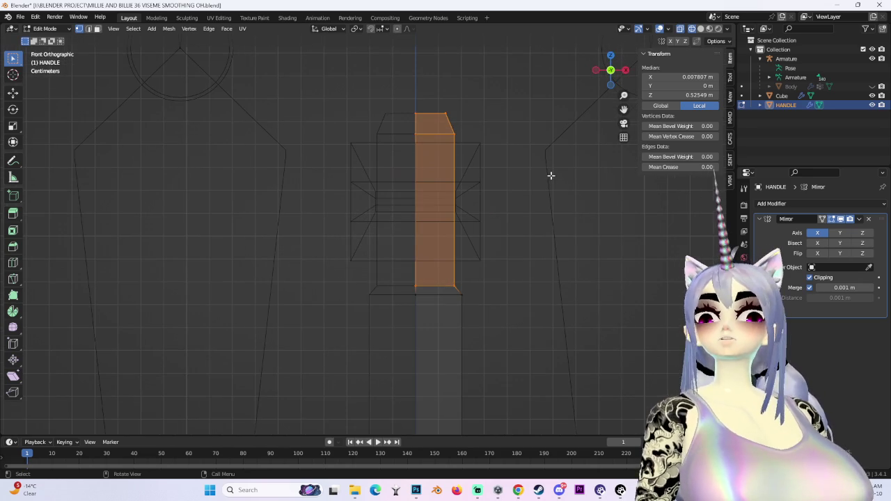
key("s")
key("x")
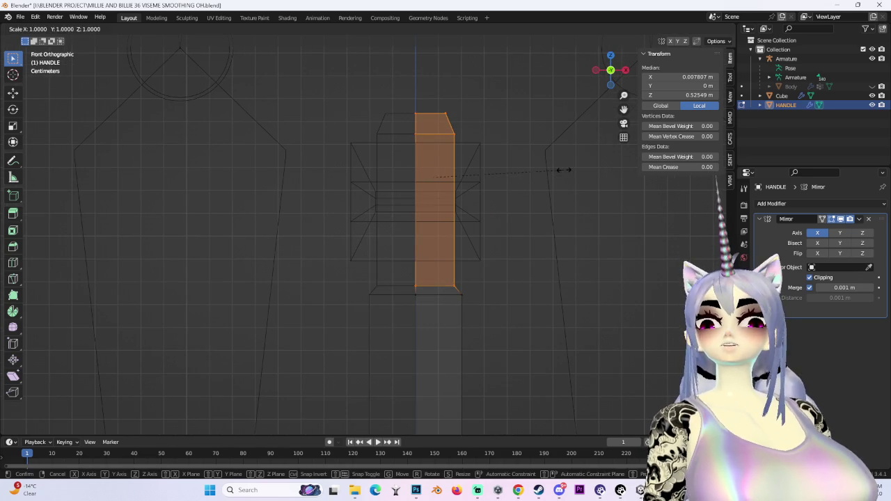
left_click(586, 175)
Adjust the height of the handle's top edge along Z.
left_click_drag(302, 61, 544, 136)
key("g")
key("z")
left_click(547, 126)
left_click_drag(283, 69, 545, 155)
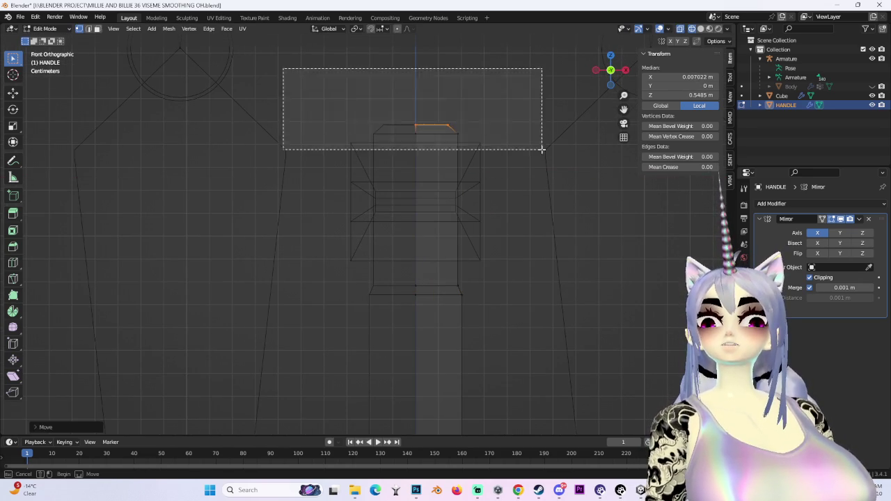
key("g")
key("z")
left_click(550, 163)
Check in solid shading and nudge the handle top higher along Z.
middle_click_drag(549, 163, 511, 215)
left_click(701, 29)
scroll(489, 180, "up", 2)
middle_click_drag(489, 181, 482, 136)
key("g")
key("z")
left_click(493, 153)
Inspect the handle top in side view with X-ray and solid shading, then select a handle edge loop.
left_click(608, 74)
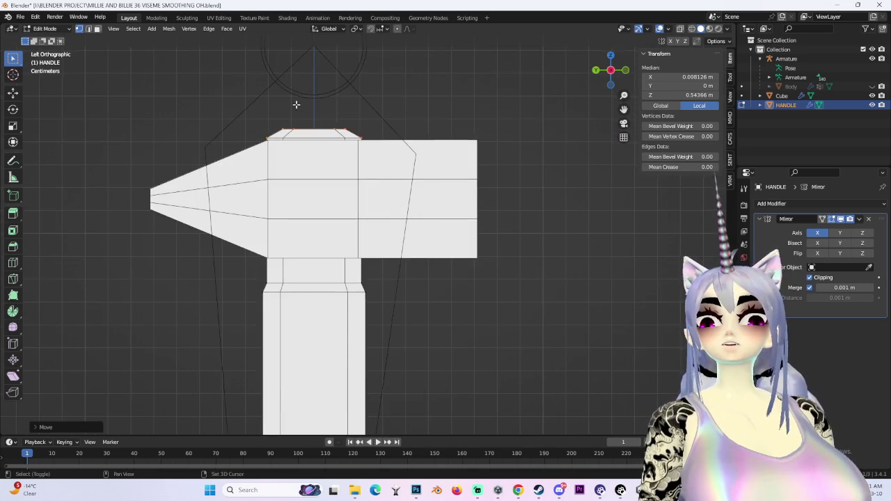
middle_click_drag(296, 104, 360, 156, "shift")
key("alt+z")
left_click_drag(259, 127, 490, 191)
scroll(490, 175, "up", 2)
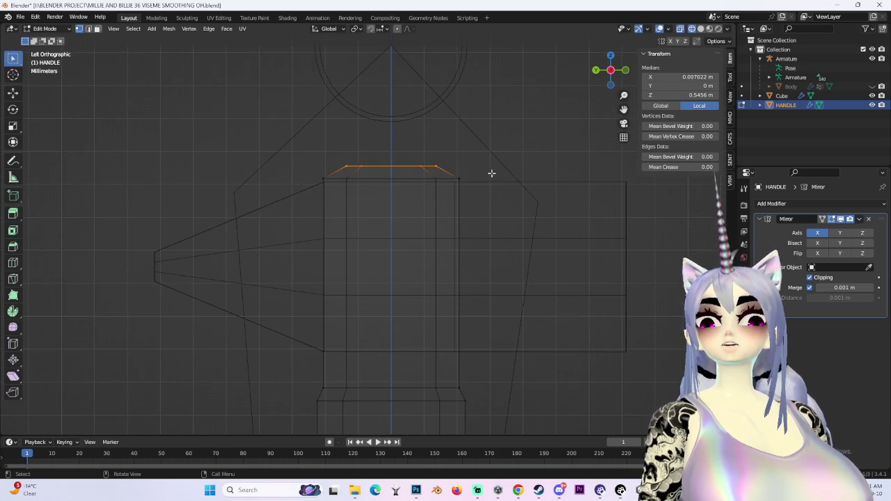
scroll(494, 179, "down", 3)
left_click(536, 195)
mouse_move(536, 195)
middle_mouse_down()
mouse_move(443, 198)
mouse_move(556, 190)
middle_mouse_up()
left_click(700, 29)
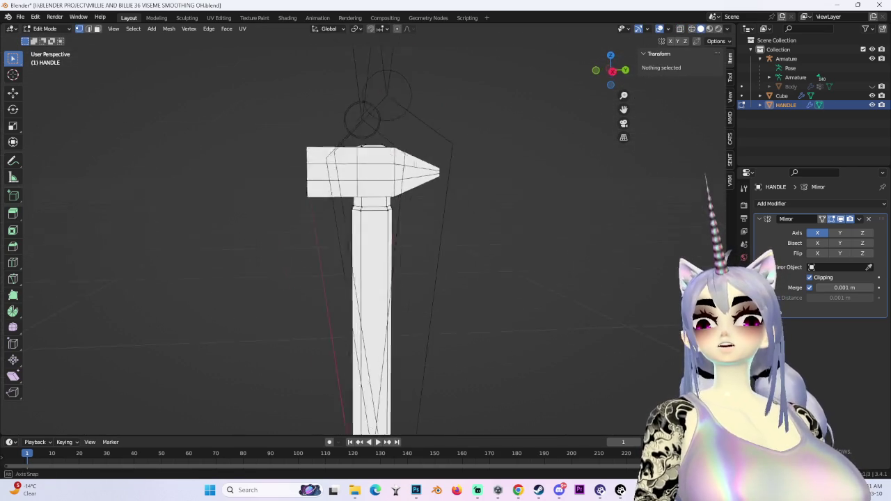
mouse_move(408, 272)
middle_mouse_down()
mouse_move(433, 121)
mouse_move(559, 239)
middle_mouse_up()
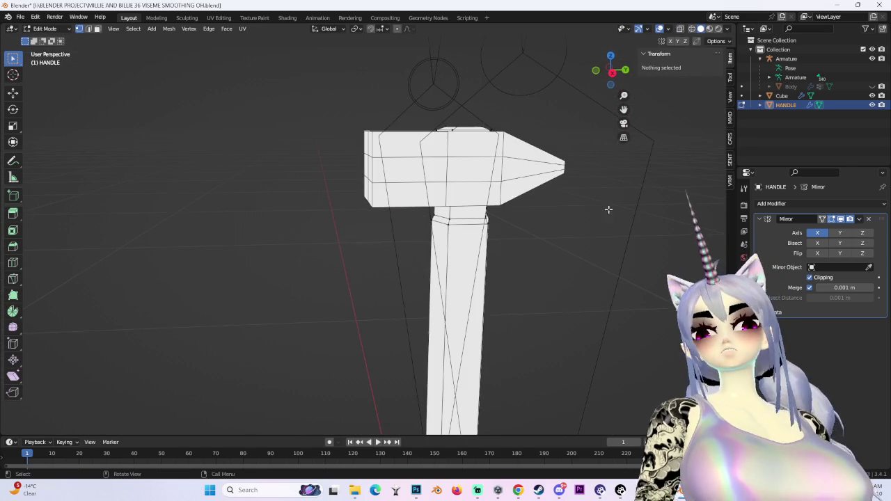
left_click(691, 29)
left_click_drag(348, 199, 562, 229)
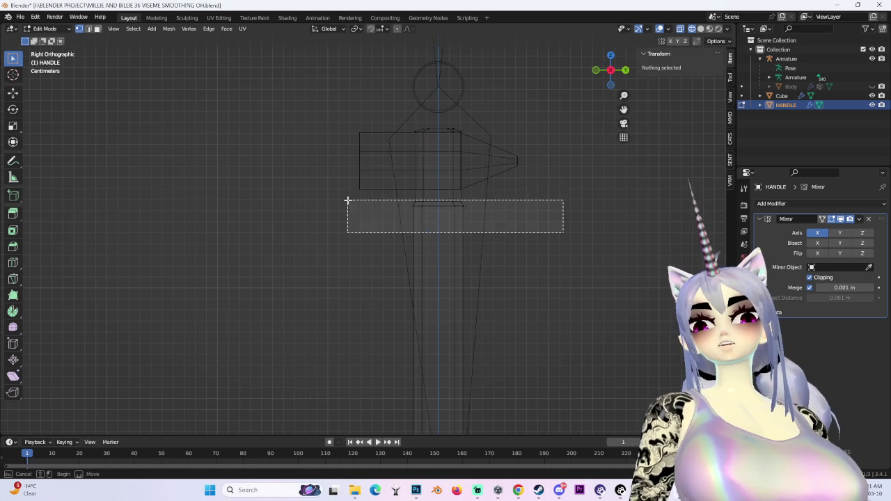
Move the selected handle edge loop vertically along Z.
scroll(533, 199, "up", 3)
key("g")
key("z")
left_click(577, 178)
Deselect everything and add a loop cut across the handle in side view.
scroll(578, 207, "down", 3)
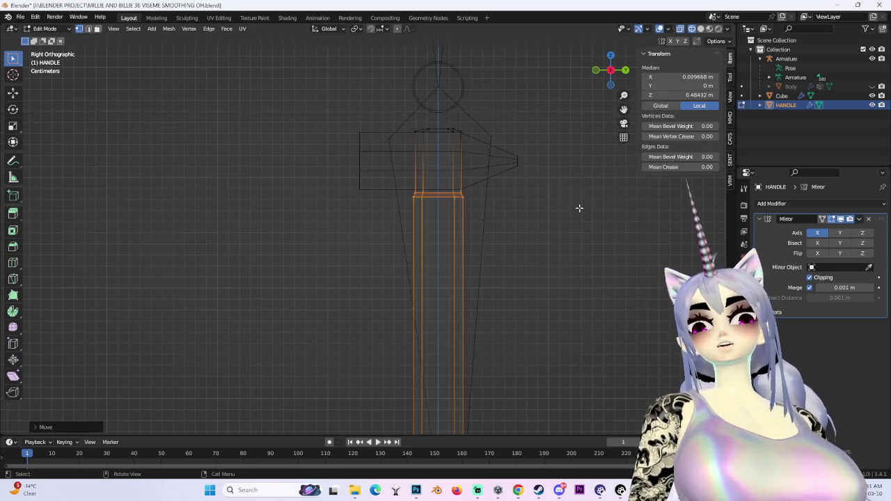
left_click(608, 201)
mouse_move(608, 201)
middle_mouse_down()
mouse_move(580, 261)
mouse_move(621, 277)
middle_mouse_up()
key("ctrl+KP_3")
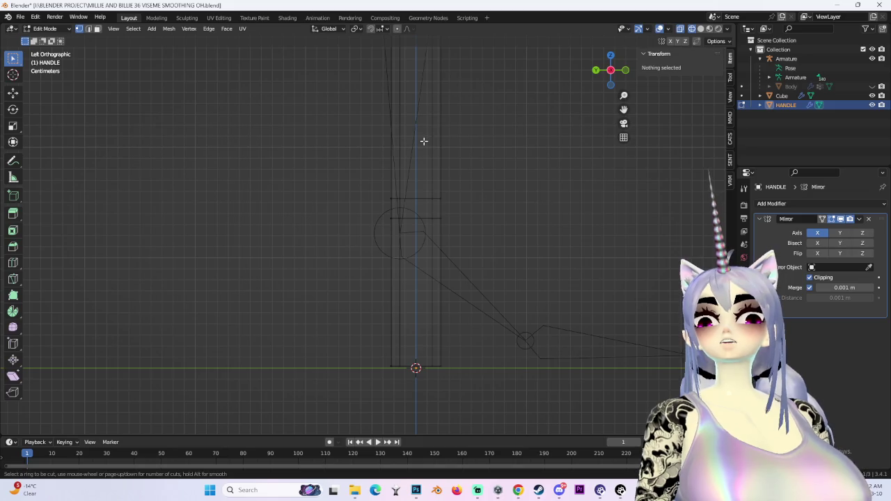
left_click(432, 129)
left_click(461, 135)
Add two more edge loops on the handle, one near its top.
mouse_move(461, 135)
middle_mouse_down()
mouse_move(578, 220)
mouse_move(588, 88)
middle_mouse_up()
left_click(611, 76)
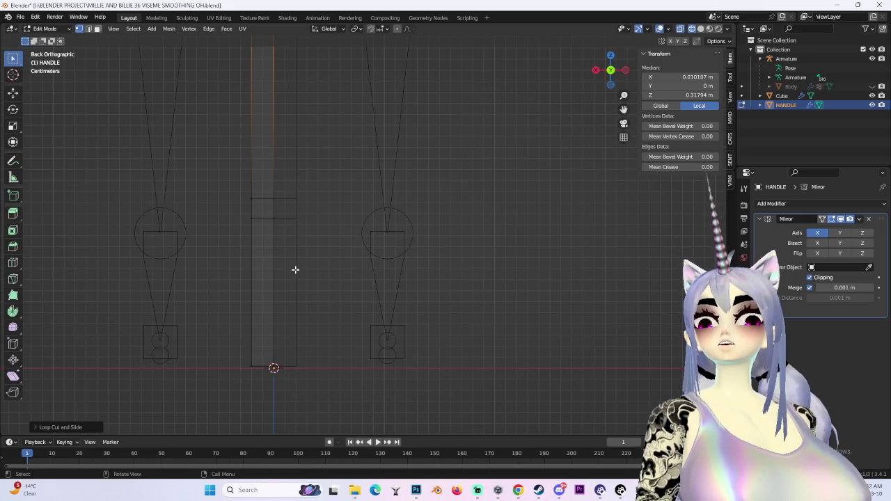
left_click(296, 238)
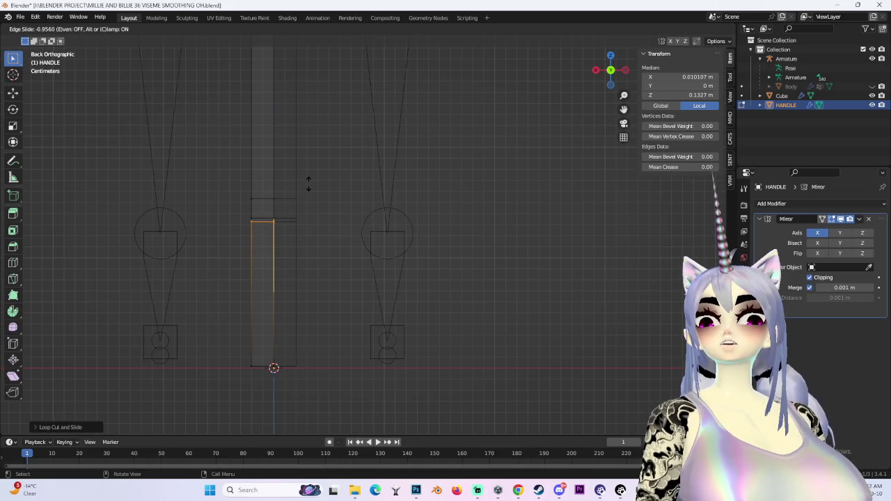
left_click(274, 161)
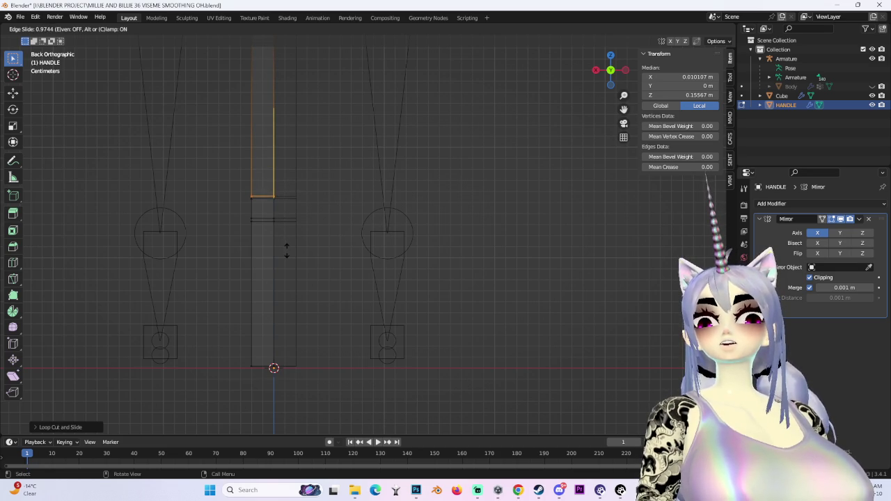
mouse_move(287, 250)
middle_mouse_down()
mouse_move(265, 196)
mouse_move(280, 219)
mouse_move(286, 212)
middle_mouse_up()
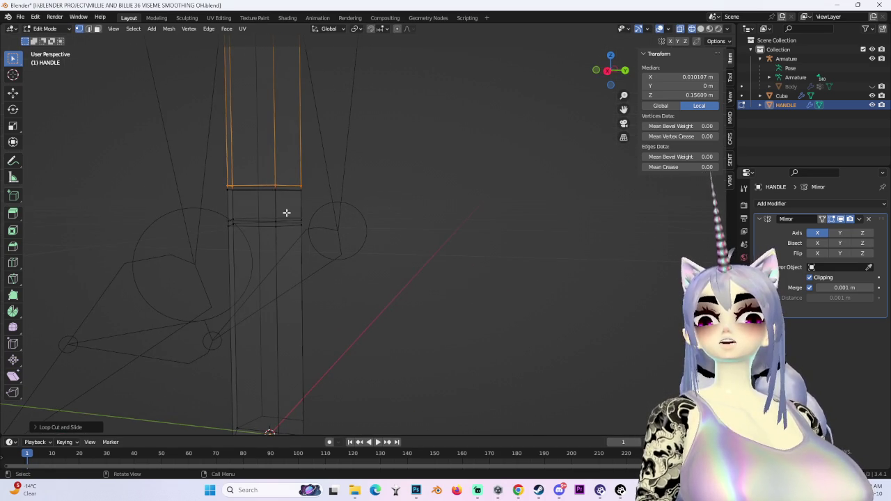
In edge mode, select one horizontal handle loop and scale it in to narrow the grip.
left_click(89, 28)
left_click(257, 198, "alt")
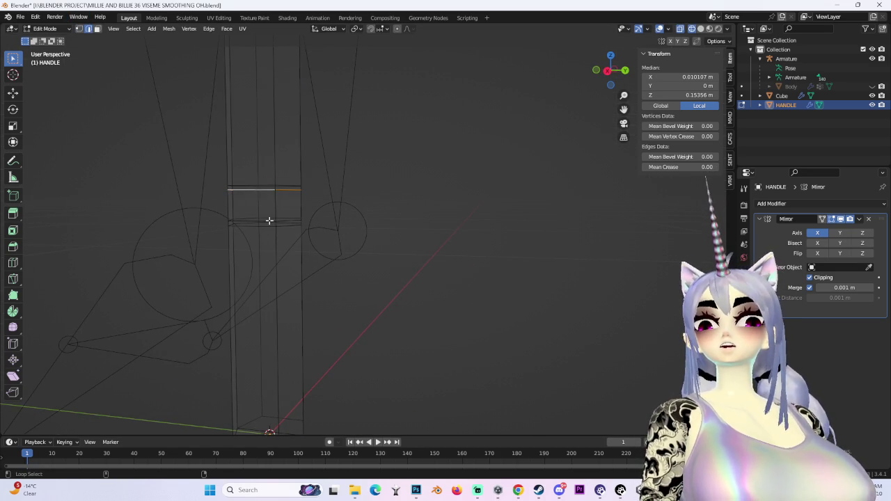
left_click(610, 74)
key("s")
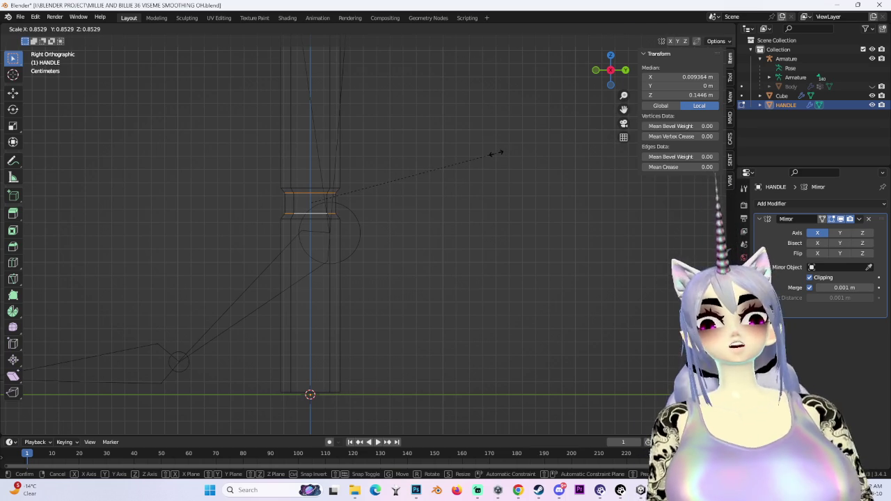
left_click(494, 153)
Move the edge loop above it to a new height along Z.
left_click(327, 188, "alt")
key("g")
key("z")
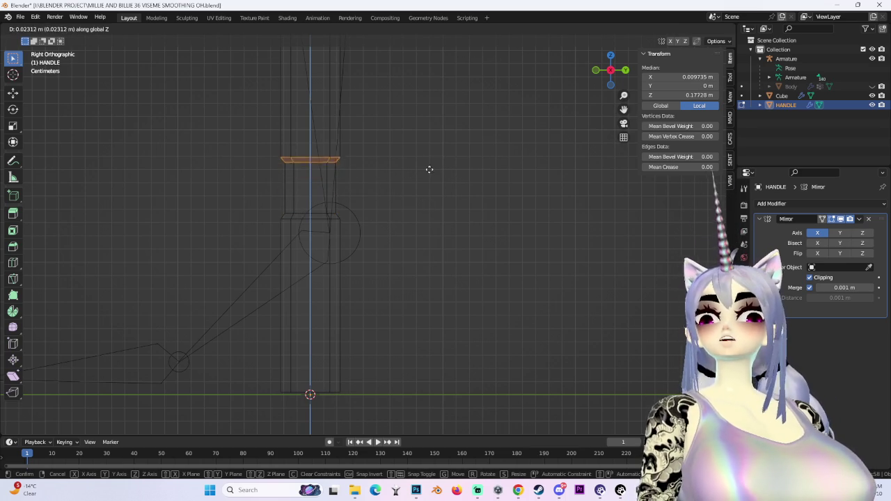
left_click(464, 286)
In solid shading, select the whole handle and raise it along Z under the head.
middle_click_drag(406, 272, 482, 233)
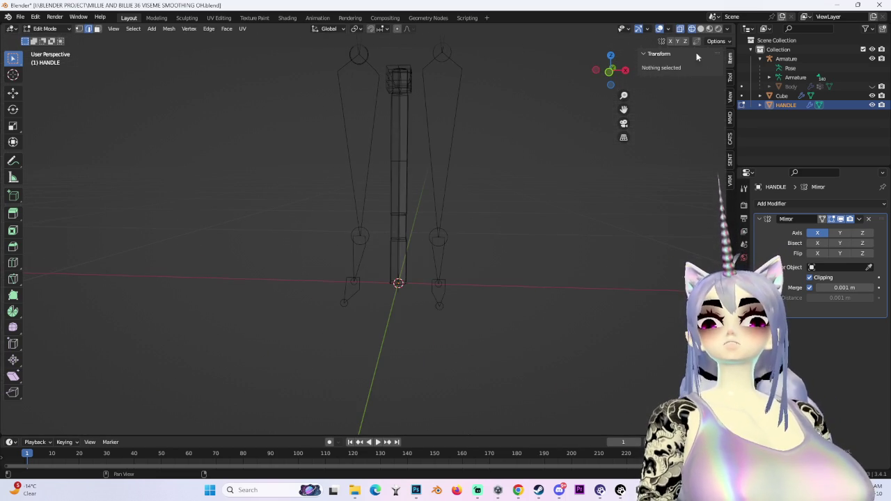
left_click(700, 28)
key("a")
mouse_move(404, 202)
middle_mouse_down()
mouse_move(434, 195)
mouse_move(465, 215)
middle_mouse_up()
key("ctrl+KP_3")
key("g")
key("z")
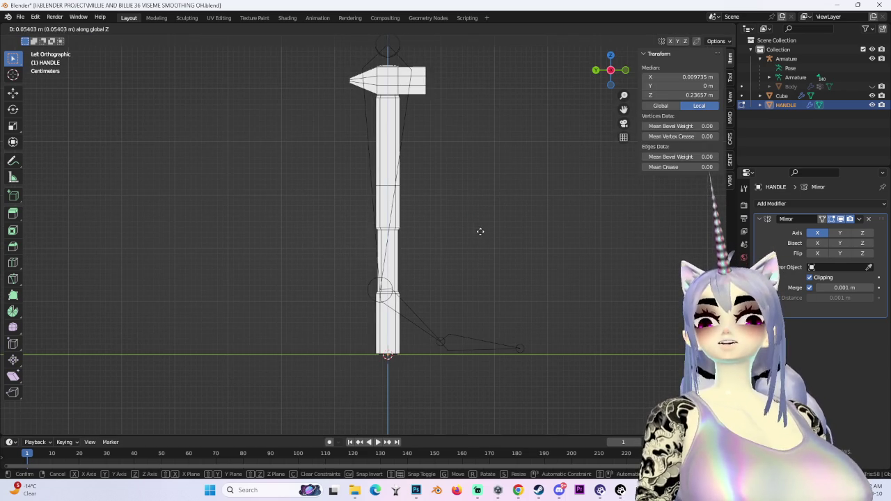
left_click(484, 241)
Select an edge loop around the grip and lower it along Z.
scroll(451, 251, "up", 2)
scroll(517, 265, "up", 3)
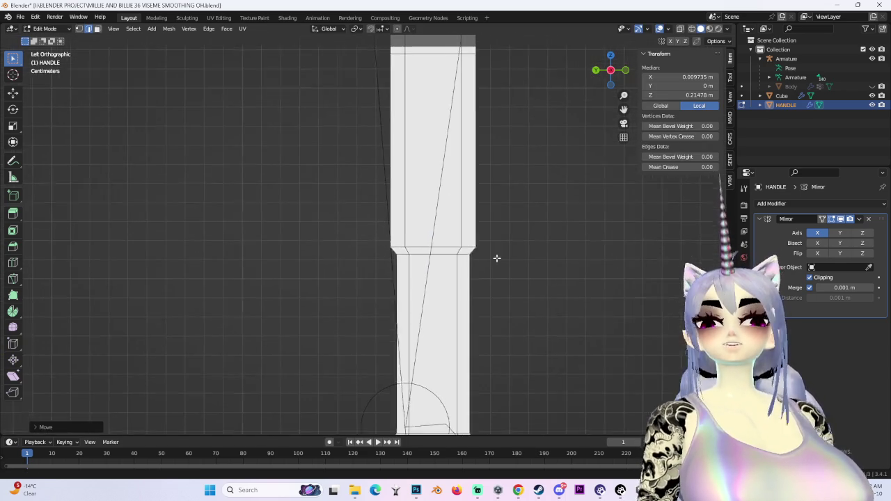
scroll(464, 252, "up", 1)
left_click(401, 241, "alt")
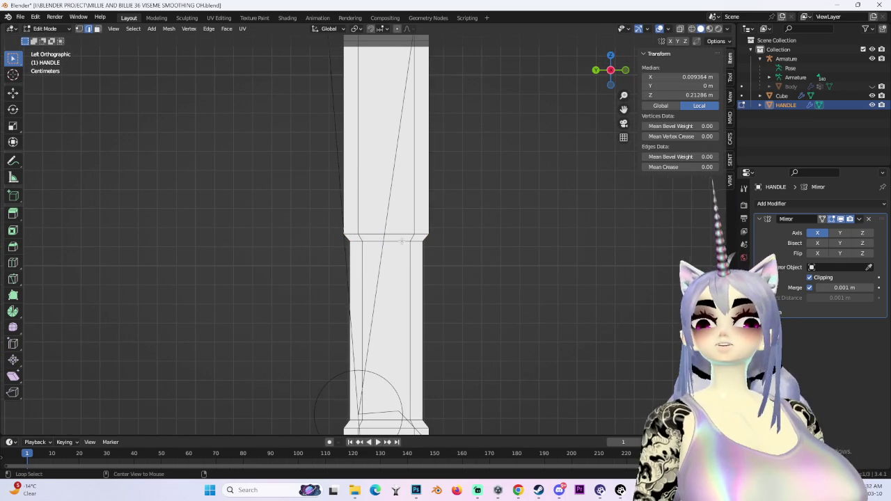
middle_click_drag(527, 260, 466, 263)
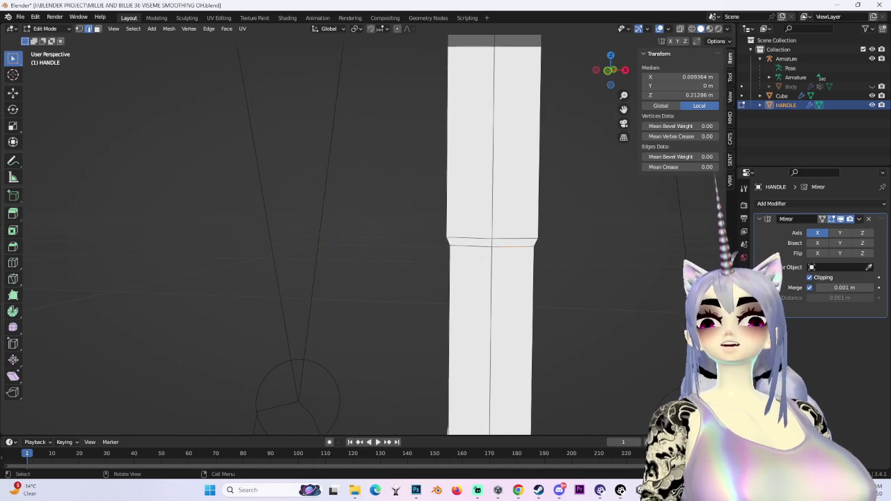
key("g")
key("z")
left_click(535, 299)
Scale the grip loops along Z in front view to squeeze them closer together.
scroll(497, 226, "down", 3)
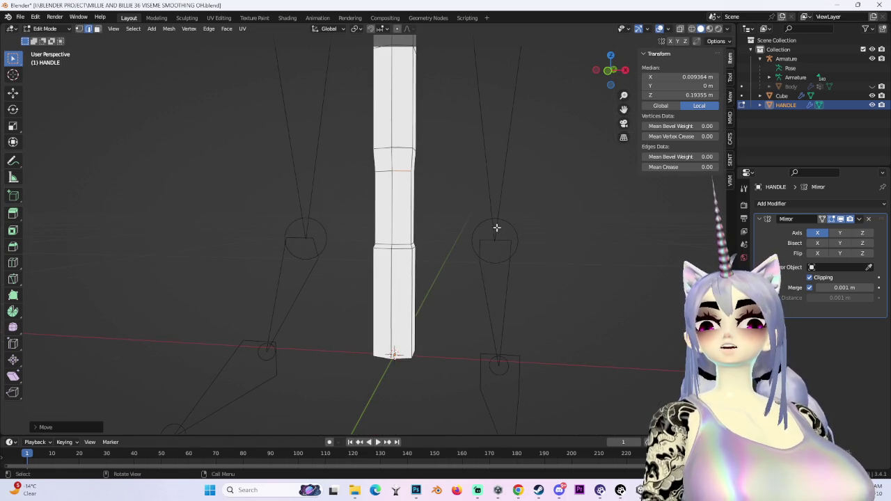
mouse_move(531, 238)
middle_mouse_down()
mouse_move(387, 255)
mouse_move(487, 230)
middle_mouse_up()
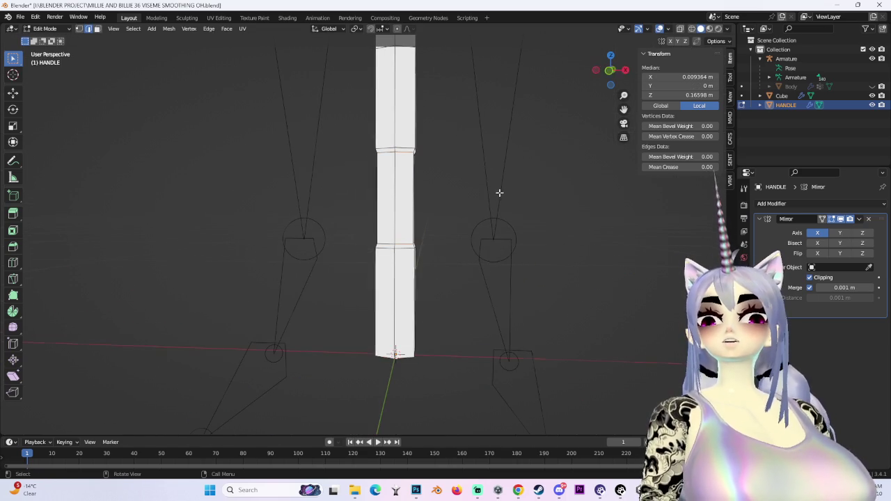
left_click(610, 69)
key("s")
key("z")
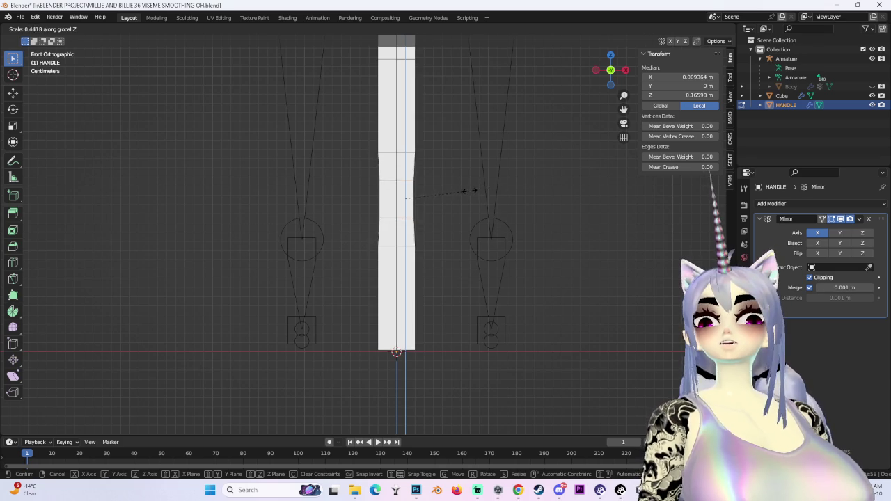
left_click(470, 190)
Scale the grip loops once more, then deselect all and check the side view.
mouse_move(475, 188)
middle_mouse_down()
mouse_move(400, 197)
mouse_move(440, 198)
middle_mouse_up()
key("s")
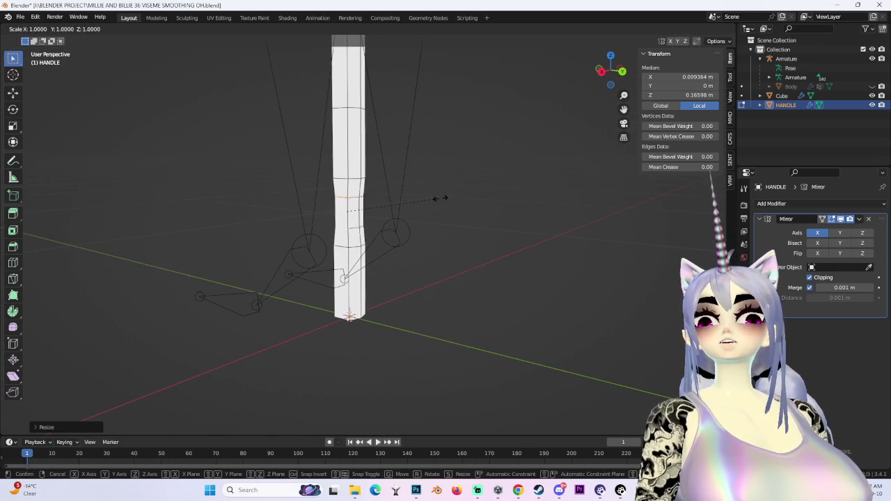
left_click(473, 199)
mouse_move(529, 175)
middle_mouse_down()
mouse_move(510, 181)
mouse_move(562, 195)
mouse_move(453, 253)
mouse_move(402, 208)
mouse_move(421, 189)
mouse_move(475, 325)
mouse_move(533, 232)
mouse_move(475, 160)
mouse_move(455, 231)
mouse_move(515, 248)
mouse_move(578, 249)
mouse_move(325, 235)
middle_mouse_up()
key("alt+a")
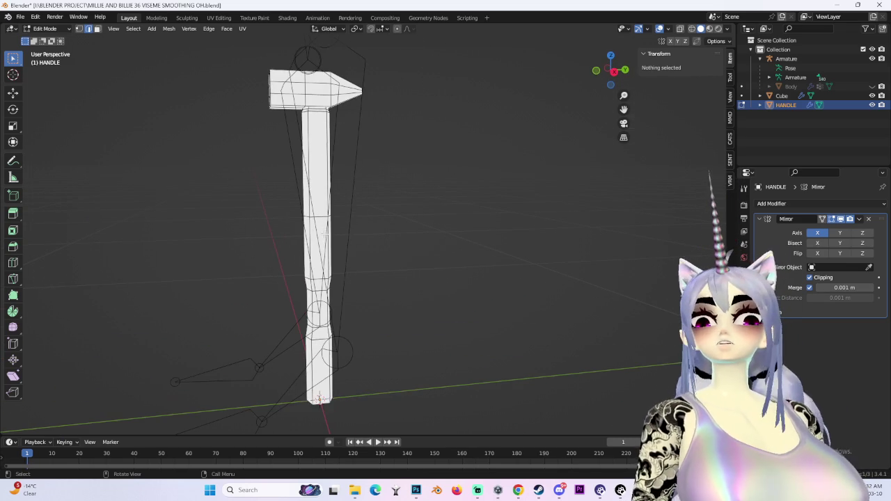
left_click(614, 71)
Select all handle geometry, shift it about 0.049 m down along Z, then deselect.
scroll(512, 174, "up", 2)
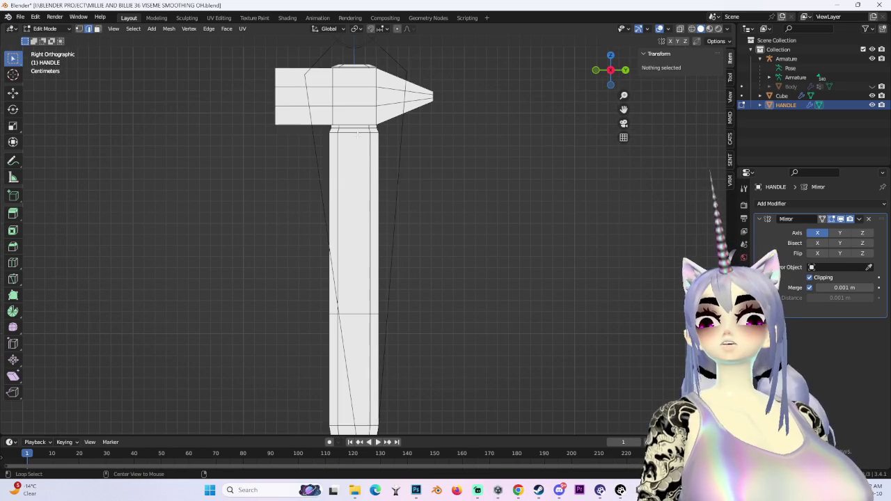
key("a")
key("g")
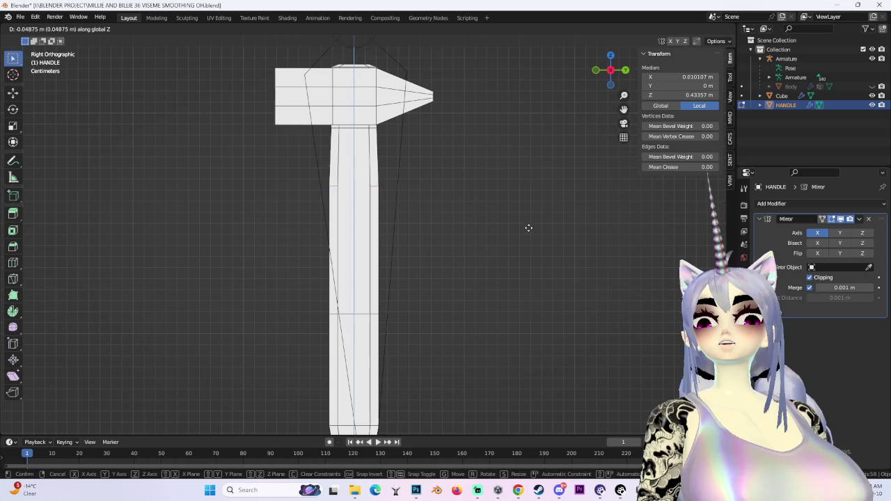
left_click(528, 227)
key("alt+a")
scroll(452, 250, "down", 3)
Hide viewport overlays and orbit to inspect the hammer head as a clean solid.
mouse_move(441, 257)
middle_mouse_down()
mouse_move(491, 201)
mouse_move(548, 224)
mouse_move(517, 213)
middle_mouse_up()
left_click(659, 28)
middle_click_drag(451, 160, 503, 183)
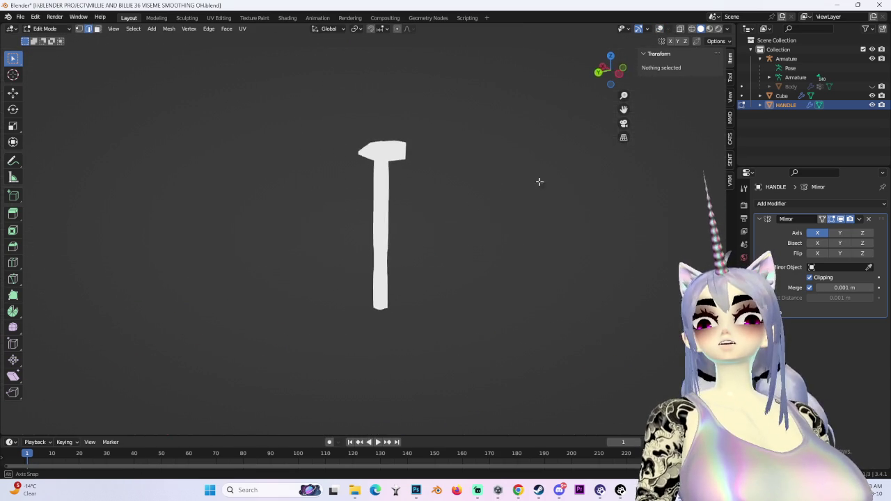
mouse_move(399, 242)
middle_mouse_down()
mouse_move(480, 181)
mouse_move(445, 229)
middle_mouse_up()
scroll(480, 181, "up", 3)
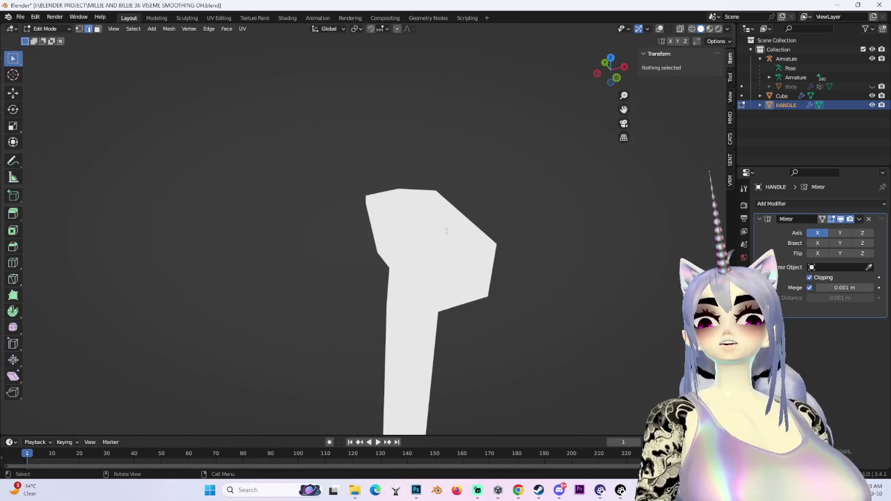
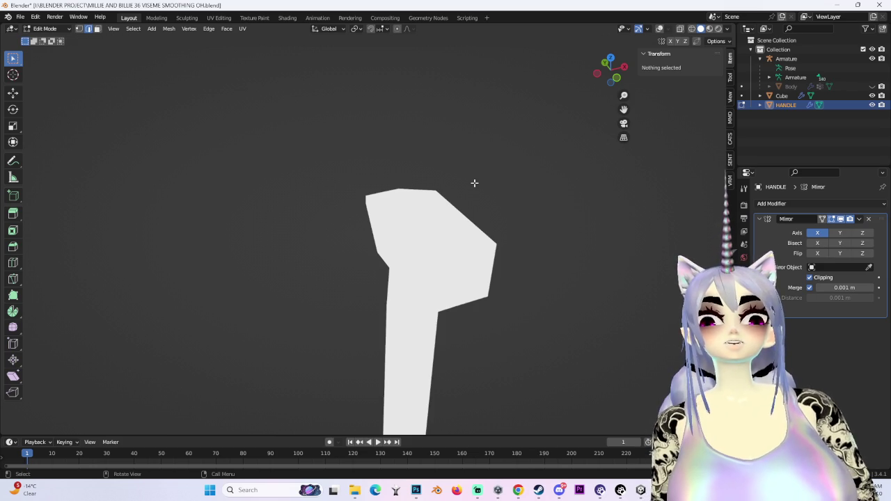
Restore the grid and wireframe overlays and orbit to a side orthographic view of the hammer.
scroll(487, 264, "down", 3)
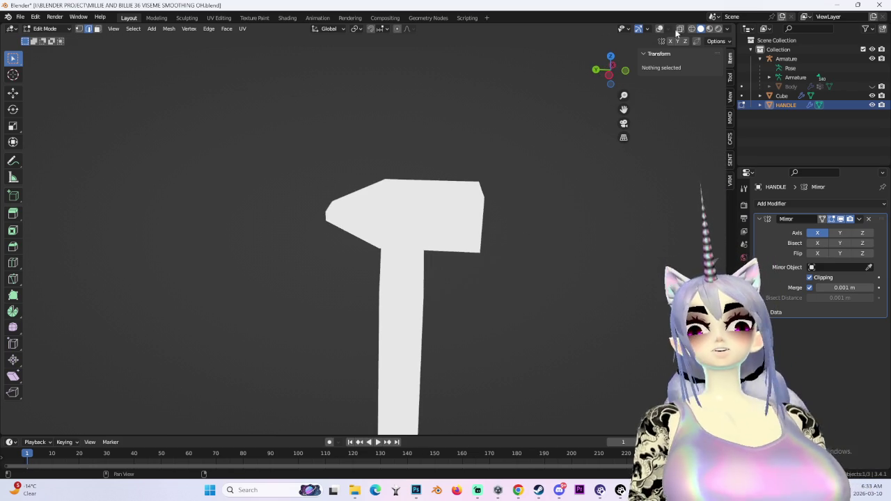
key("shift+alt+z")
mouse_move(543, 188)
middle_mouse_down()
mouse_move(447, 155)
mouse_move(340, 235)
middle_mouse_up()
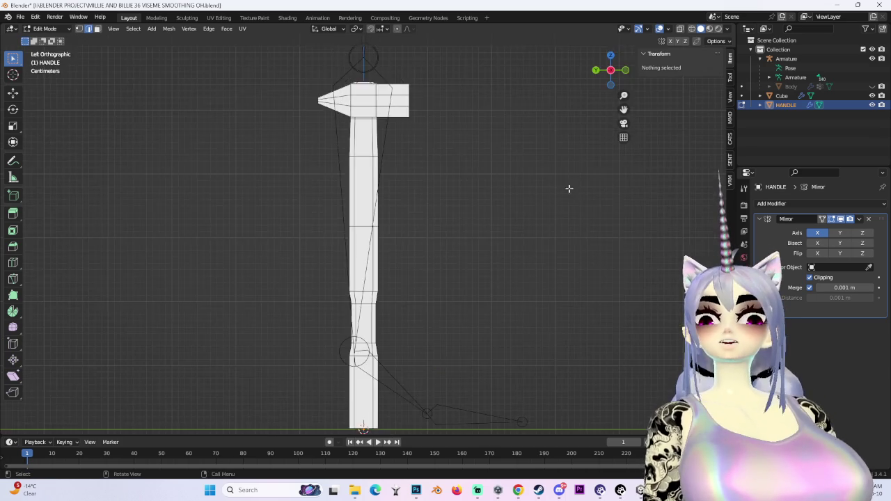
left_click(609, 70)
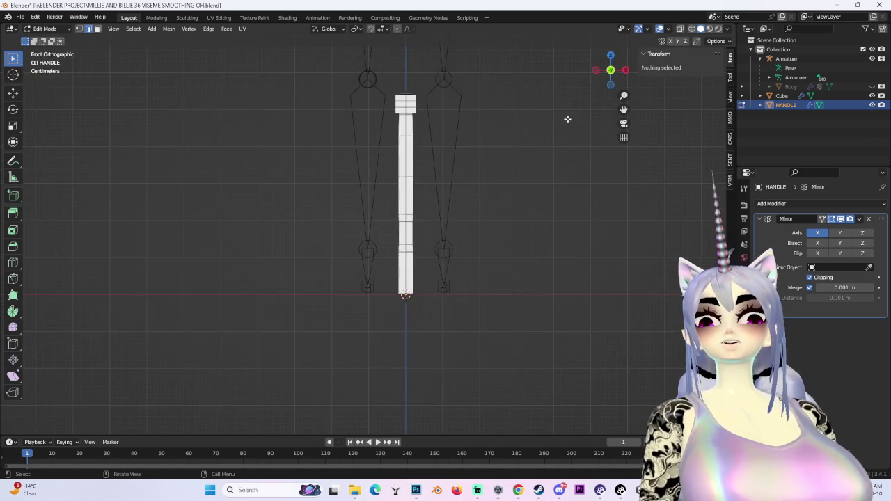
middle_click_drag(473, 167, 389, 218)
left_click(609, 71)
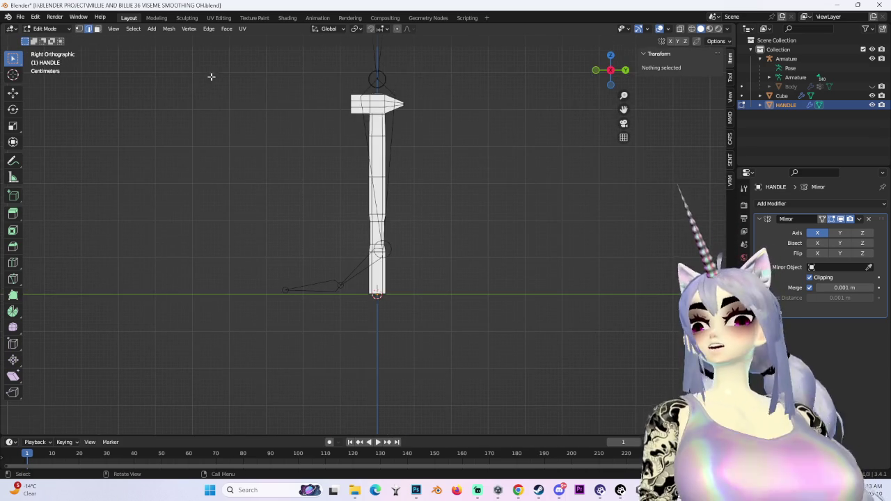
In Object Mode, scale the handle along Z to shorten it to 0.381 m.
left_click(46, 28)
left_click(55, 39)
key("s")
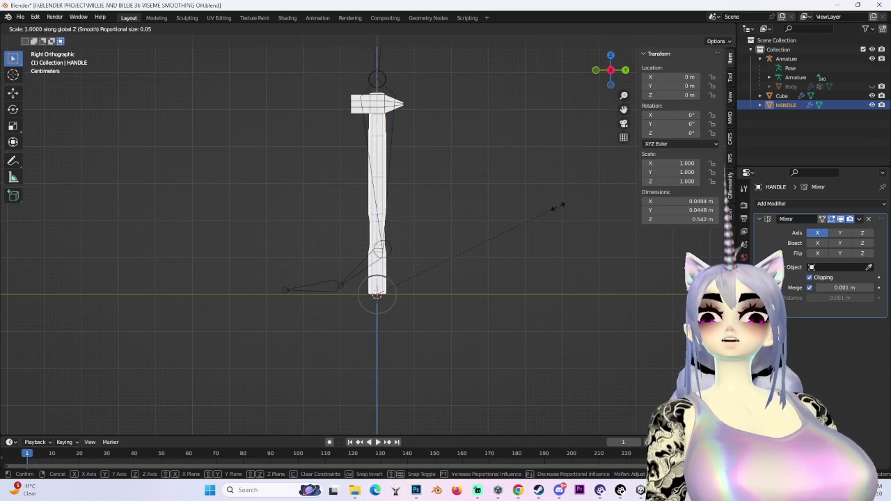
key("z")
left_click(487, 207)
key("ctrl+z")
scroll(582, 227, "up", 3)
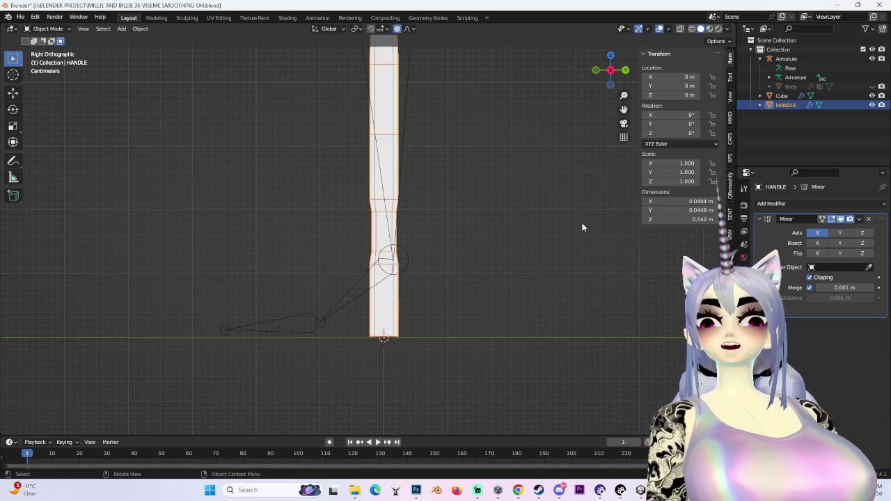
key("s")
key("z")
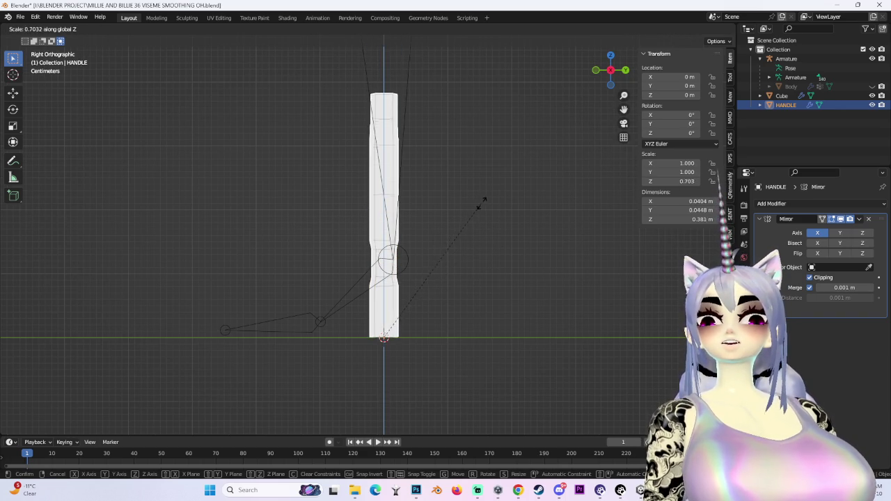
left_click(478, 206)
scroll(473, 188, "down", 2)
Select the Cube hammer head and start moving it vertically.
left_click(386, 124)
key("g")
key("z")
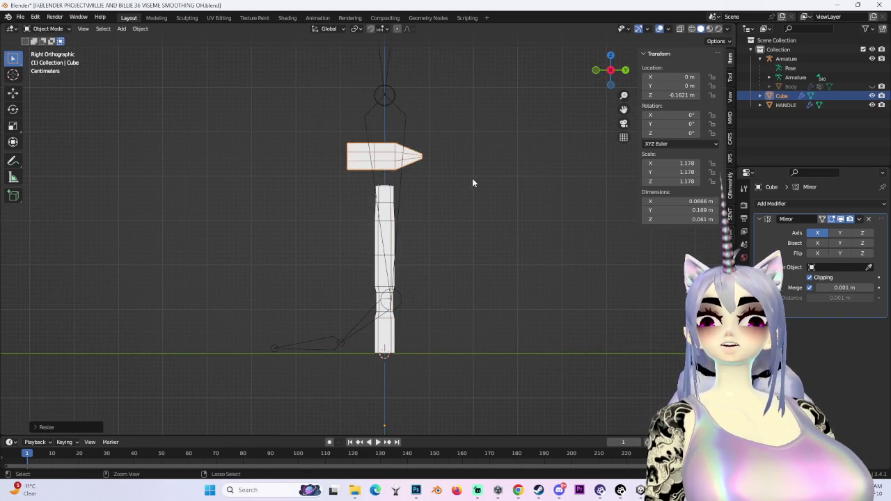
Drop the head lower, then scale the Cube mesh up slightly in Edit Mode.
left_click(407, 206)
left_click(69, 31)
left_click(42, 46)
mouse_move(446, 209)
middle_mouse_down()
mouse_move(525, 192)
mouse_move(497, 201)
middle_mouse_up()
key("s")
left_click(543, 196)
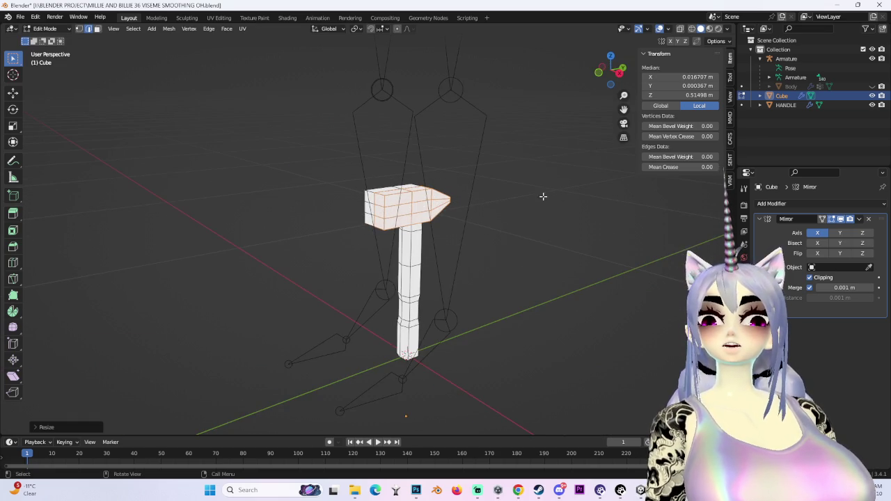
In right-side wireframe view, select the head's back-end vertices and try a Y move, then cancel.
left_click(621, 77)
scroll(497, 212, "up", 3)
mouse_move(496, 212)
middle_mouse_down("shift")
mouse_move(485, 220)
mouse_move(496, 225)
middle_mouse_up("shift")
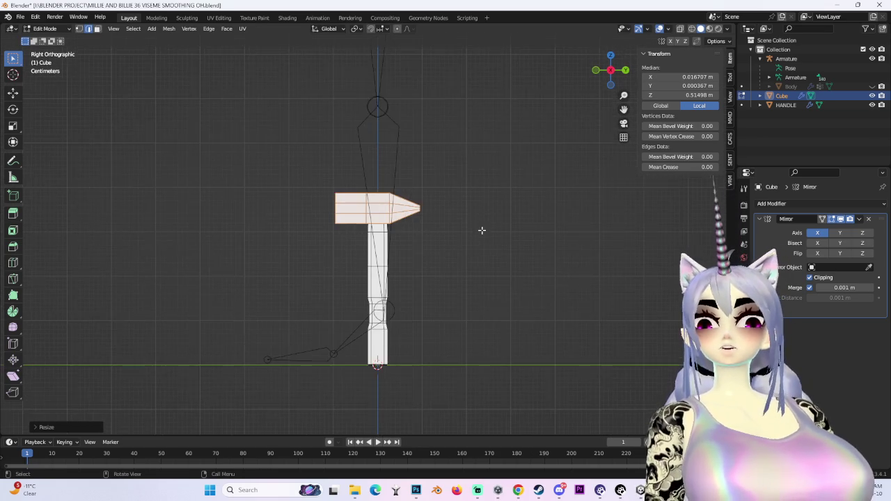
left_click(691, 29)
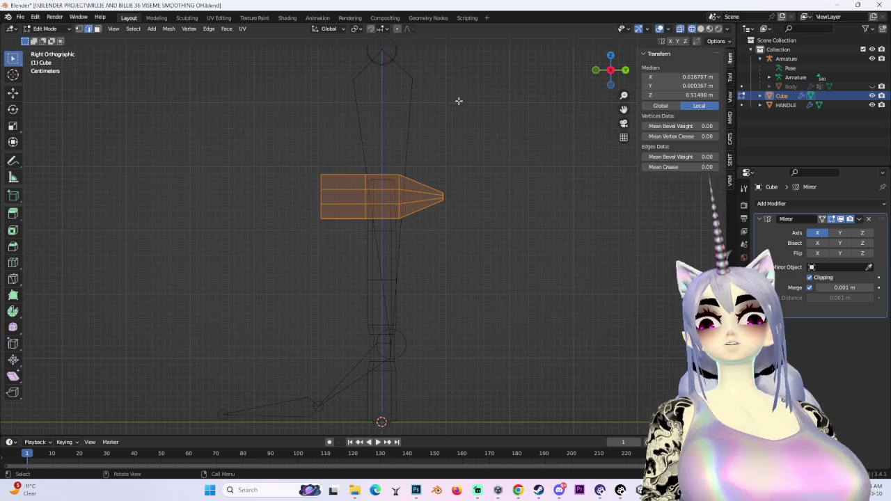
left_click(45, 29)
left_click_drag(243, 91, 346, 292)
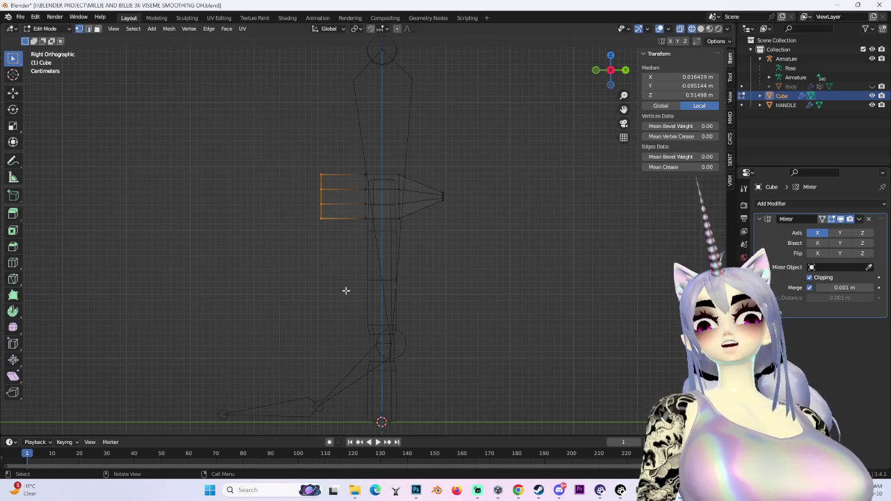
key("g")
key("y")
key("Escape")
Select the whole head mesh and move it vertically to sit centered on the handle.
key("a")
key("g")
key("z")
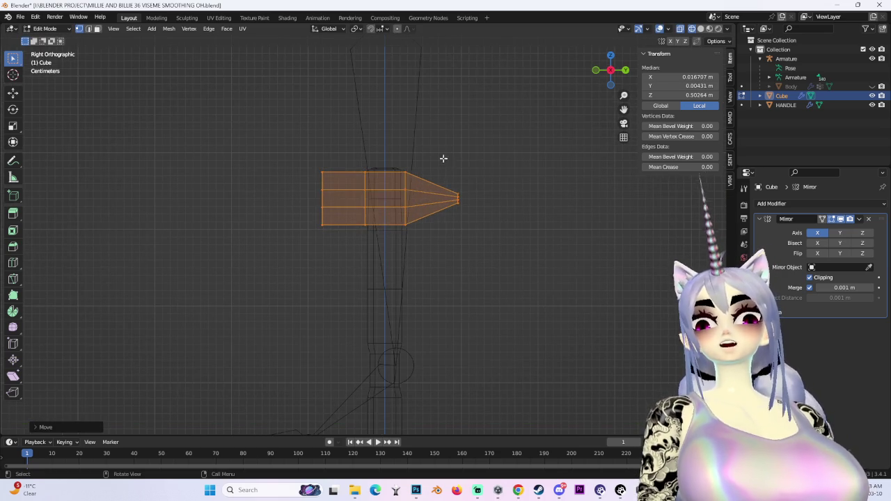
key("Escape")
key("alt+a")
scroll(535, 288, "down", 2)
mouse_move(535, 288)
middle_mouse_down()
mouse_move(659, 322)
mouse_move(344, 202)
middle_mouse_up()
Return to Object Mode in solid shading and glance at the modifier list without adding one.
key("Tab")
scroll(548, 174, "up", 3)
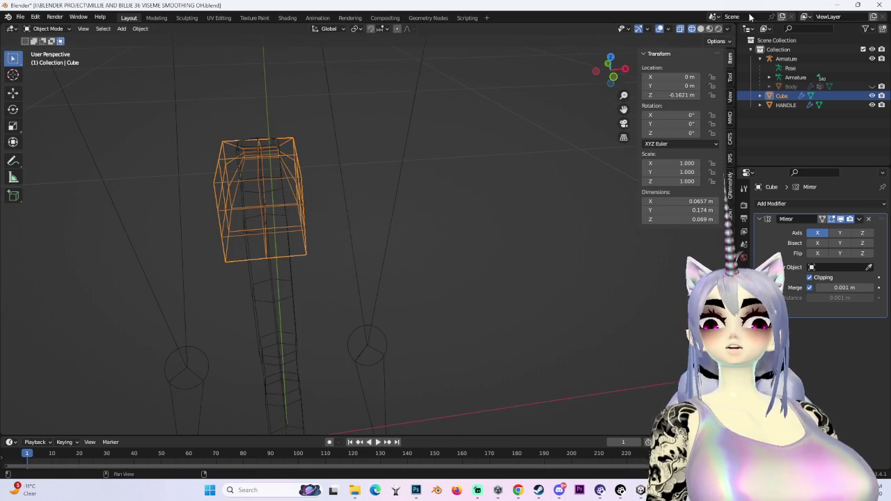
key("shift+z")
middle_click_drag(418, 209, 462, 256)
scroll(462, 256, "up", 2)
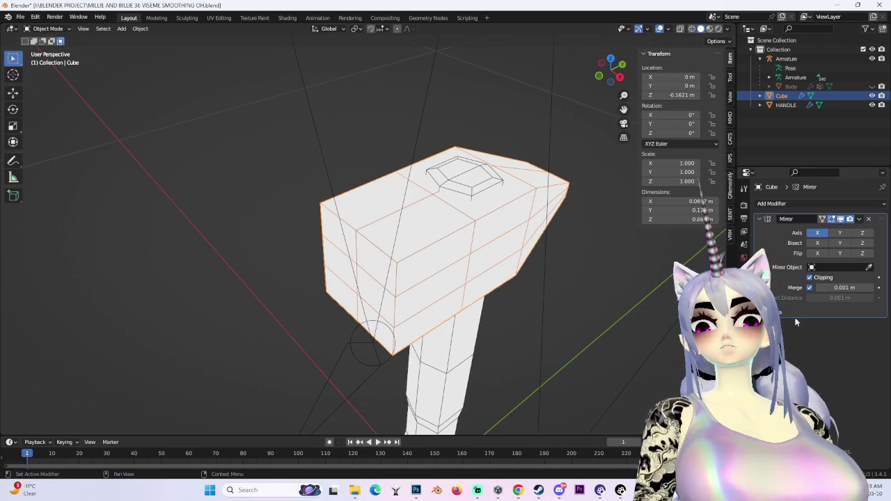
left_click(771, 203)
left_click(544, 260)
mouse_move(544, 261)
middle_mouse_down()
mouse_move(546, 175)
mouse_move(364, 101)
middle_mouse_up()
left_click(20, 16)
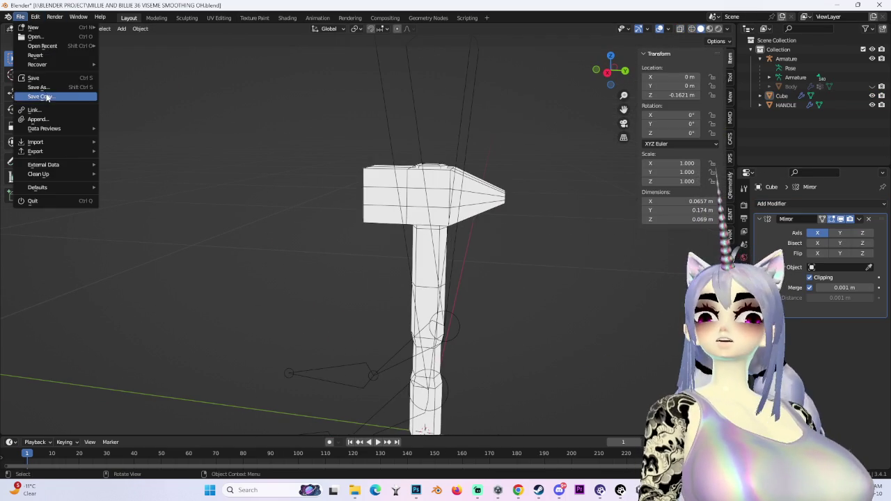
Save as 'MILLIE AND BILLIE 37 VISEME SMOOTHING OH.blend', then select the cube head.
left_click(46, 87)
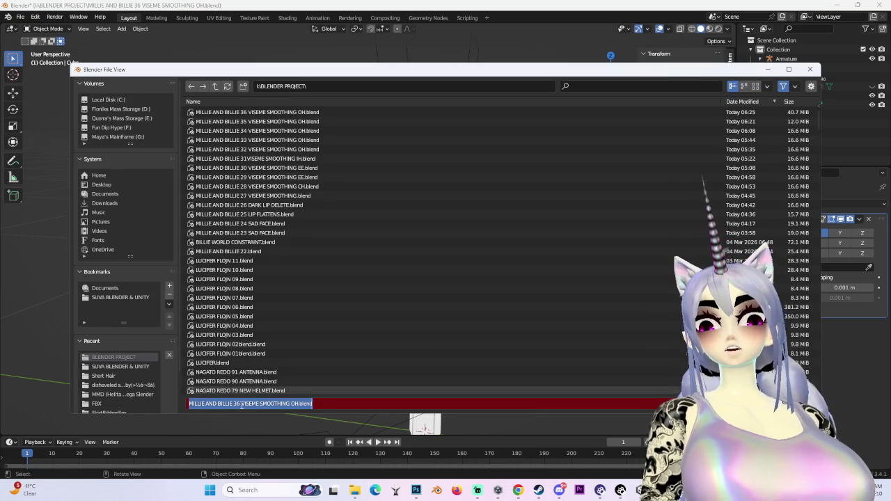
left_click(237, 404)
type("7")
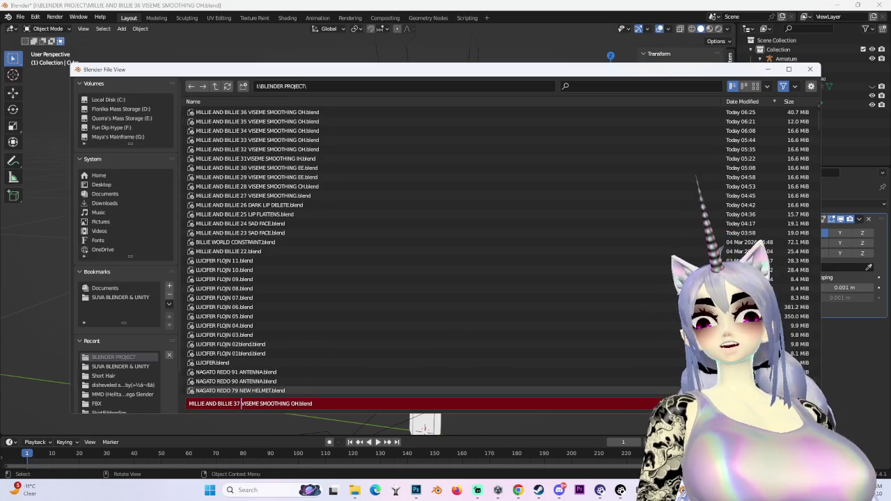
key("Return")
mouse_move(446, 342)
middle_mouse_down()
mouse_move(538, 315)
mouse_move(556, 325)
mouse_move(427, 159)
mouse_move(528, 167)
mouse_move(474, 163)
middle_mouse_up()
left_click(428, 159)
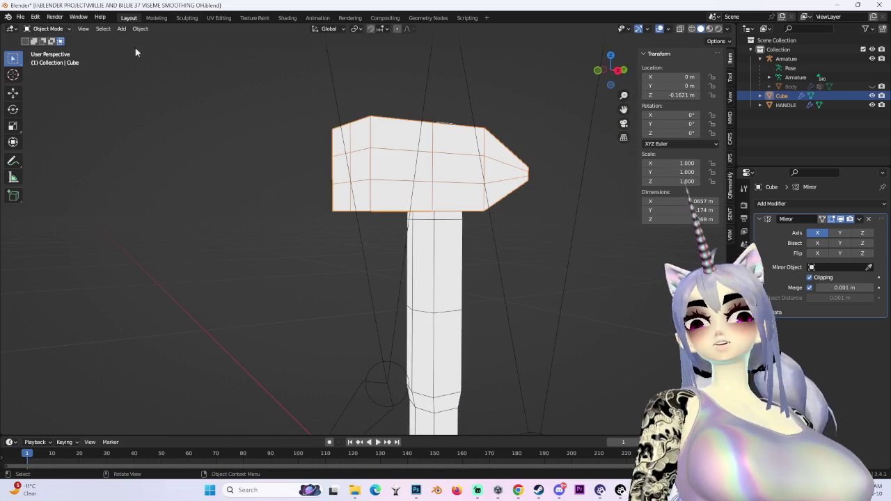
Add a Subdivision Surface modifier to the Cube head and inspect the smoothed result.
left_click(793, 204)
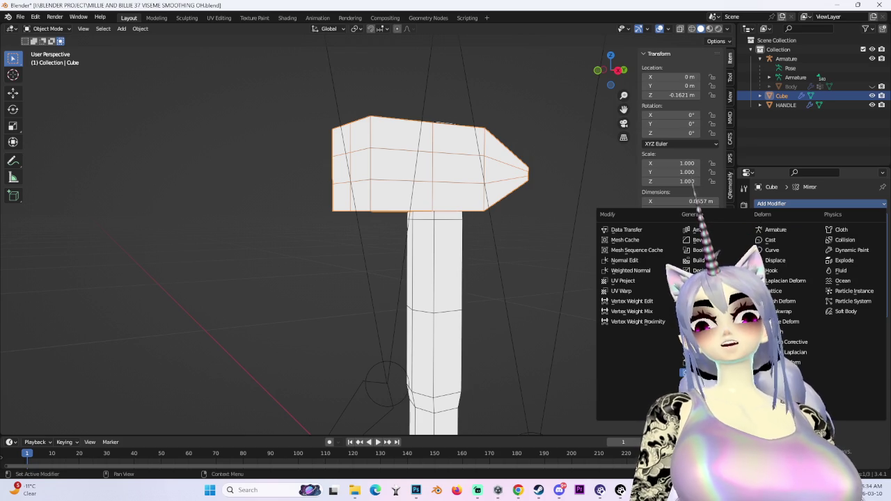
left_click(696, 372)
middle_click_drag(408, 165, 448, 168)
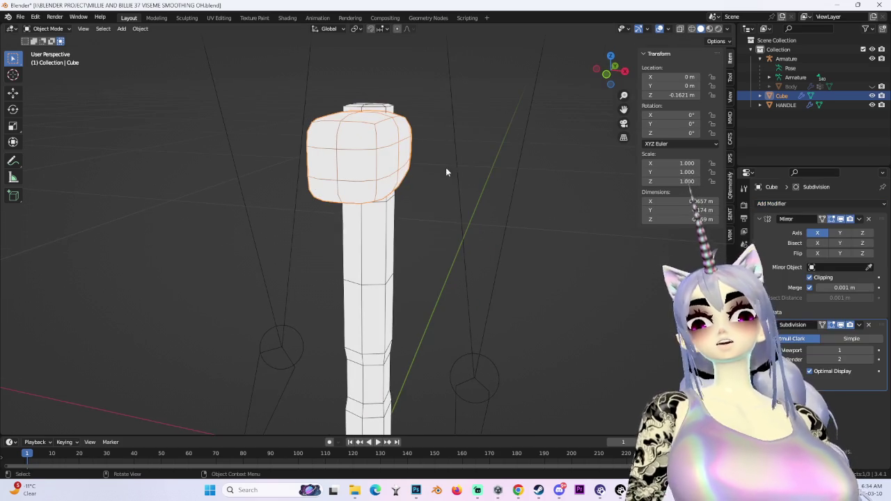
mouse_move(437, 114)
middle_mouse_down()
mouse_move(440, 175)
mouse_move(486, 116)
mouse_move(513, 173)
mouse_move(397, 225)
mouse_move(448, 209)
mouse_move(407, 173)
middle_mouse_up()
key("ctrl+z")
key("ctrl+shift+z")
mouse_move(398, 216)
middle_mouse_down()
mouse_move(458, 229)
mouse_move(500, 222)
mouse_move(350, 230)
mouse_move(398, 217)
mouse_move(531, 230)
mouse_move(446, 233)
middle_mouse_up()
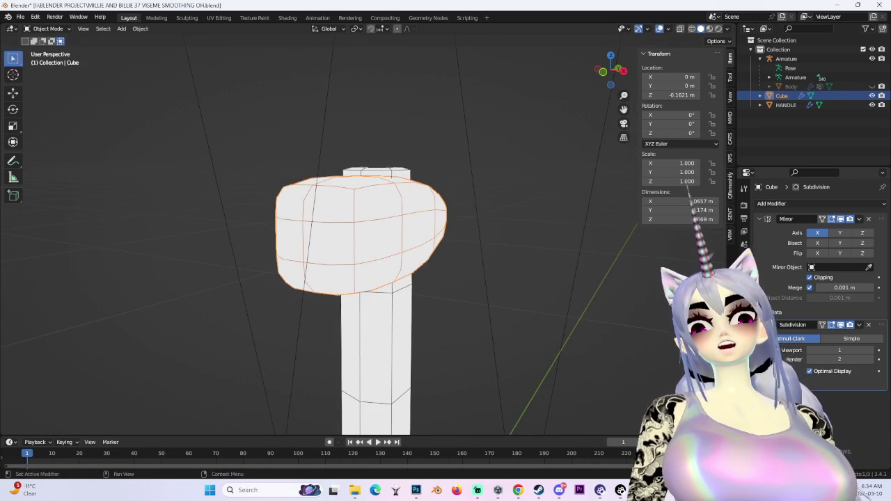
Set the subdivision type to Simple and switch the head into Edit Mode.
left_click(829, 338)
mouse_move(488, 299)
middle_mouse_down()
mouse_move(463, 299)
mouse_move(494, 309)
mouse_move(507, 297)
mouse_move(487, 292)
middle_mouse_up()
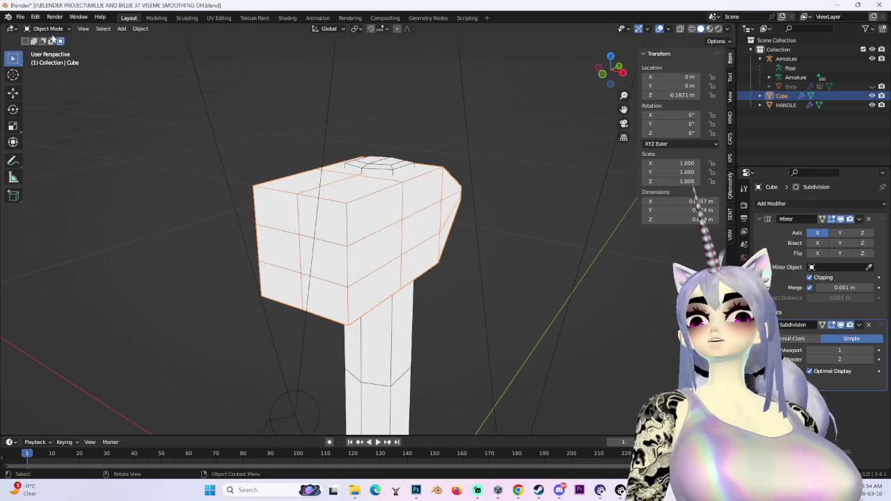
left_click(48, 28)
left_click(47, 46)
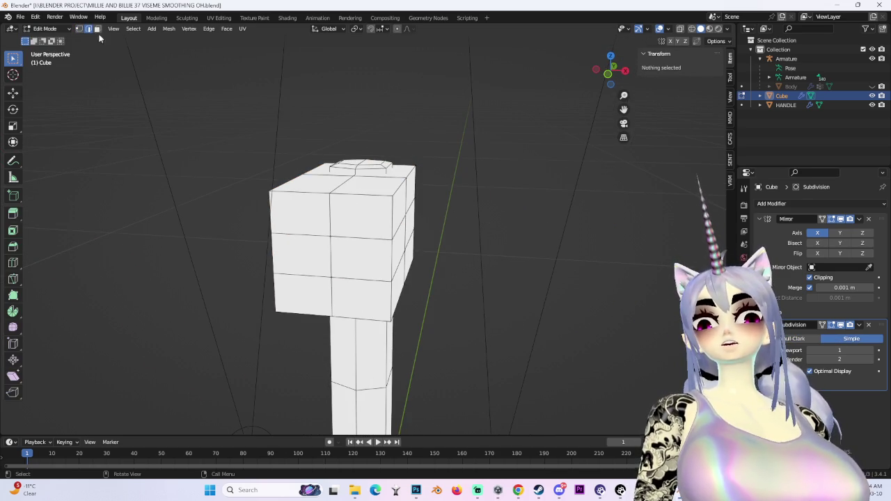
middle_click_drag(361, 193, 373, 221)
mouse_move(327, 304)
middle_mouse_down()
mouse_move(380, 280)
mouse_move(444, 277)
middle_mouse_up()
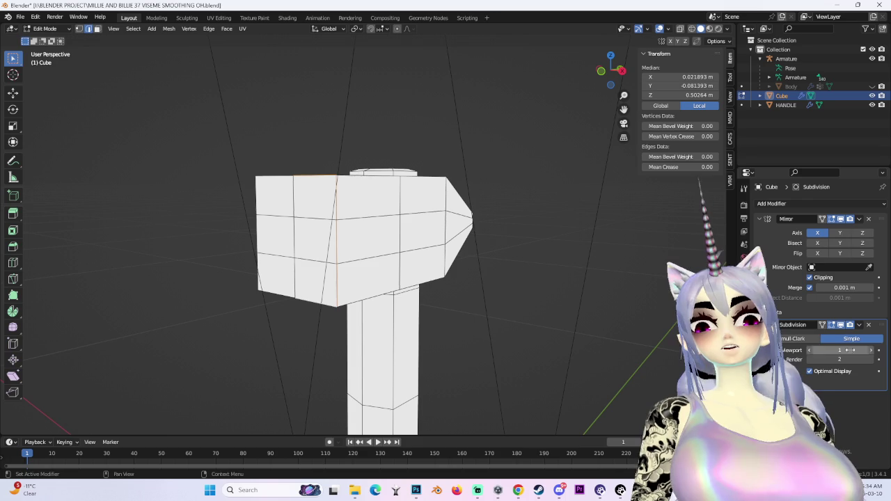
Switch subdivision to Catmull-Clark and fully crease the selected head edges.
left_click(794, 338)
middle_click_drag(431, 236, 402, 234)
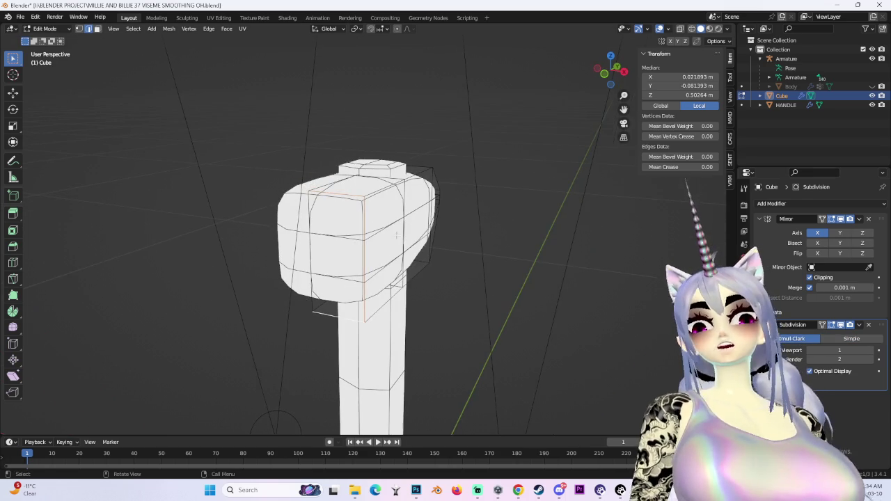
right_click(360, 238)
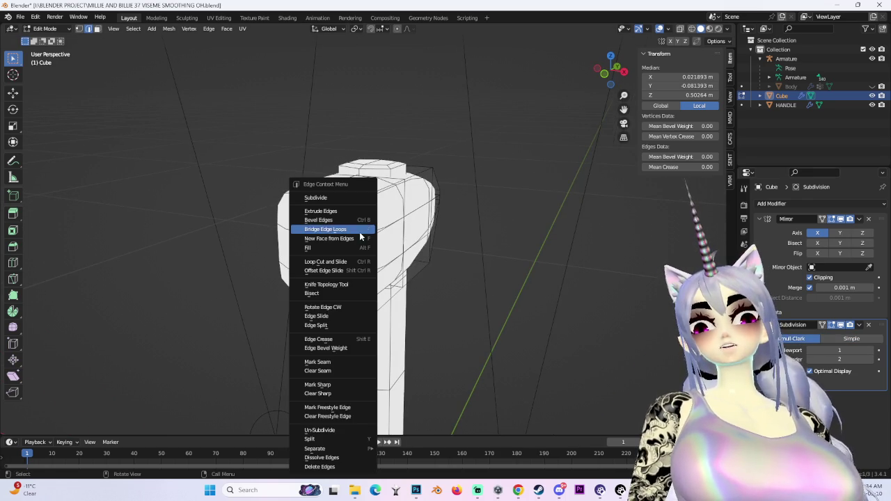
left_click(355, 340)
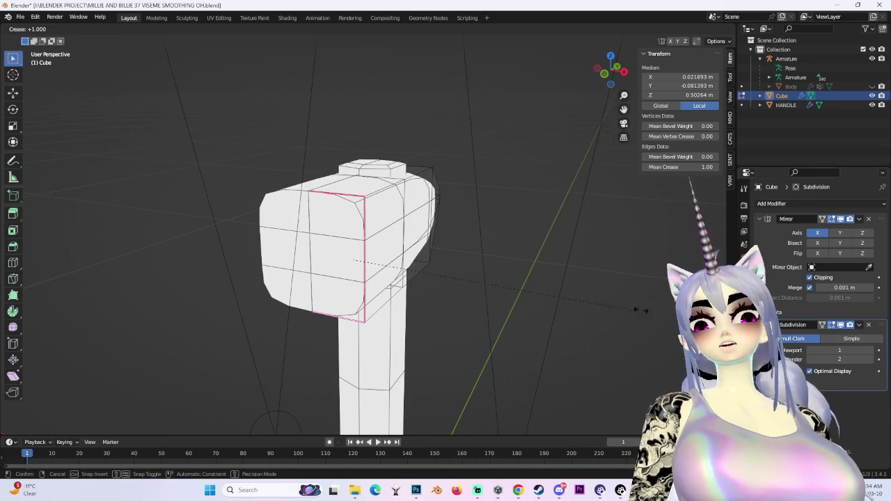
left_click(63, 298)
mouse_move(114, 293)
middle_mouse_down()
mouse_move(379, 241)
mouse_move(436, 199)
middle_mouse_up()
Select another edge loop, switch to Simple, and give it a full crease of 1.
left_click(286, 237, "shift")
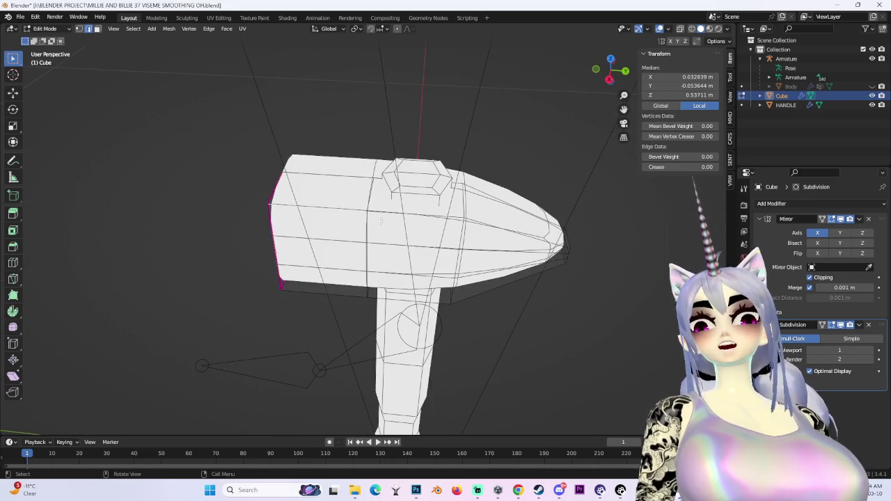
middle_click_drag(533, 228, 708, 40)
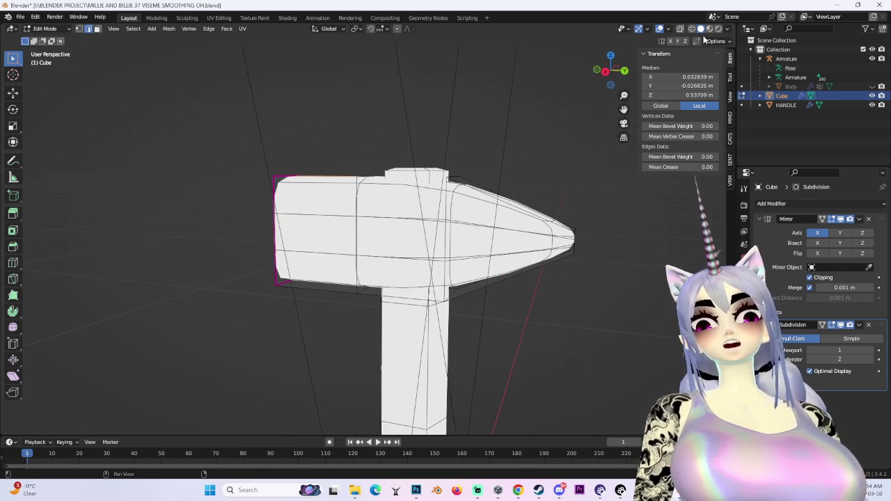
middle_click_drag(544, 208, 545, 206)
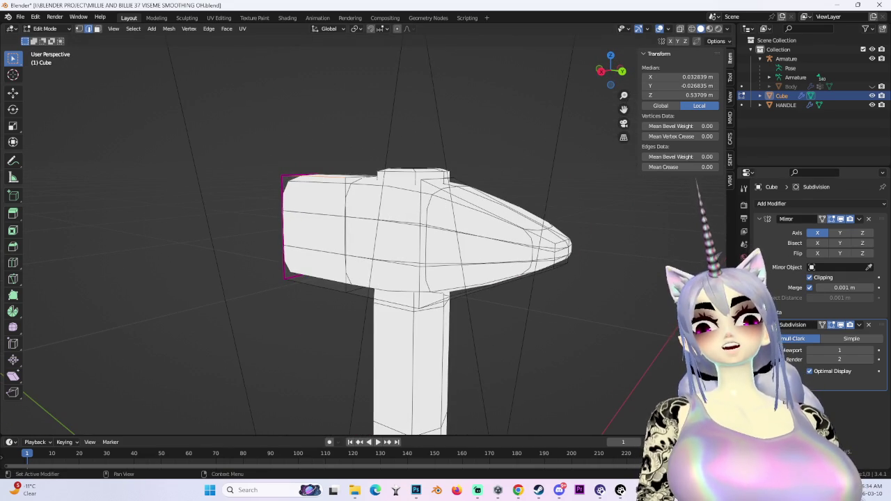
left_click(842, 340)
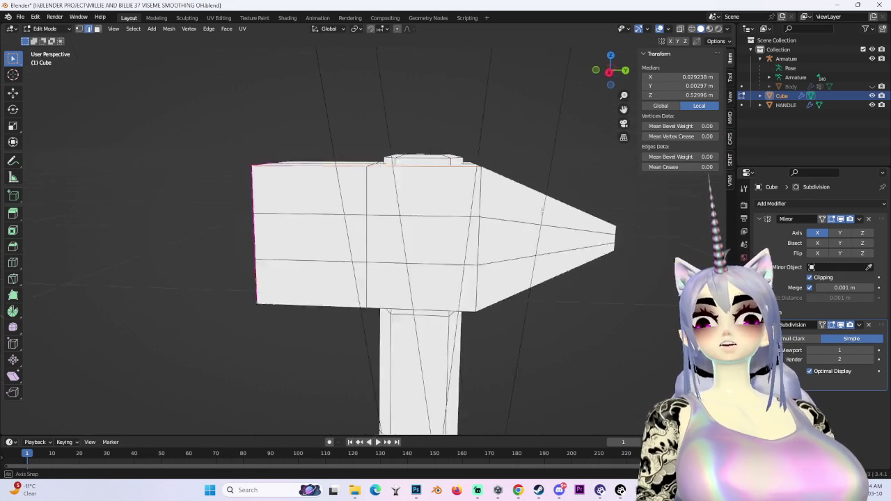
middle_click_drag(439, 304, 611, 291)
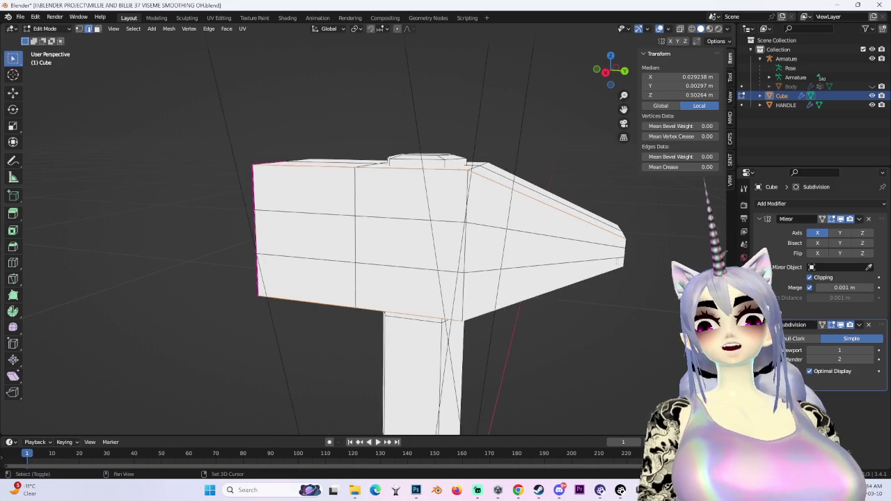
middle_click_drag(625, 240, 586, 261)
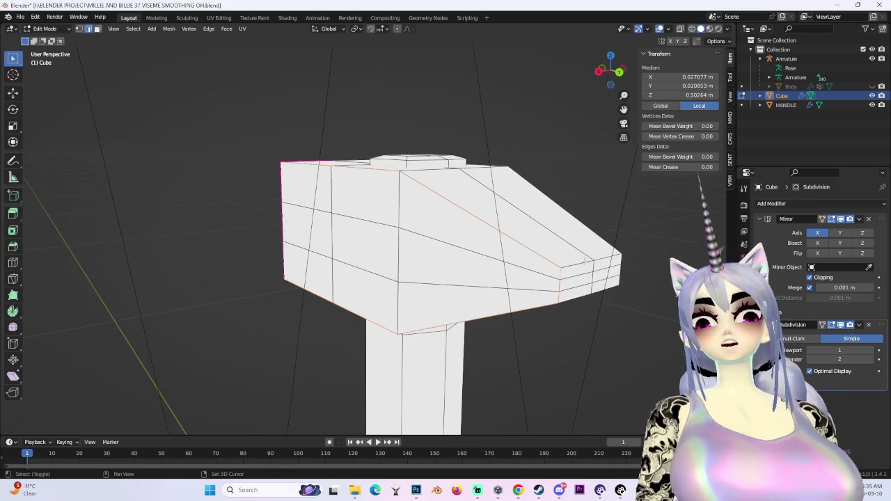
middle_click_drag(581, 297, 623, 251)
right_click(616, 233)
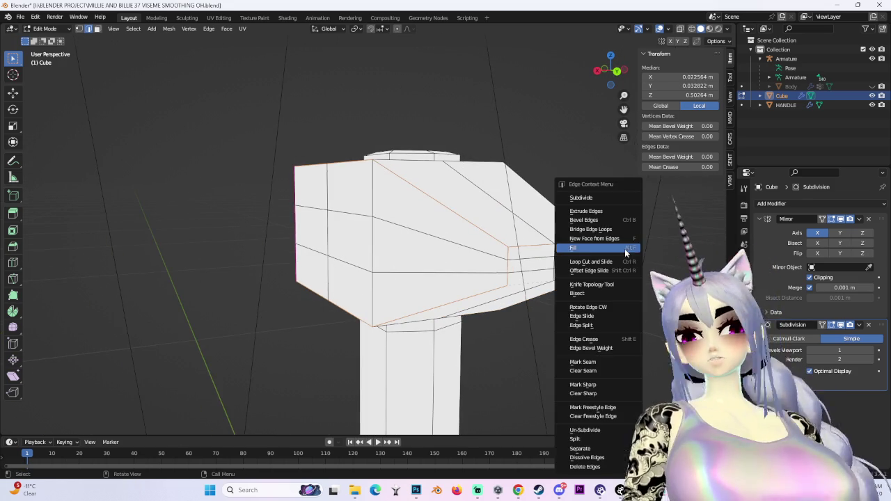
left_click(605, 339)
key("Return")
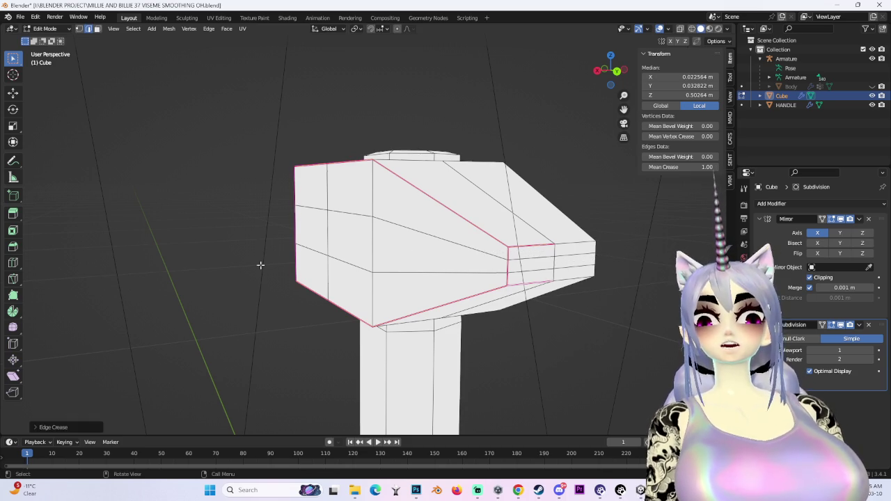
key("alt+a")
Select a front edge loop of the head and crease it to 1.
mouse_move(487, 279)
middle_mouse_down()
mouse_move(539, 298)
mouse_move(571, 279)
mouse_move(530, 314)
mouse_move(533, 258)
mouse_move(470, 244)
mouse_move(522, 195)
mouse_move(531, 157)
mouse_move(478, 193)
mouse_move(439, 240)
mouse_move(502, 230)
mouse_move(471, 197)
middle_mouse_up()
left_click(439, 240)
left_click(851, 338)
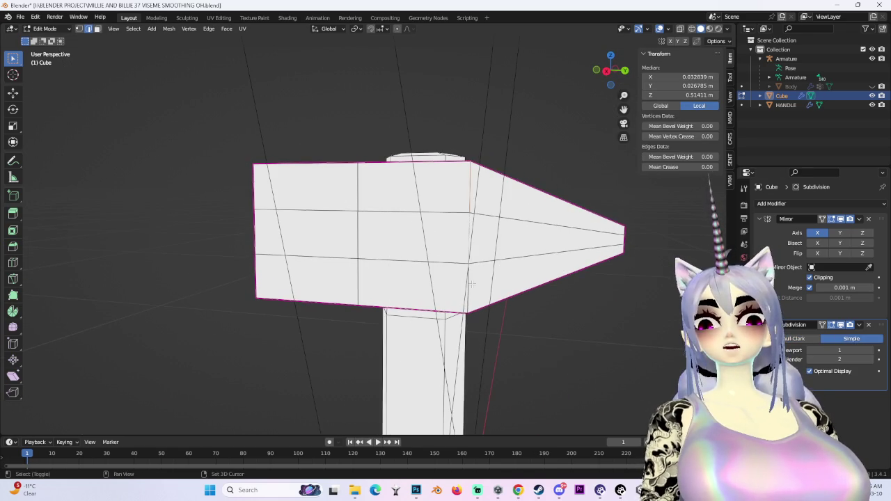
middle_click_drag(472, 283, 535, 279)
right_click(491, 239)
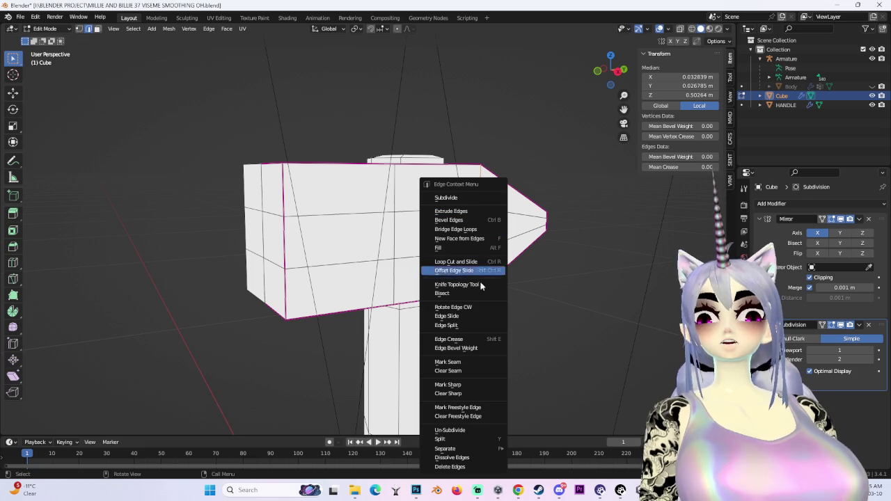
left_click(451, 339)
left_click(233, 291)
middle_click_drag(485, 305, 571, 299)
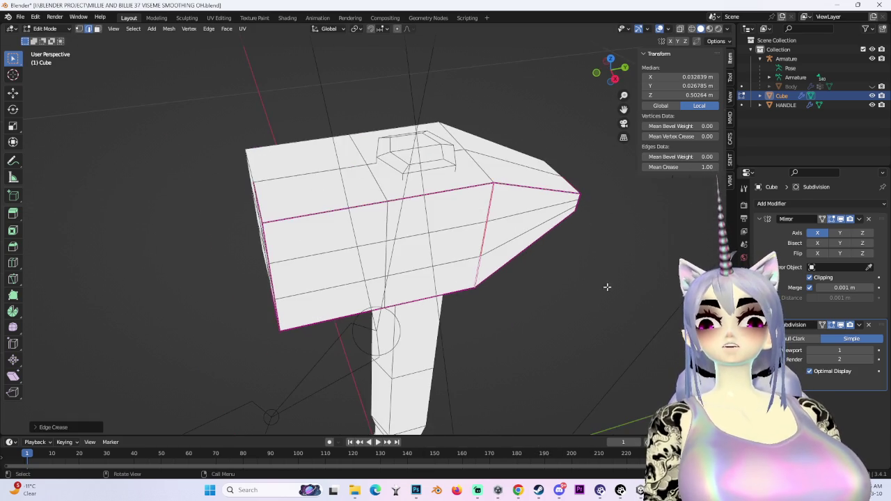
left_click(624, 265)
Select a remaining head edge and fully crease it, then deselect all.
middle_click_drag(624, 264, 493, 248)
left_click(358, 220)
mouse_move(358, 220)
middle_mouse_down()
mouse_move(445, 181)
mouse_move(480, 151)
mouse_move(551, 208)
middle_mouse_up()
right_click(480, 151)
middle_click_drag(484, 243, 475, 298)
right_click(468, 135)
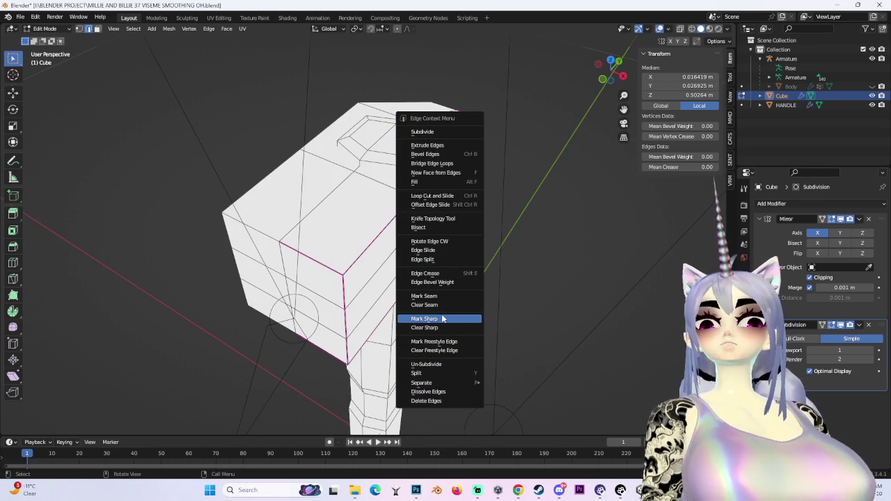
left_click(447, 275)
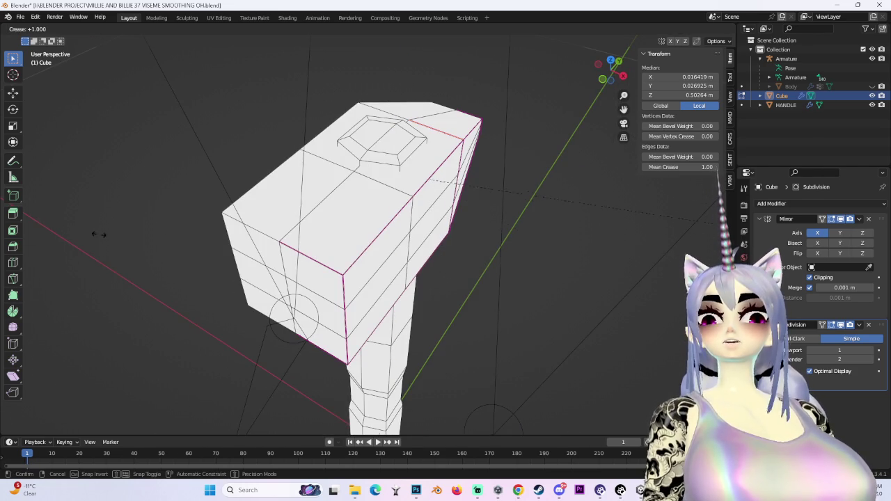
left_click(600, 262)
mouse_move(592, 278)
middle_mouse_down()
mouse_move(597, 294)
mouse_move(595, 208)
mouse_move(553, 245)
middle_mouse_up()
key("alt+a")
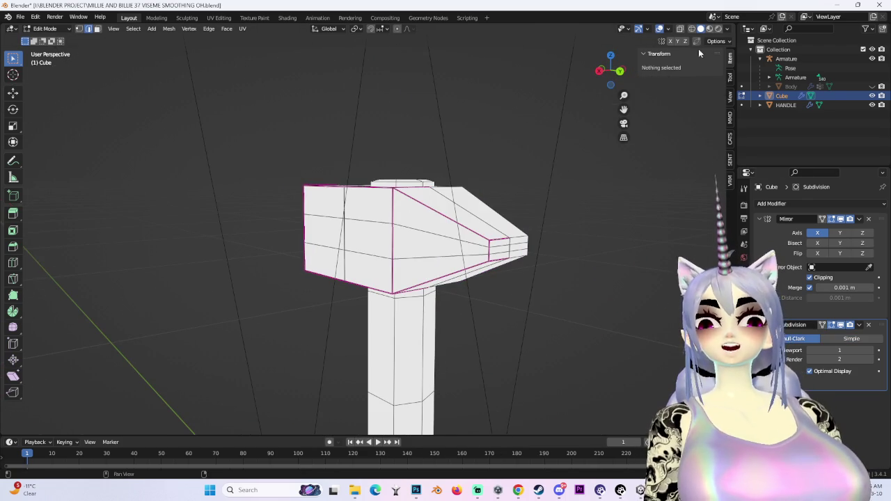
Preview the creased head without overlays, then reselect the Cube and re-enter Edit Mode.
left_click(661, 31)
middle_click_drag(665, 49, 718, 42)
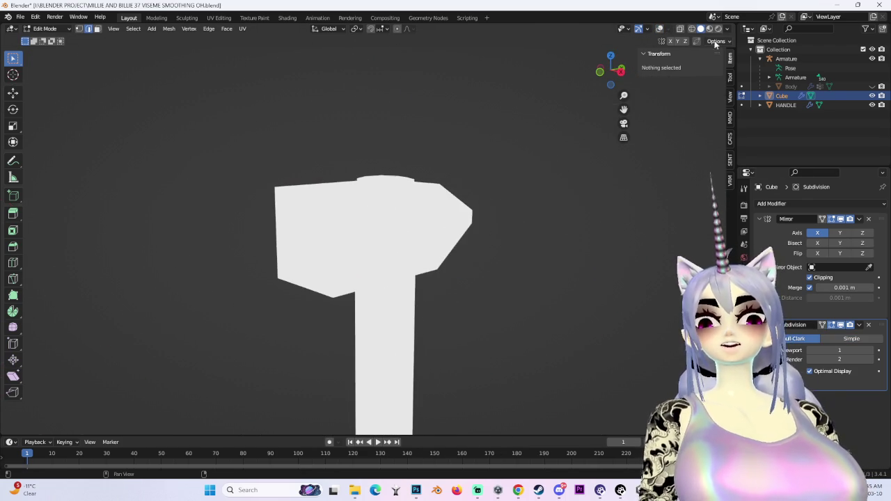
left_click(659, 30)
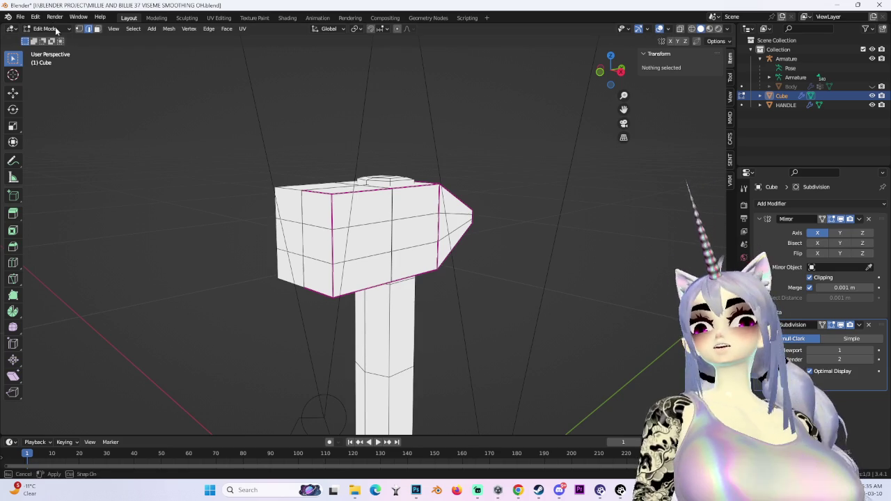
left_click(45, 28)
left_click(43, 39)
scroll(579, 286, "up", 2)
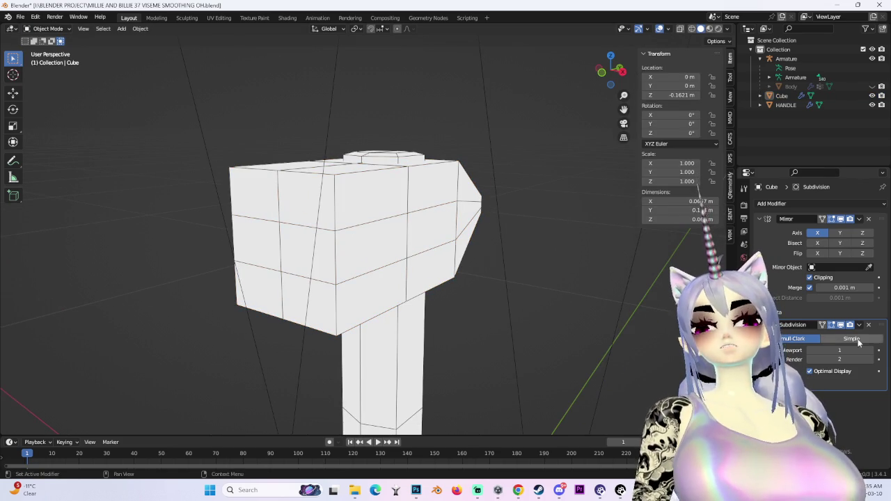
mouse_move(435, 246)
middle_mouse_down()
mouse_move(411, 202)
mouse_move(431, 209)
mouse_move(476, 194)
mouse_move(570, 194)
mouse_move(570, 167)
mouse_move(389, 167)
mouse_move(261, 181)
mouse_move(340, 181)
mouse_move(615, 242)
middle_mouse_up()
left_click(421, 230)
left_click(45, 29)
left_click(43, 53)
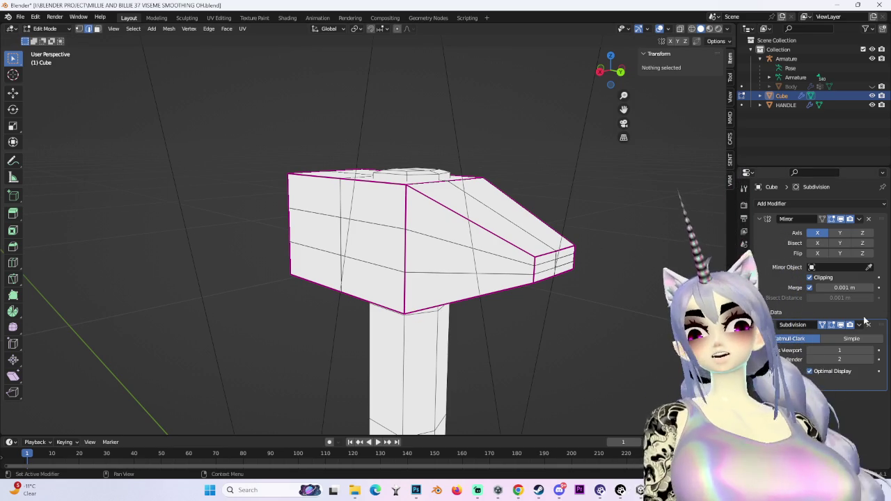
mouse_move(459, 220)
middle_mouse_down()
mouse_move(498, 225)
mouse_move(497, 204)
mouse_move(396, 228)
middle_mouse_up()
Bevel the selected hammer-head edges with Ctrl+B.
left_click(396, 228)
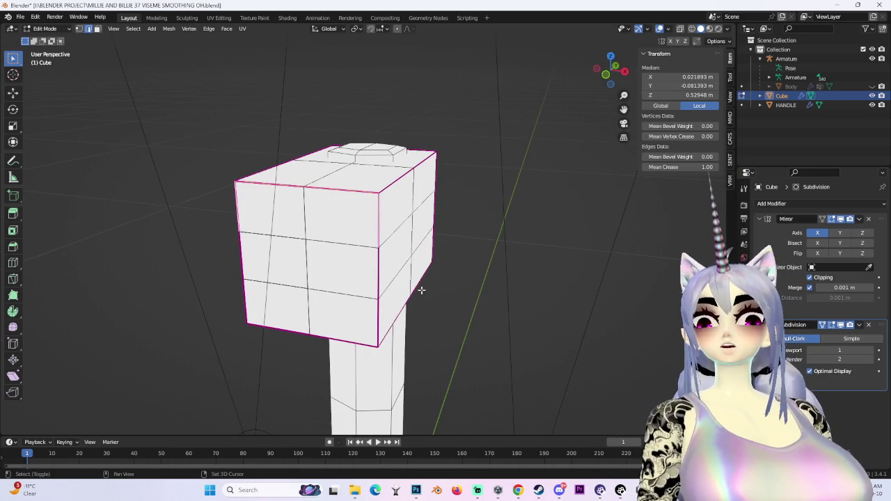
middle_click_drag(420, 286, 374, 270)
middle_click_drag(365, 306, 367, 290)
mouse_move(475, 277)
middle_mouse_down()
mouse_move(615, 231)
mouse_move(472, 266)
mouse_move(428, 231)
mouse_move(443, 247)
middle_mouse_up()
mouse_move(444, 162)
middle_mouse_down()
mouse_move(406, 253)
mouse_move(338, 193)
mouse_move(418, 133)
mouse_move(387, 237)
middle_mouse_up()
key("ctrl+b")
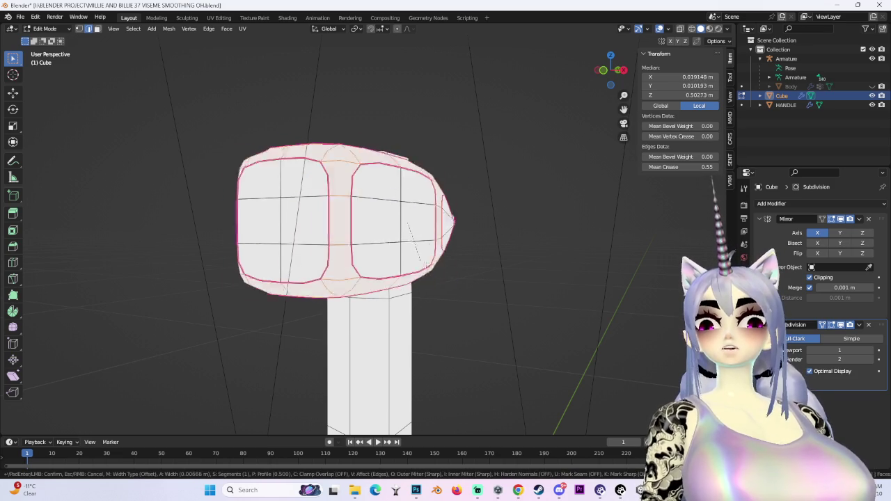
left_click(414, 252)
middle_click_drag(411, 253, 444, 297)
Select the whole head mesh and switch its Subdivision back to Catmull-Clark.
left_click(507, 279)
mouse_move(507, 278)
middle_mouse_down()
mouse_move(591, 252)
mouse_move(459, 250)
mouse_move(533, 261)
mouse_move(538, 313)
mouse_move(517, 299)
mouse_move(510, 258)
middle_mouse_up()
scroll(605, 254, "down", 3)
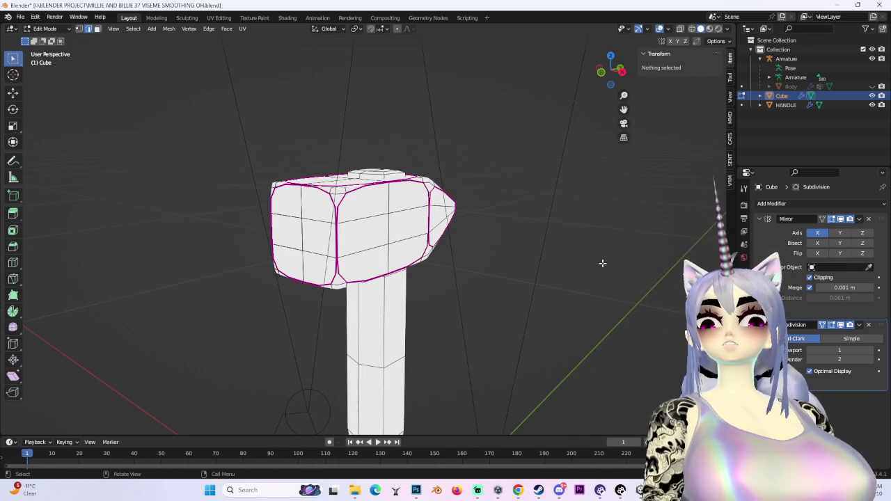
key("a")
right_click(388, 212)
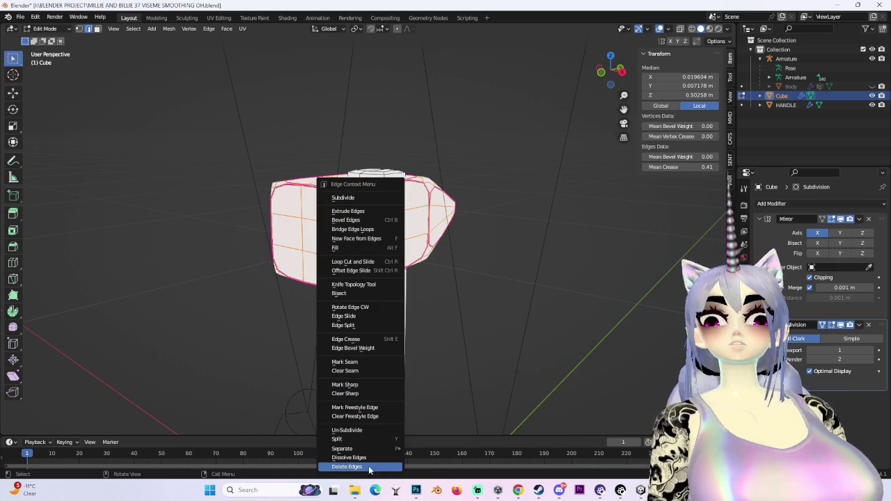
mouse_move(482, 241)
middle_mouse_down()
mouse_move(473, 232)
mouse_move(480, 237)
middle_mouse_up()
left_click(796, 340)
mouse_move(487, 279)
middle_mouse_down()
mouse_move(433, 294)
mouse_move(517, 225)
mouse_move(522, 257)
mouse_move(570, 292)
middle_mouse_up()
scroll(434, 295, "up", 3)
scroll(522, 257, "down", 5)
scroll(617, 332, "down", 2)
Preview the rounded head with overlays hidden and viewport shading adjusted, then restore overlays.
left_click(528, 324)
mouse_move(616, 332)
middle_mouse_down()
mouse_move(528, 324)
mouse_move(535, 393)
middle_mouse_up()
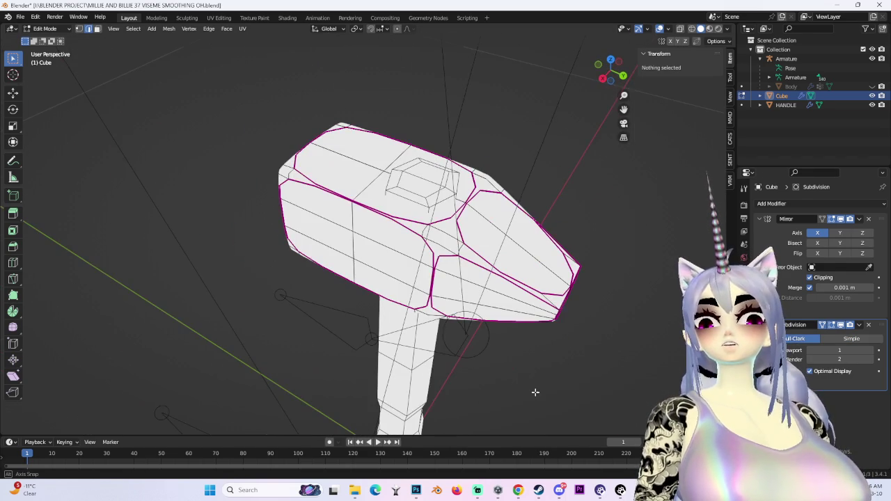
middle_click_drag(682, 48, 565, 102, "alt")
key("shift+alt+z")
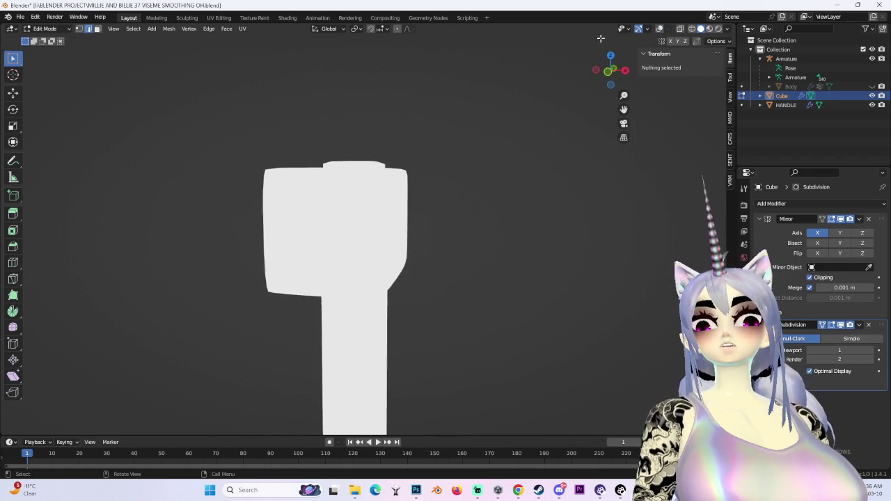
left_click(725, 30)
mouse_move(487, 209)
middle_mouse_down()
mouse_move(422, 211)
mouse_move(414, 222)
middle_mouse_up()
scroll(422, 211, "up", 3)
scroll(422, 211, "down", 3)
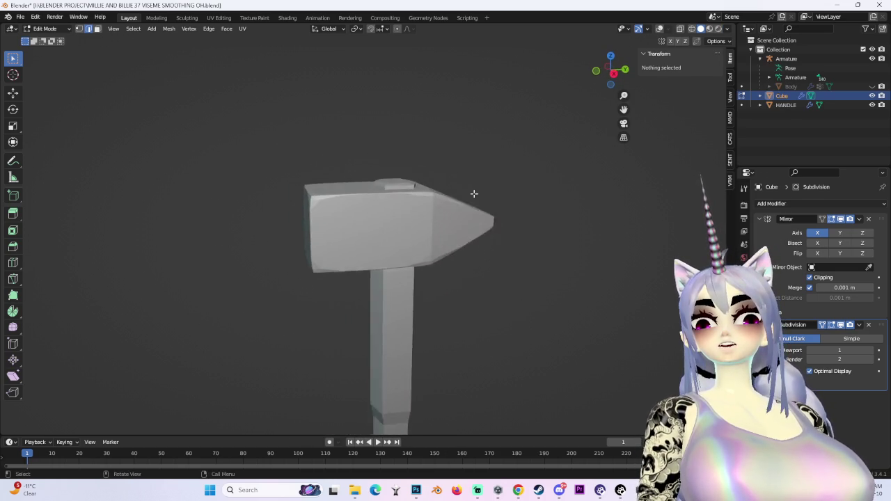
mouse_move(413, 222)
middle_mouse_down()
mouse_move(392, 204)
mouse_move(585, 207)
mouse_move(443, 229)
mouse_move(552, 234)
mouse_move(408, 250)
mouse_move(658, 68)
middle_mouse_up()
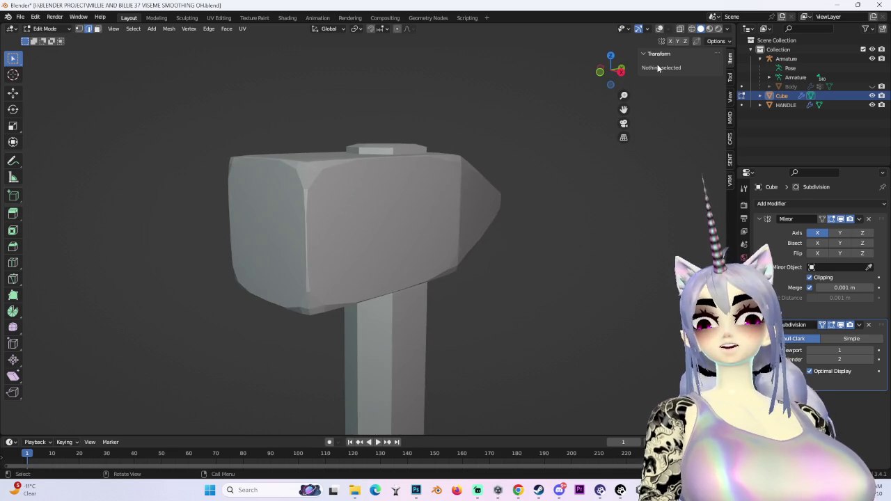
left_click(659, 28)
mouse_move(419, 209)
middle_mouse_down()
mouse_move(402, 221)
mouse_move(309, 193)
mouse_move(313, 214)
mouse_move(420, 228)
middle_mouse_up()
Try a full crease on every head edge, then undo it.
key("a")
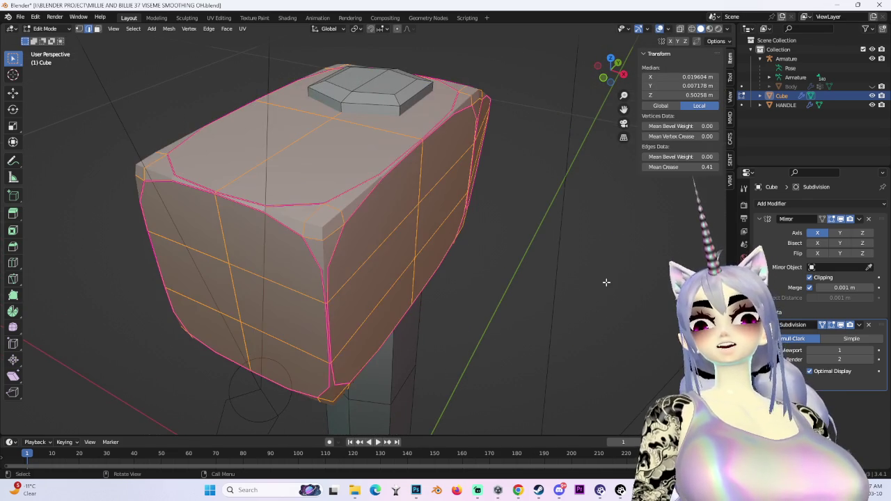
right_click(382, 213)
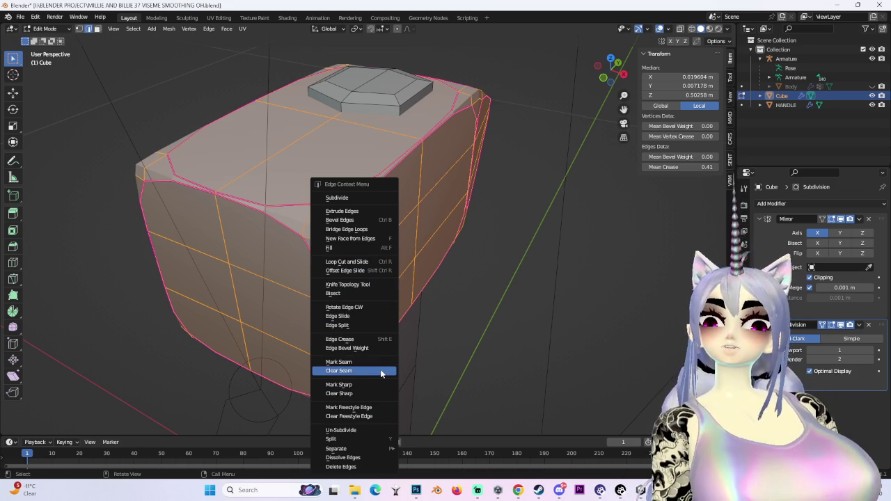
left_click(380, 345)
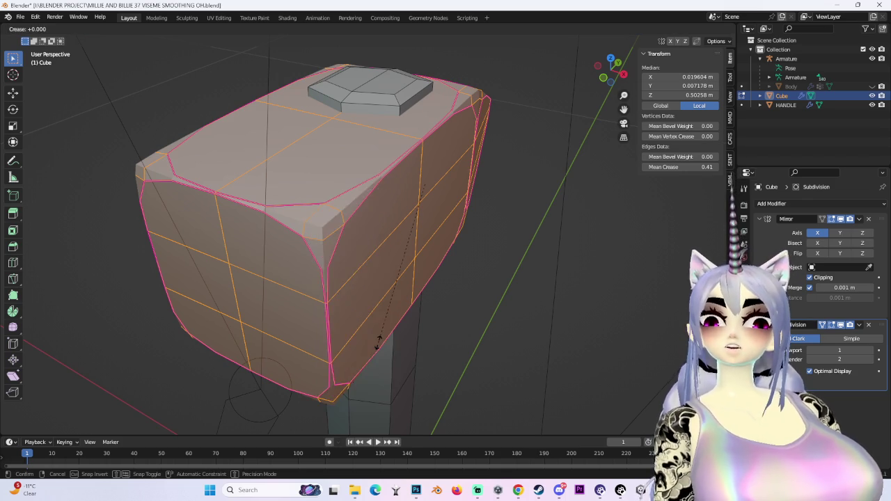
left_click(245, 290)
mouse_move(245, 291)
middle_mouse_down()
mouse_move(552, 258)
mouse_move(469, 242)
mouse_move(477, 272)
middle_mouse_up()
key("ctrl+z")
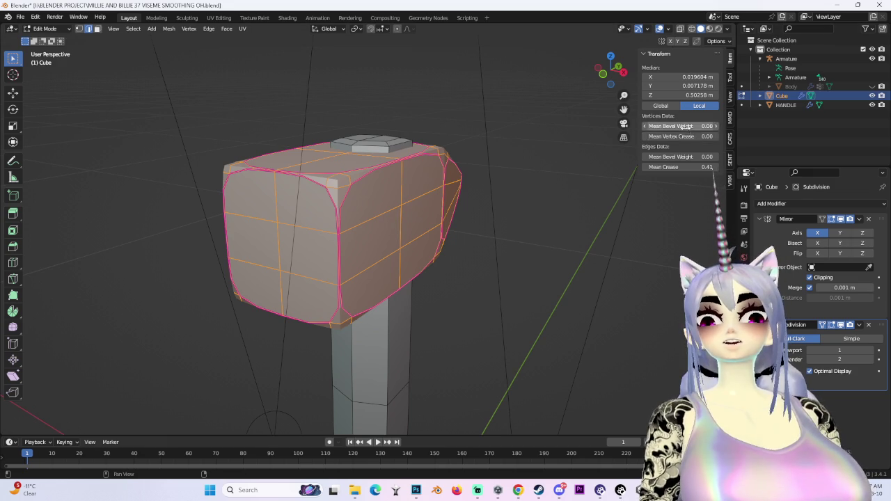
Raise the whole mesh's mean crease and mean vertex crease to about 0.44.
left_click_drag(709, 167, 717, 167)
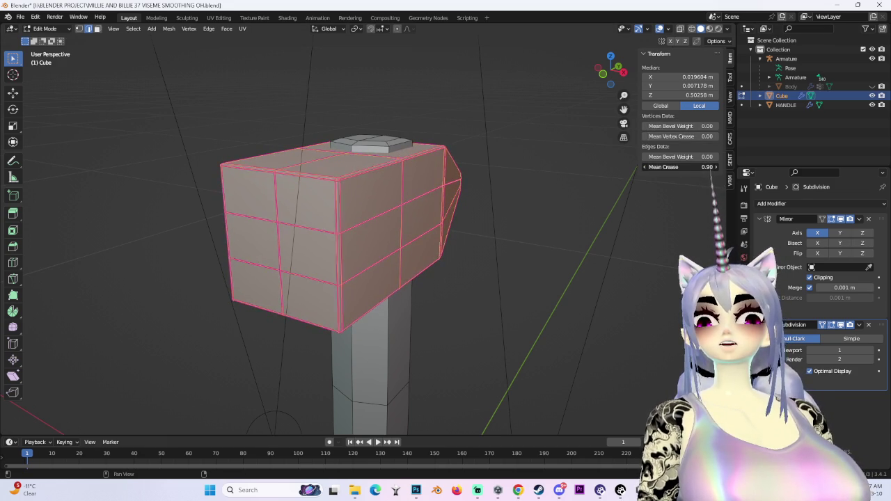
left_click(582, 228)
middle_click_drag(583, 228, 499, 227)
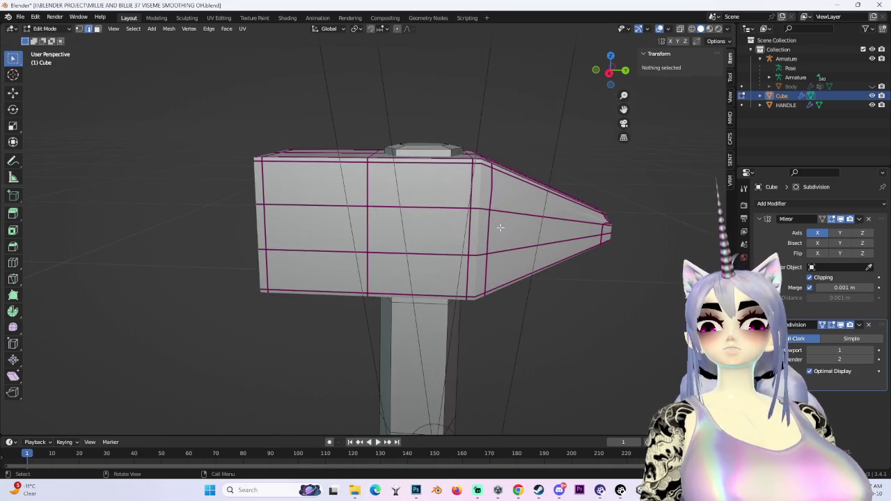
mouse_move(539, 129)
middle_mouse_down()
mouse_move(541, 114)
mouse_move(627, 171)
mouse_move(485, 153)
middle_mouse_up()
key("a")
key("shift+e")
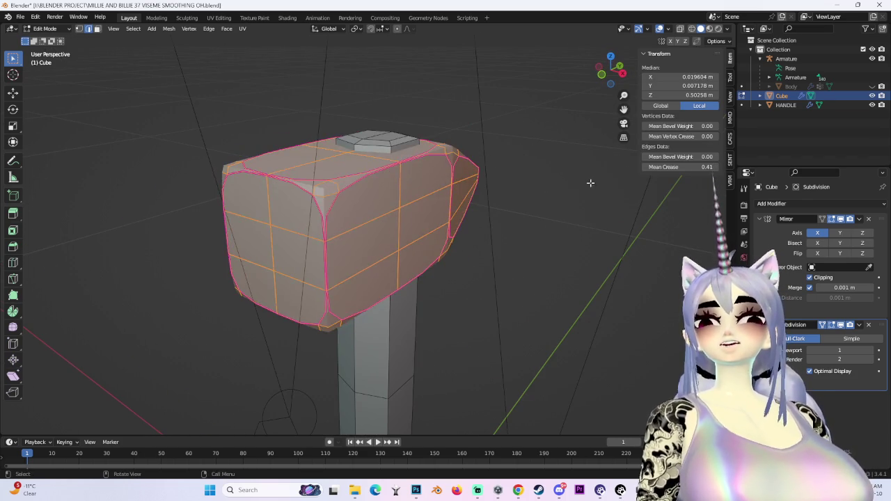
left_click(605, 224)
left_click(541, 269)
key("a")
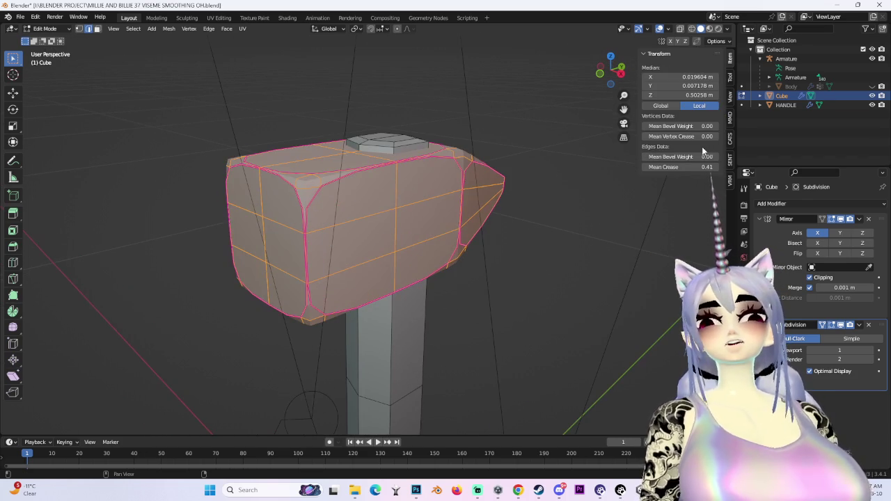
left_click_drag(678, 137, 703, 136)
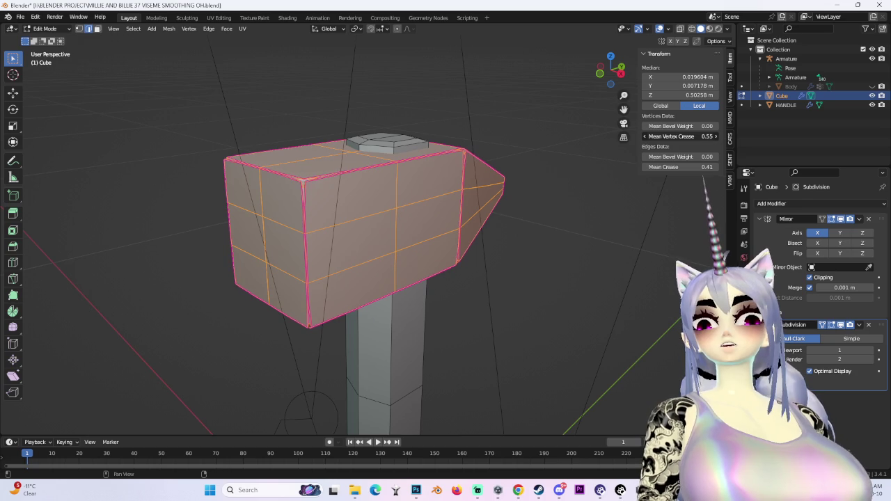
middle_click_drag(531, 225, 556, 209)
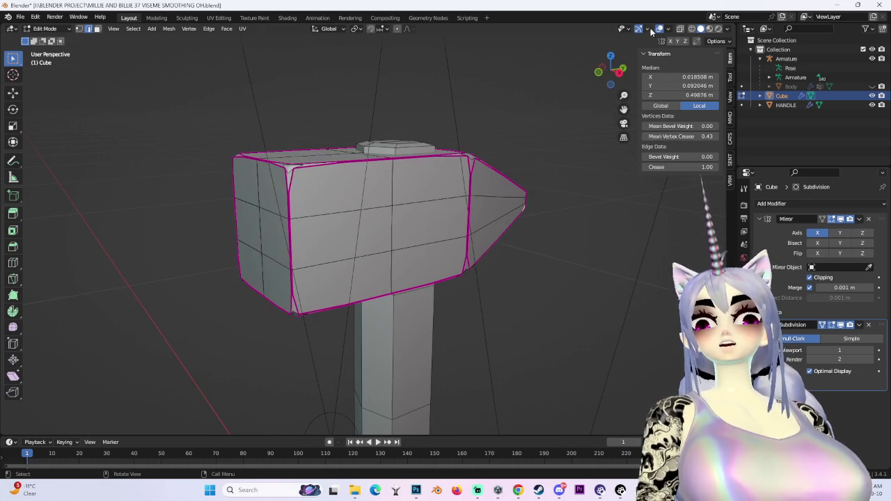
Preview the shaded head without overlays, then lower the edge crease slightly.
key("shift+alt+z")
mouse_move(635, 48)
middle_mouse_down()
mouse_move(396, 215)
mouse_move(475, 193)
mouse_move(391, 199)
mouse_move(453, 144)
mouse_move(418, 190)
mouse_move(445, 209)
mouse_move(356, 243)
mouse_move(394, 242)
mouse_move(393, 215)
mouse_move(445, 294)
mouse_move(536, 243)
mouse_move(421, 244)
middle_mouse_up()
mouse_move(495, 237)
middle_mouse_down()
mouse_move(418, 252)
mouse_move(427, 199)
mouse_move(453, 278)
mouse_move(445, 242)
mouse_move(422, 235)
middle_mouse_up()
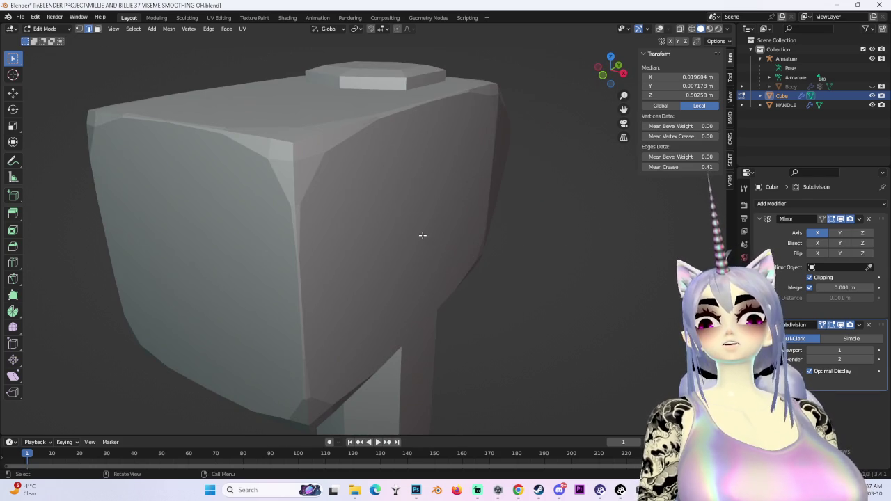
left_click(658, 30)
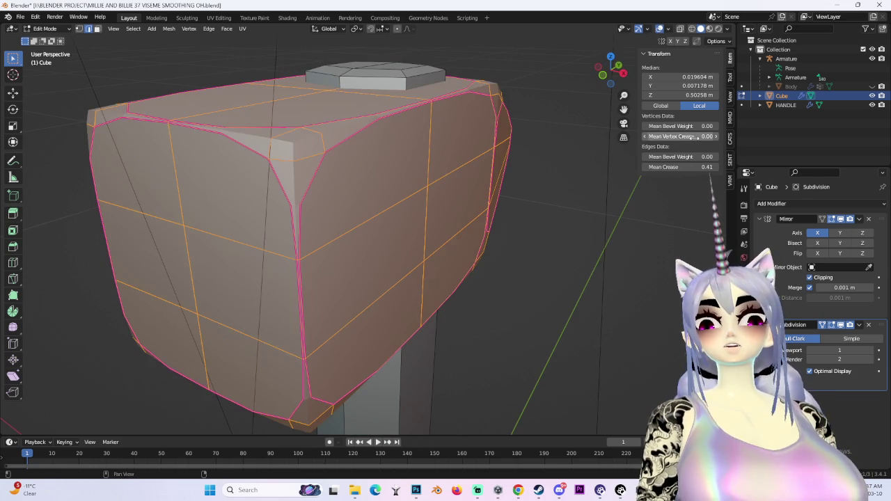
left_click_drag(696, 167, 678, 167)
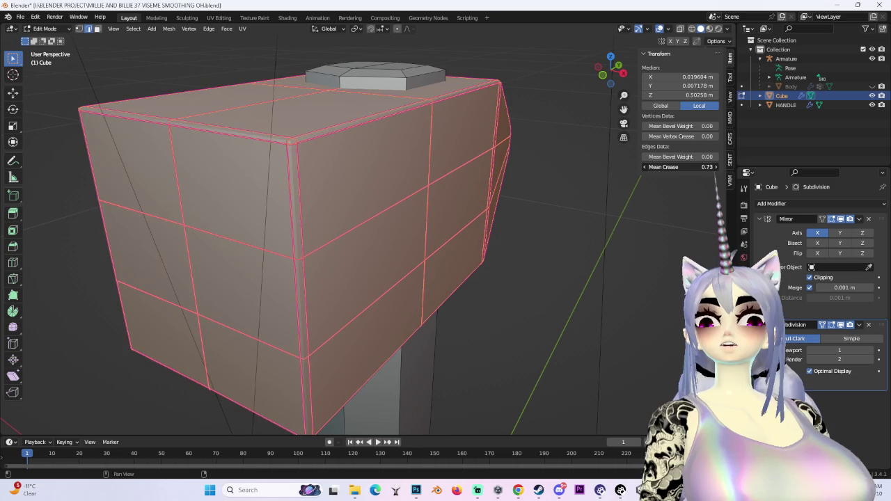
left_click(527, 294)
middle_click_drag(527, 294, 556, 278)
scroll(578, 271, "down", 3)
Reset the whole mesh's bevel weight to zero and deselect it.
key("a")
key("alt+a")
key("a")
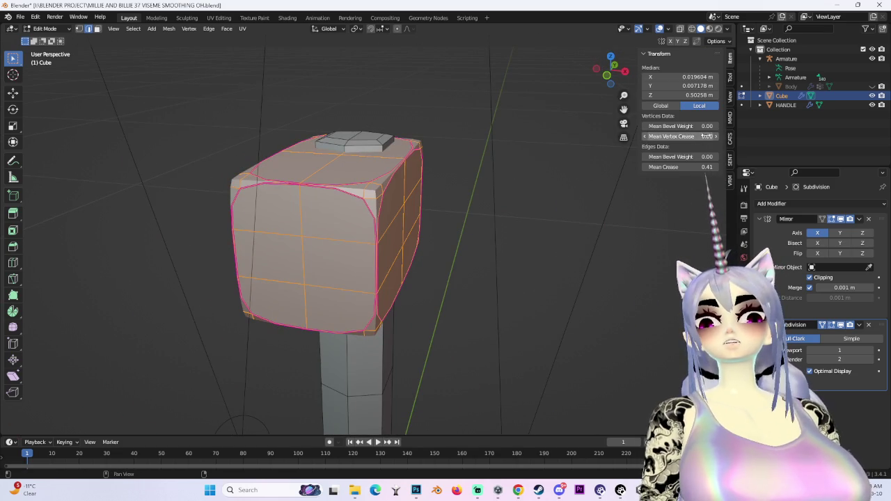
middle_click_drag(463, 193, 529, 181)
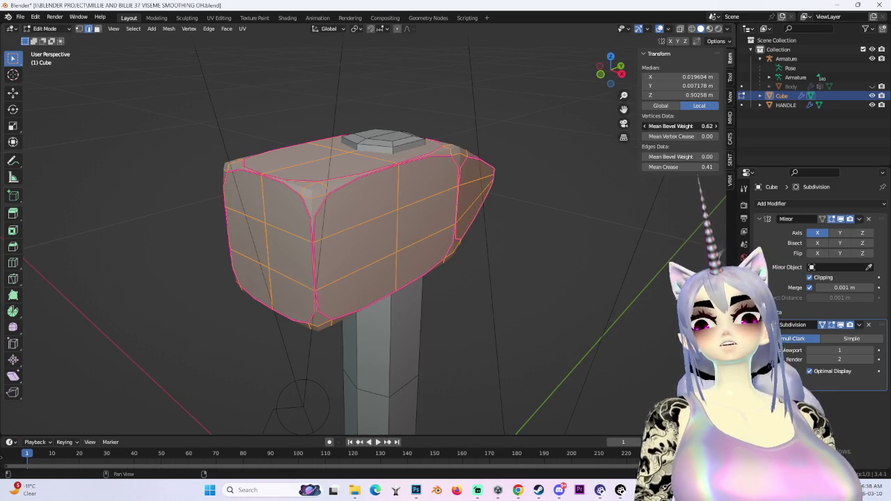
key("BackSpace")
key("BackSpace")
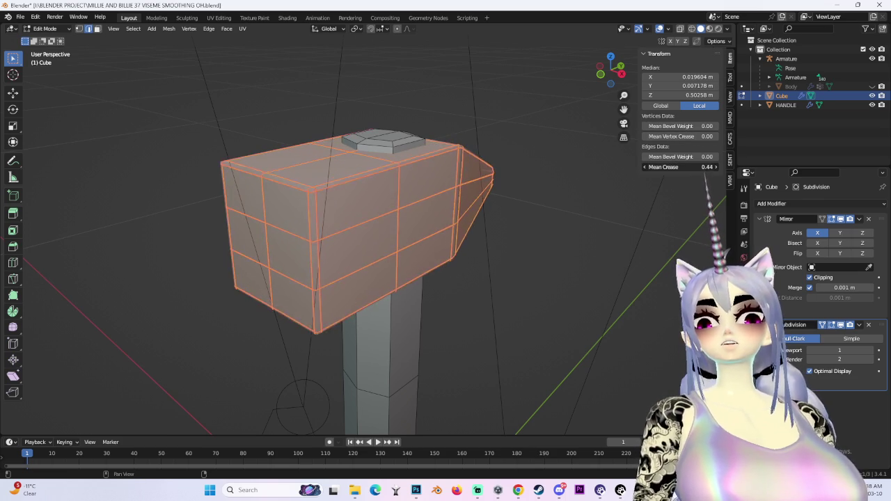
key("alt+a")
mouse_move(588, 265)
middle_mouse_down()
mouse_move(588, 185)
mouse_move(558, 249)
middle_mouse_up()
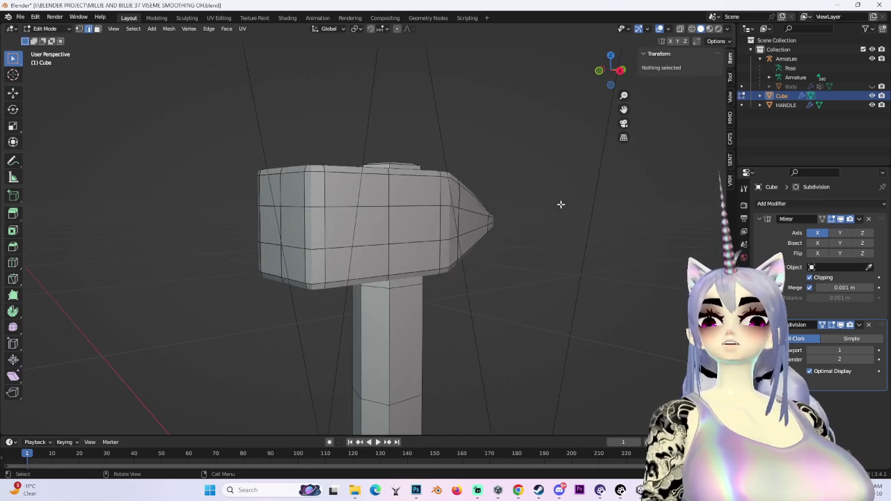
Give every edge of the head a full crease of 1 for a boxy shape.
left_click(660, 28)
mouse_move(556, 186)
middle_mouse_down()
mouse_move(519, 185)
mouse_move(632, 178)
mouse_move(476, 182)
mouse_move(568, 188)
middle_mouse_up()
left_click(659, 30)
key("a")
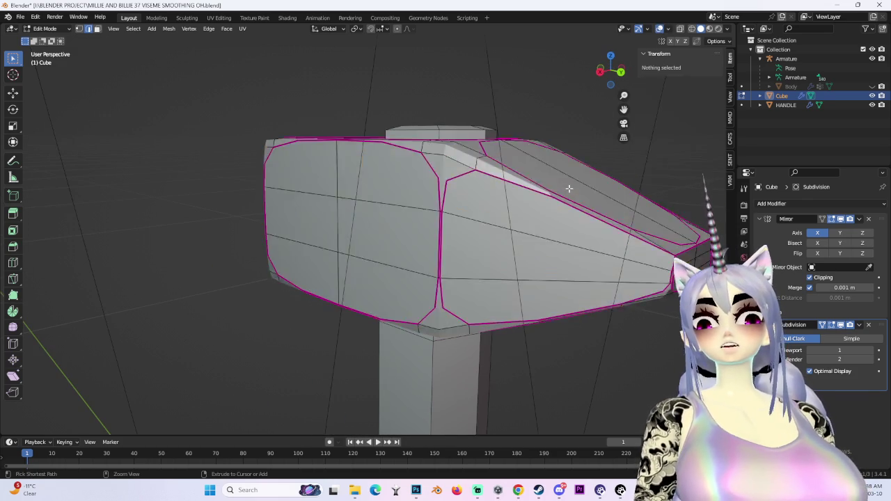
key("shift+e")
type("1")
key("Return")
mouse_move(546, 183)
middle_mouse_down()
mouse_move(594, 191)
mouse_move(587, 207)
mouse_move(566, 188)
middle_mouse_up()
middle_click_drag(562, 225, 682, 213)
Compare a lowered crease with undo and redo, keeping the fully creased boxy head.
key("a")
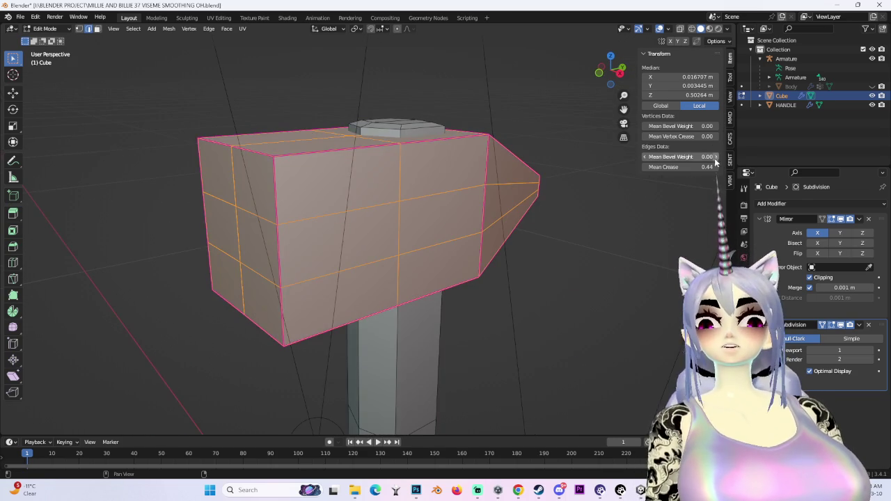
left_click_drag(689, 167, 661, 167)
mouse_move(434, 288)
middle_mouse_down()
mouse_move(568, 274)
mouse_move(517, 260)
mouse_move(524, 297)
mouse_move(359, 278)
mouse_move(555, 257)
middle_mouse_up()
key("alt+a")
key("ctrl+z")
key("ctrl+z")
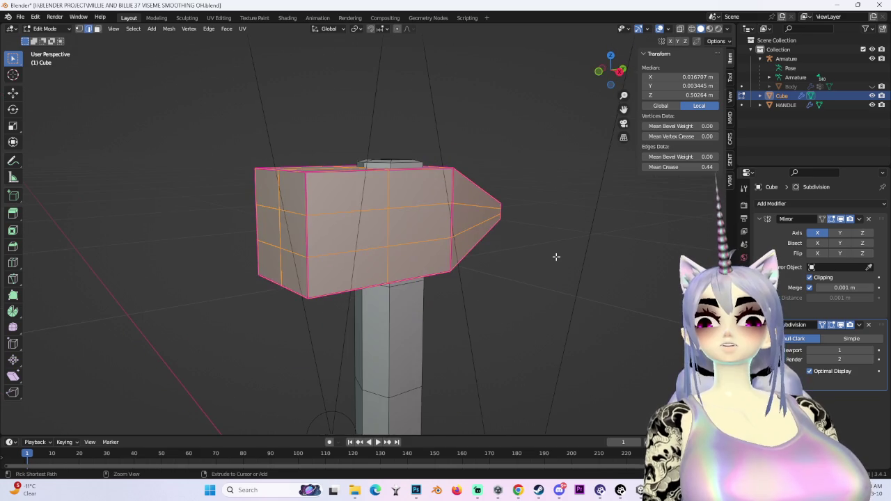
key("ctrl+shift+z")
key("ctrl+z")
key("alt+a")
middle_click_drag(600, 274, 577, 289)
Select the end edges of the hammer head.
left_click(303, 210)
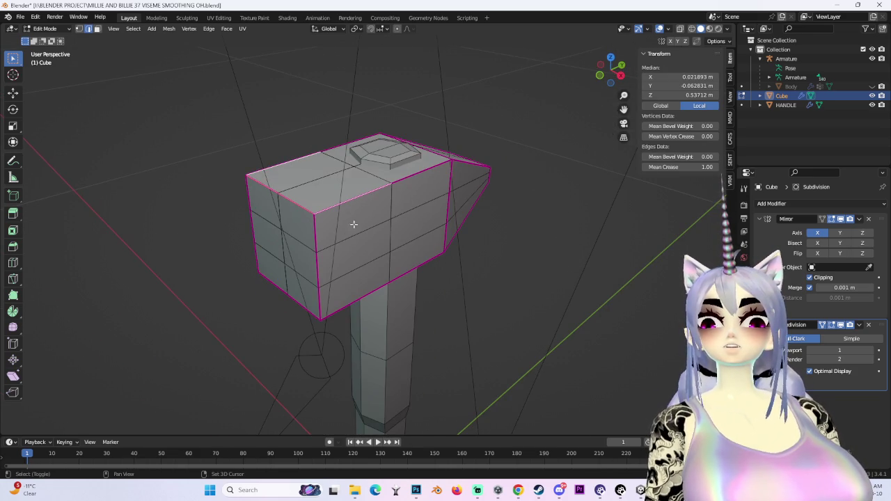
mouse_move(316, 239)
middle_mouse_down()
mouse_move(328, 285)
mouse_move(345, 278)
middle_mouse_up()
middle_click_drag(434, 256, 429, 207)
mouse_move(632, 261)
middle_mouse_down()
mouse_move(469, 292)
mouse_move(494, 196)
mouse_move(536, 267)
mouse_move(522, 262)
middle_mouse_up()
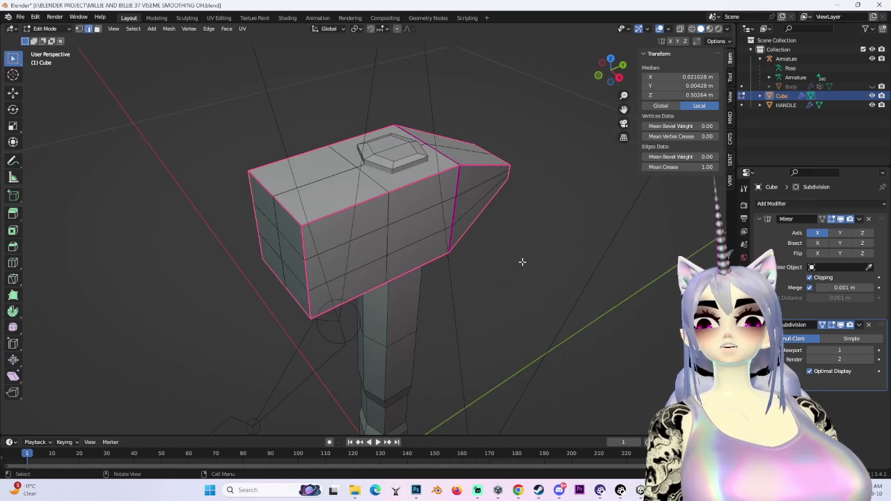
mouse_move(465, 243)
middle_mouse_down()
mouse_move(463, 232)
mouse_move(571, 183)
mouse_move(453, 201)
mouse_move(338, 189)
mouse_move(453, 194)
mouse_move(388, 193)
mouse_move(494, 179)
mouse_move(549, 188)
mouse_move(551, 216)
mouse_move(483, 221)
mouse_move(485, 143)
mouse_move(481, 272)
middle_mouse_up()
Bevel the selected end edges with Edge > Bevel Edges and preview without overlays.
key("ctrl+e")
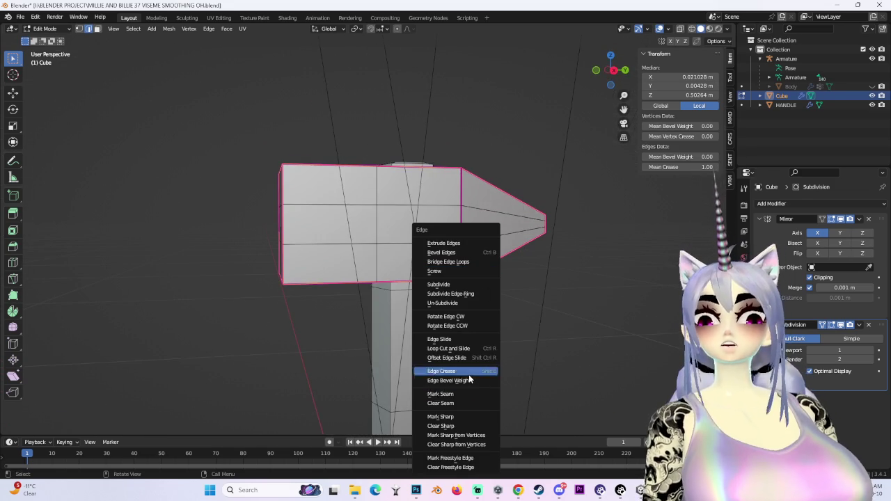
key("Escape")
key("ctrl+e")
key("Escape")
key("alt+e")
key("Escape")
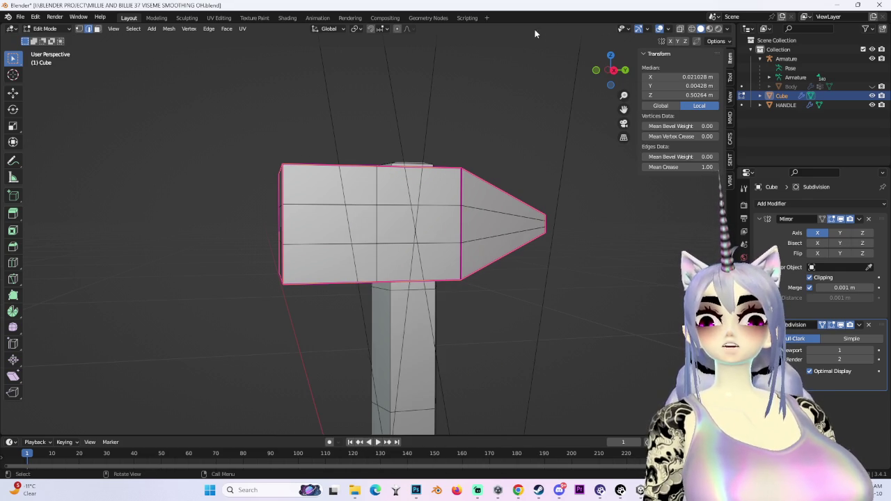
mouse_move(208, 29)
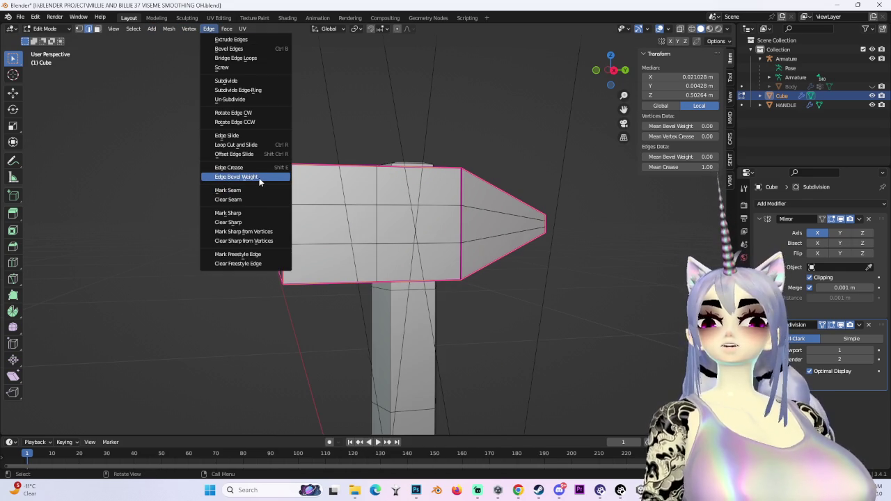
left_click(255, 49)
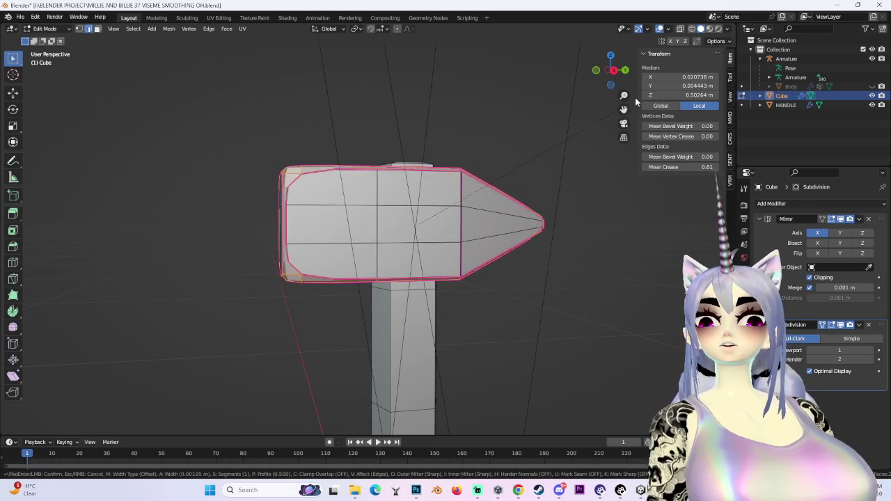
left_click(630, 106)
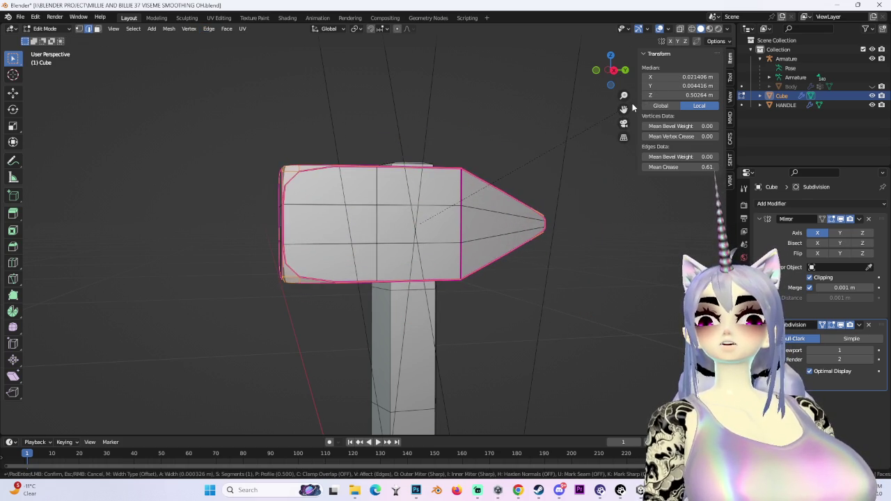
middle_click_drag(561, 111, 592, 183)
left_click(592, 183)
left_click(662, 29)
mouse_move(513, 197)
middle_mouse_down("alt")
mouse_move(511, 236)
mouse_move(536, 237)
mouse_move(536, 260)
mouse_move(483, 252)
mouse_move(458, 336)
mouse_move(456, 258)
middle_mouse_up("alt")
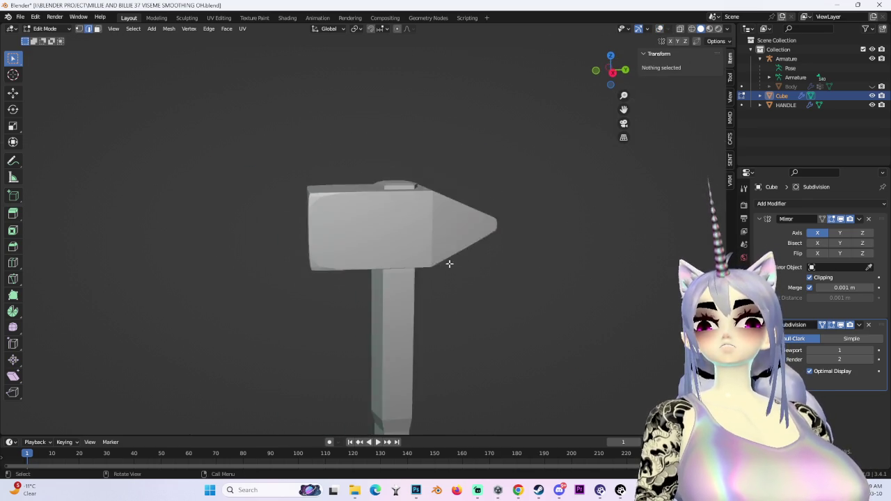
Switch to Object Mode and apply the Cube's Subdivision modifier.
scroll(390, 272, "up", 3)
mouse_move(390, 272)
middle_mouse_down()
mouse_move(531, 241)
mouse_move(402, 224)
mouse_move(489, 187)
mouse_move(573, 239)
mouse_move(557, 236)
mouse_move(602, 246)
mouse_move(527, 239)
mouse_move(516, 133)
mouse_move(459, 221)
mouse_move(507, 238)
mouse_move(606, 229)
mouse_move(577, 253)
mouse_move(577, 238)
mouse_move(417, 202)
middle_mouse_up()
left_click(45, 29)
left_click(42, 39)
left_click(602, 246)
left_click(417, 205)
scroll(388, 195, "up", 3)
left_click(859, 324)
left_click(829, 337)
Hide overlays and orbit around the hammer to inspect the baked head.
mouse_move(532, 248)
middle_mouse_down()
mouse_move(394, 192)
mouse_move(438, 205)
mouse_move(575, 217)
mouse_move(445, 228)
mouse_move(582, 127)
middle_mouse_up()
left_click(574, 217)
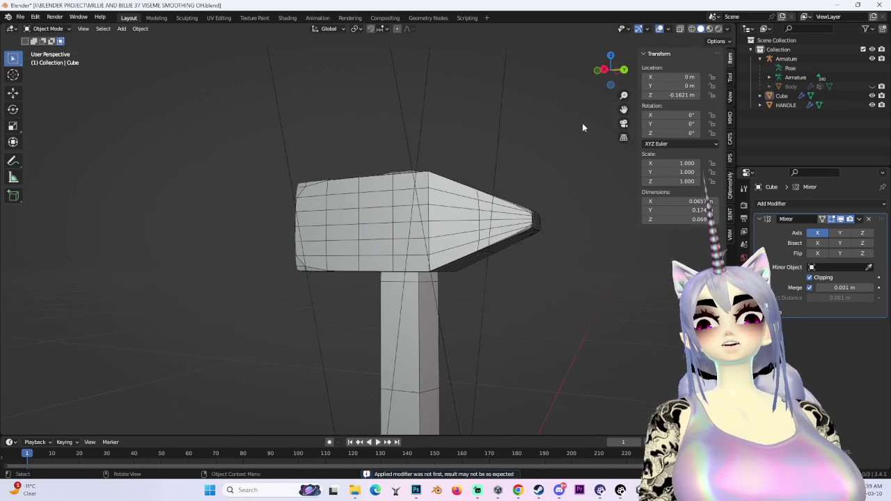
left_click(658, 29)
mouse_move(391, 186)
middle_mouse_down()
mouse_move(448, 167)
mouse_move(545, 250)
mouse_move(534, 272)
mouse_move(539, 314)
mouse_move(487, 304)
mouse_move(346, 232)
mouse_move(627, 80)
mouse_move(521, 274)
mouse_move(512, 235)
middle_mouse_up()
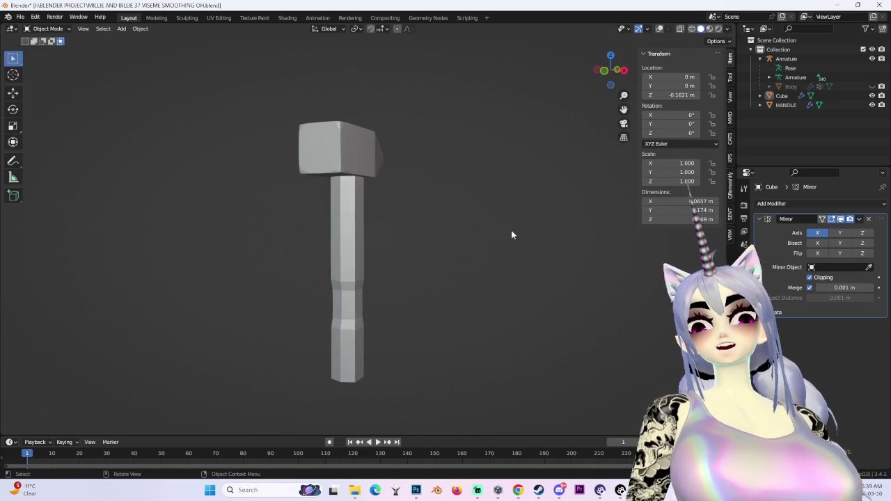
left_click(354, 234)
middle_click_drag(353, 235, 462, 280)
scroll(495, 251, "up", 3)
middle_click_drag(495, 250, 417, 250)
scroll(438, 236, "down", 3)
mouse_move(452, 224)
middle_mouse_down()
mouse_move(417, 252)
mouse_move(398, 242)
mouse_move(590, 83)
middle_mouse_up()
scroll(387, 216, "up", 5)
Show the overlays again and select the HANDLE object.
left_click(387, 216)
left_click(660, 29)
mouse_move(362, 229)
middle_mouse_down()
mouse_move(267, 229)
mouse_move(246, 195)
mouse_move(502, 185)
middle_mouse_up()
scroll(267, 228, "down", 3)
left_click(378, 315)
left_click(381, 267)
mouse_move(407, 285)
middle_mouse_down()
mouse_move(398, 213)
mouse_move(460, 160)
mouse_move(457, 140)
mouse_move(487, 167)
middle_mouse_up()
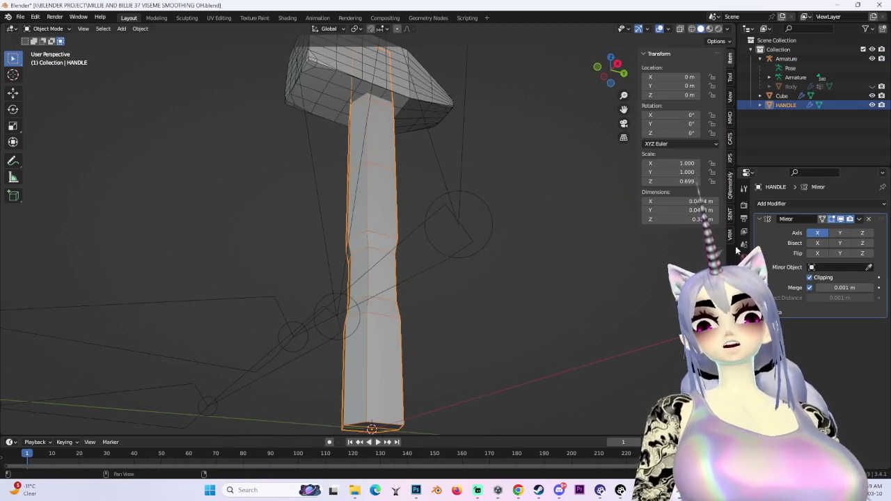
Remove the Cube's Mirror modifier, then open HANDLE's Add Modifier list.
left_click(801, 203)
left_click(435, 90)
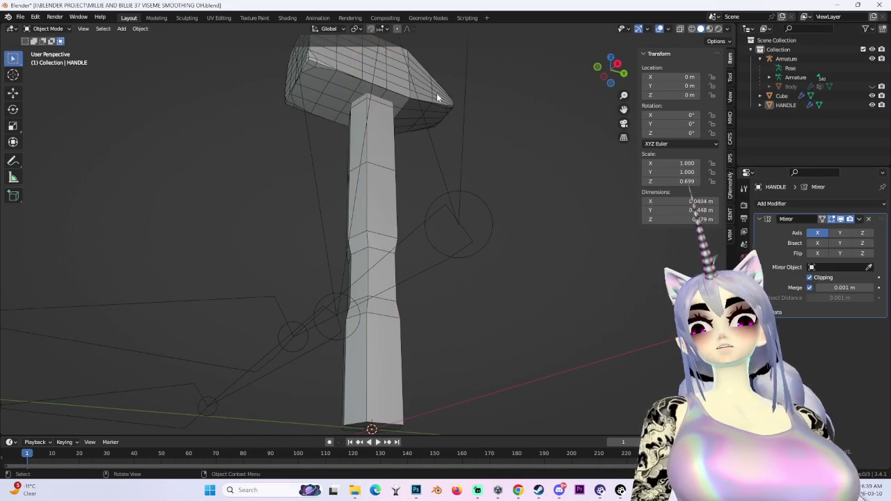
left_click(859, 218)
left_click(828, 231)
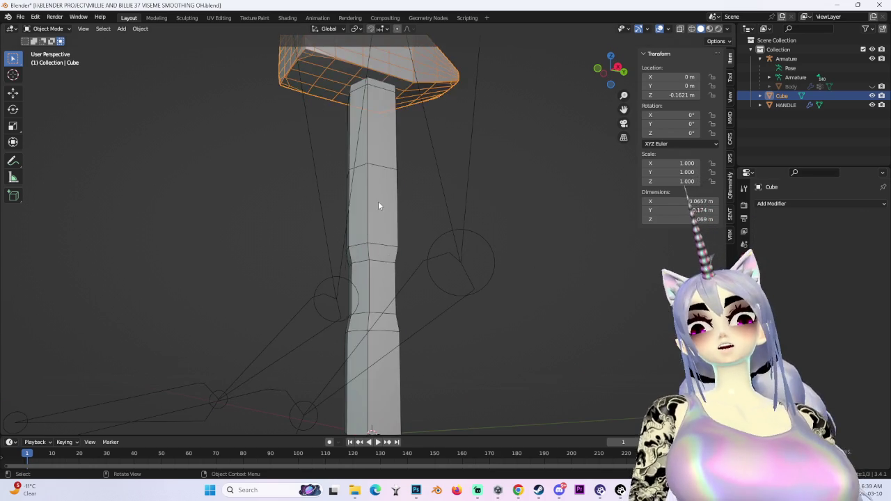
left_click(383, 203)
left_click(859, 204)
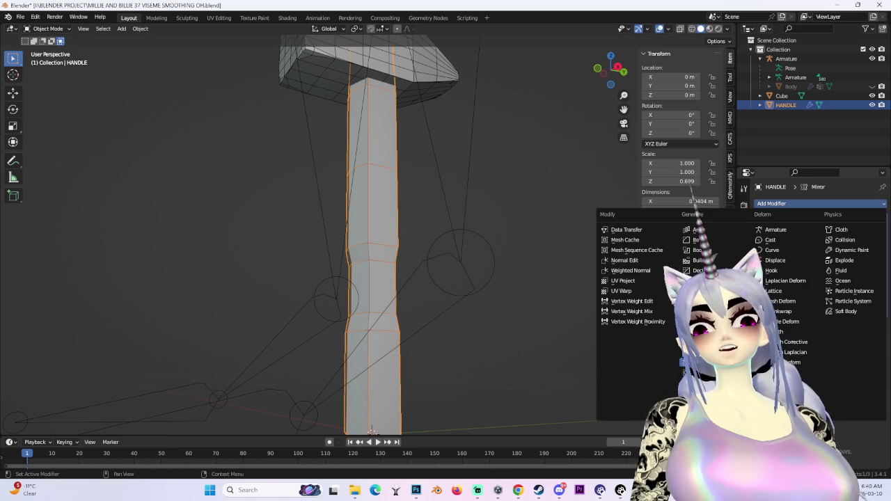
Hide the hammer-head Cube and select the HANDLE object.
left_click(796, 345)
left_click(413, 75)
key("h")
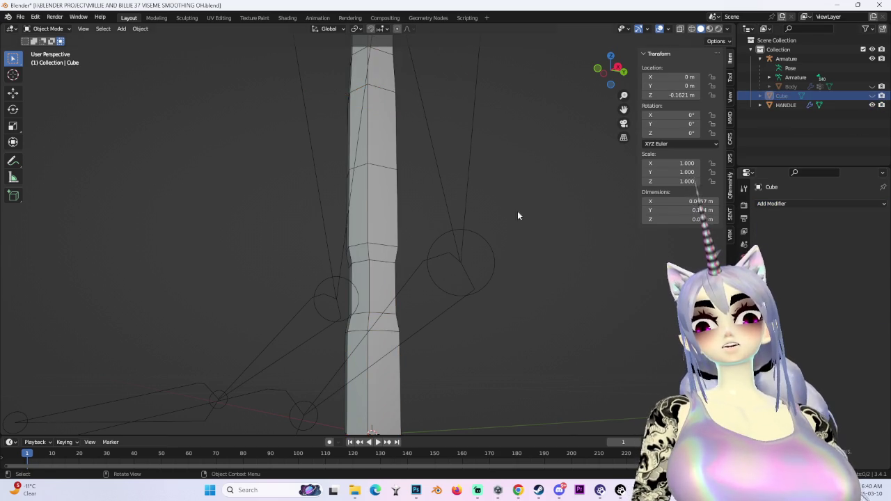
left_click(393, 233)
Add a Subdivision Surface modifier set to Simple to HANDLE and enter Edit Mode.
left_click(828, 203)
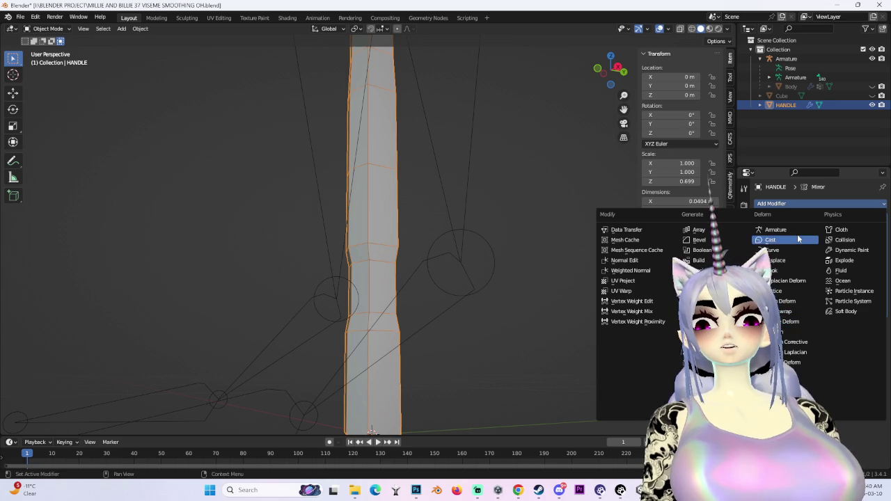
left_click(703, 372)
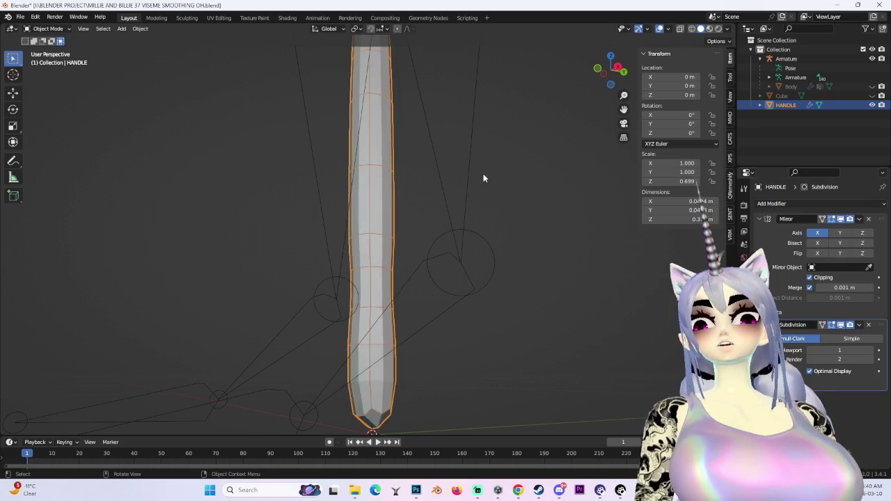
middle_click_drag(520, 205, 494, 316)
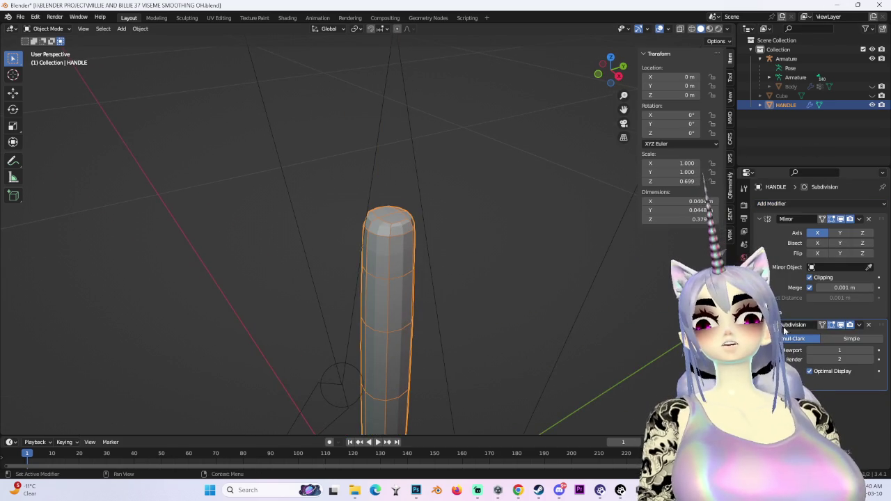
middle_click_drag(420, 200, 421, 221)
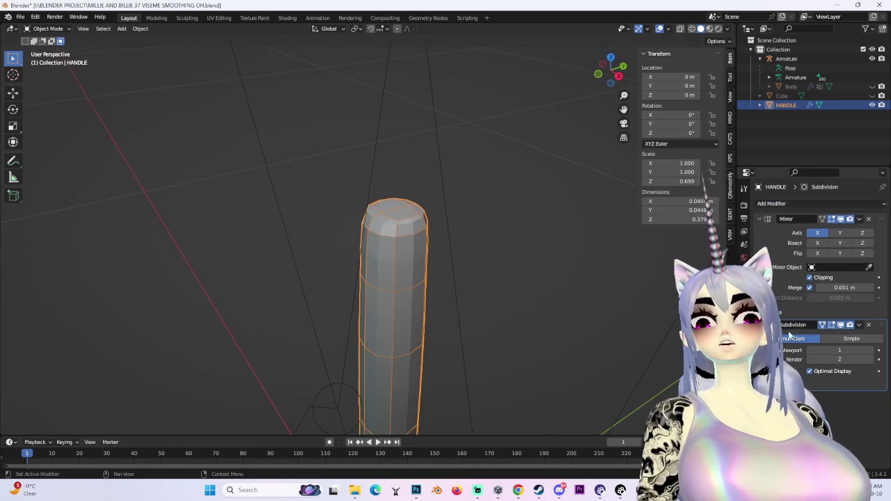
left_click(851, 338)
scroll(398, 210, "up", 2)
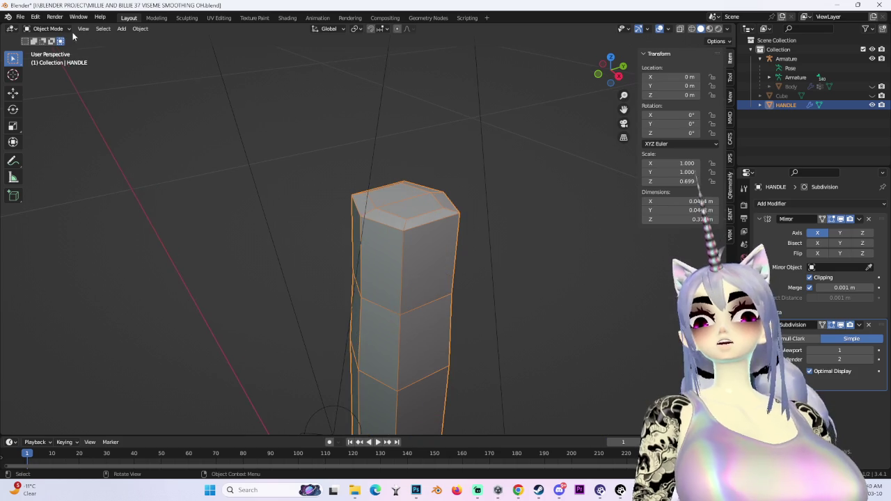
key("Tab")
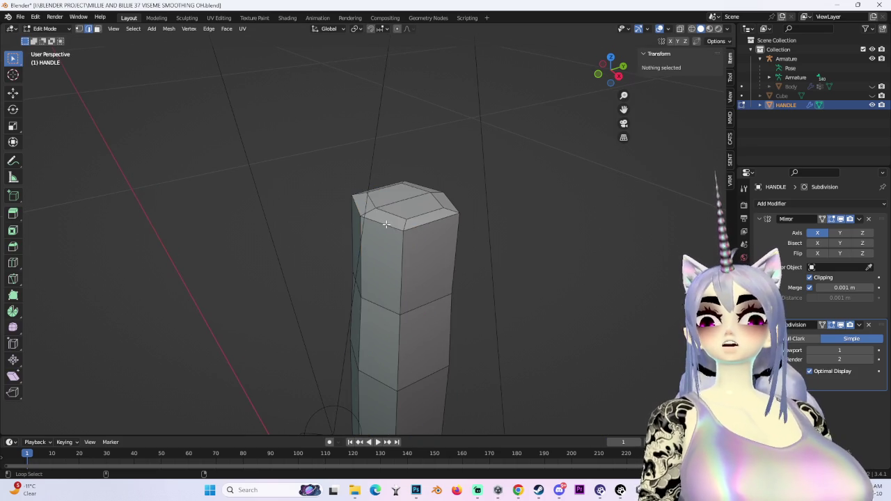
Select the edge loop at the handle's end and give it a full crease of 1.
left_click(386, 223, "alt")
mouse_move(457, 240)
middle_mouse_down()
mouse_move(577, 309)
mouse_move(575, 342)
mouse_move(463, 147)
mouse_move(445, 323)
mouse_move(453, 125)
mouse_move(435, 241)
mouse_move(415, 112)
middle_mouse_up()
mouse_move(415, 65)
middle_mouse_down()
mouse_move(446, 56)
mouse_move(266, 147)
middle_mouse_up()
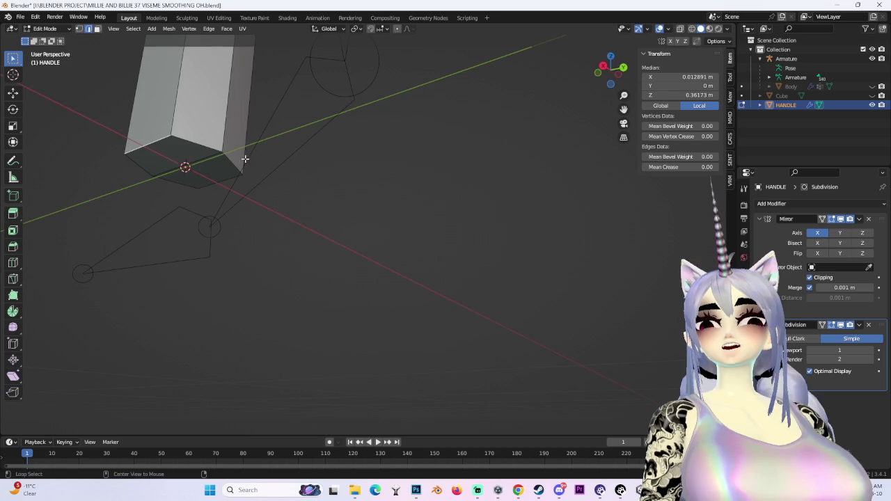
mouse_move(204, 148)
middle_mouse_down()
mouse_move(338, 139)
mouse_move(441, 213)
mouse_move(556, 110)
mouse_move(521, 152)
middle_mouse_up()
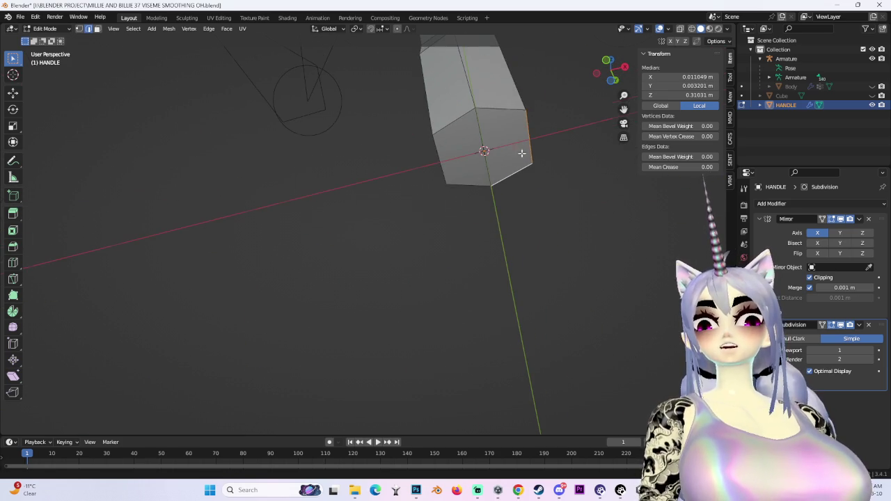
right_click(515, 112)
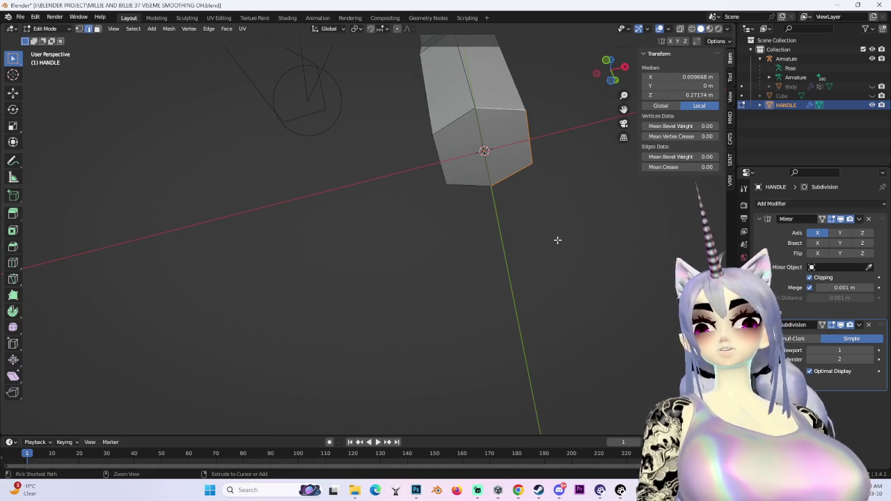
right_click(592, 209)
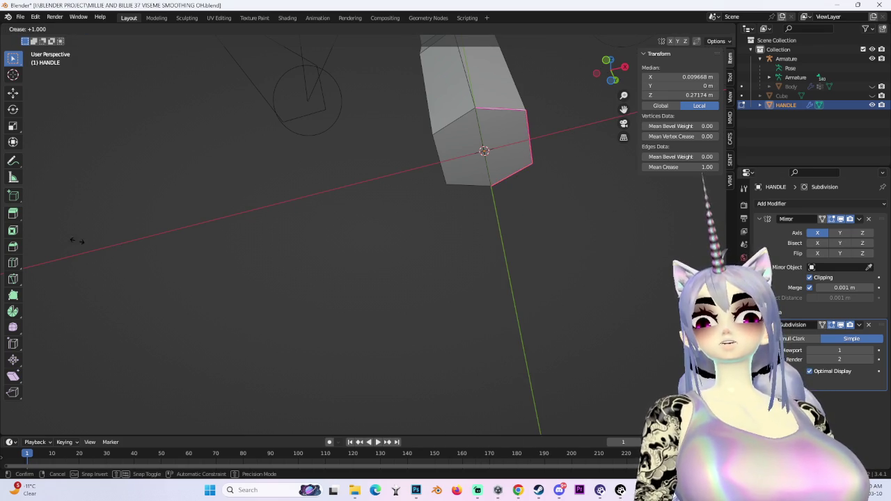
left_click(118, 325)
mouse_move(118, 215)
middle_mouse_down()
mouse_move(345, 296)
mouse_move(487, 313)
middle_mouse_up()
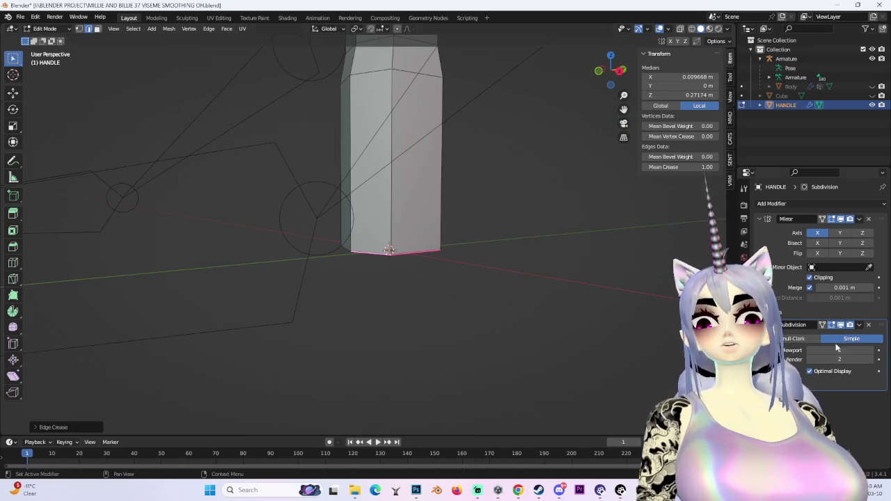
Switch the subdivision back to Catmull-Clark, clear the selection and return to Object Mode.
left_click(798, 339)
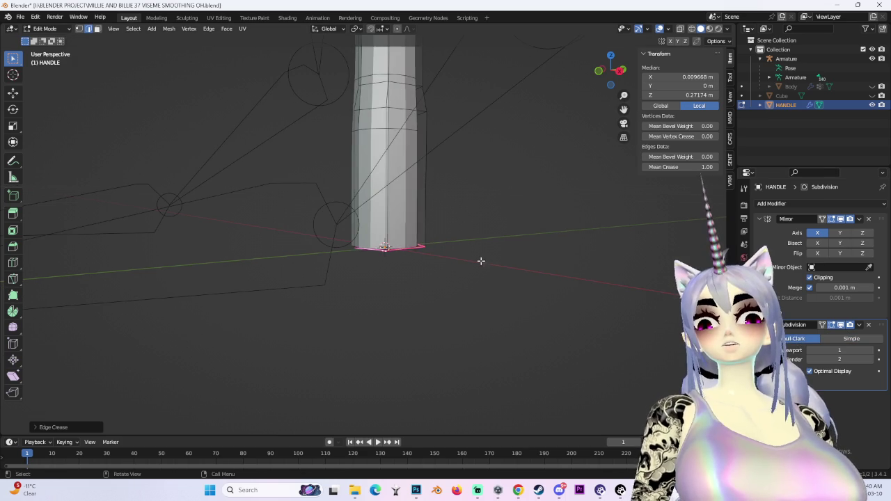
key("alt+a")
mouse_move(494, 215)
middle_mouse_down()
mouse_move(496, 249)
mouse_move(563, 252)
mouse_move(507, 335)
middle_mouse_up()
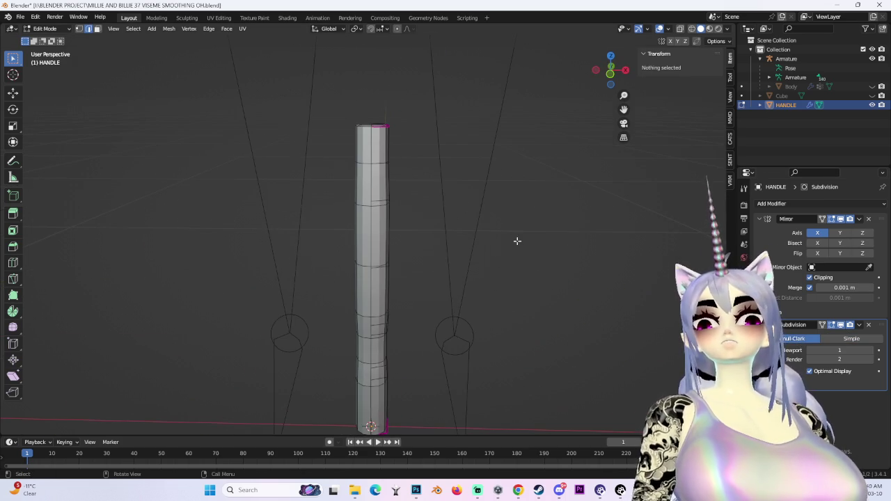
left_click(44, 28)
left_click(49, 39)
middle_click_drag(389, 209, 467, 201)
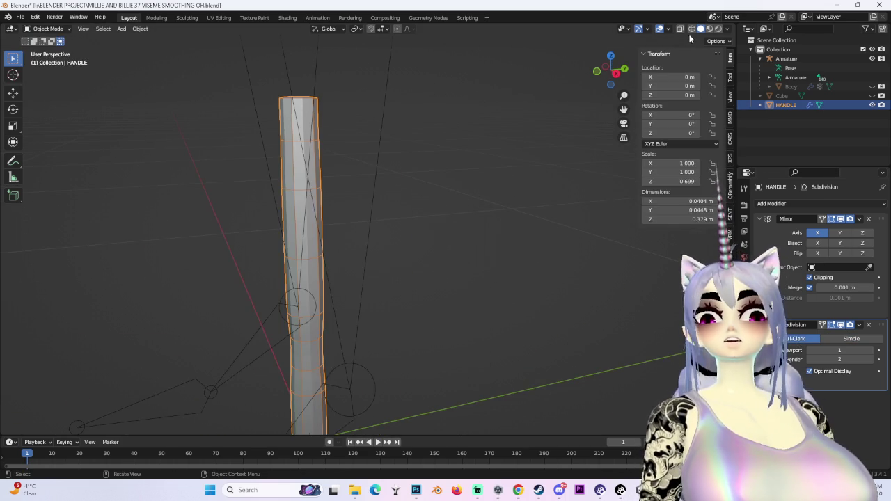
Hide viewport overlays and apply Shade Smooth to the handle.
left_click(659, 29)
scroll(469, 223, "down", 3)
scroll(343, 226, "up", 3)
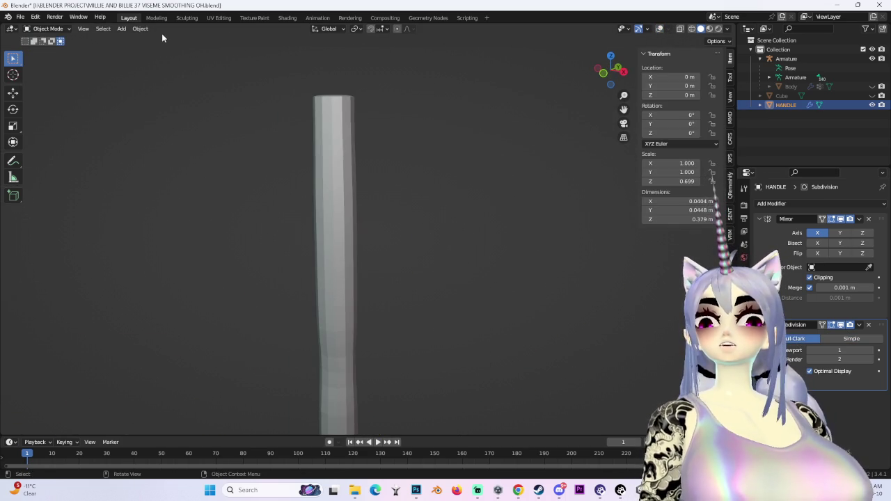
left_click(140, 29)
left_click(179, 233)
left_click(548, 212)
mouse_move(548, 211)
middle_mouse_down()
mouse_move(444, 171)
mouse_move(499, 201)
mouse_move(403, 241)
mouse_move(543, 227)
middle_mouse_up()
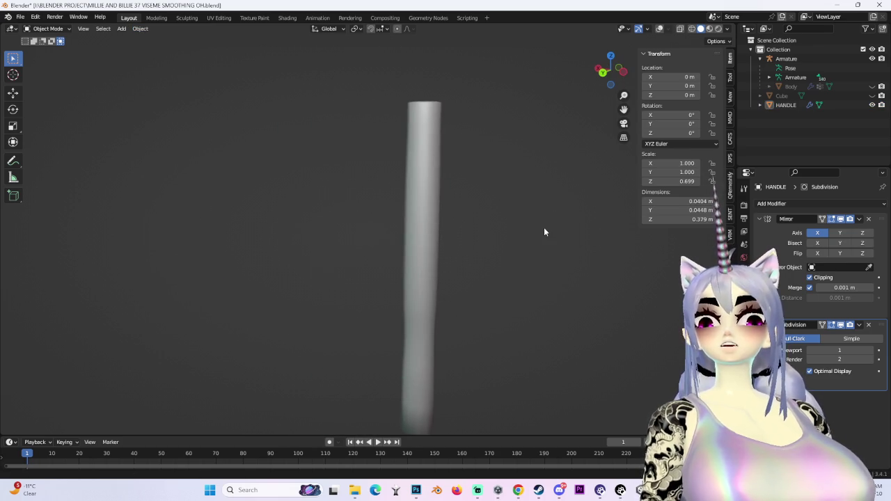
Show overlays again, set the Subdivision modifier to Simple, and reselect the handle.
scroll(420, 229, "down", 2)
left_click(659, 28)
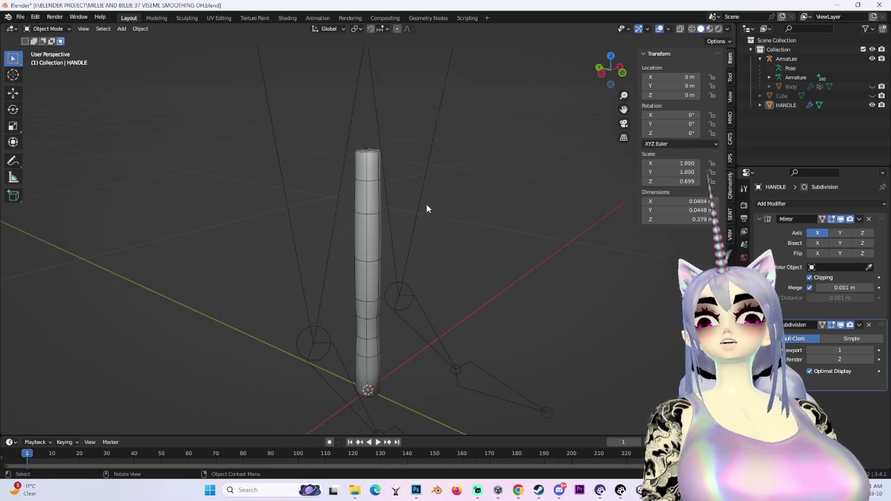
scroll(432, 212, "up", 4)
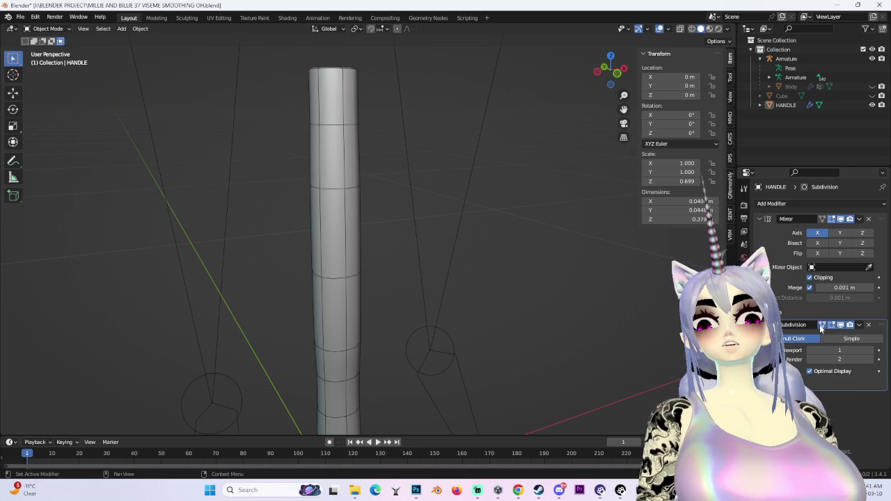
left_click(856, 339)
mouse_move(483, 216)
middle_mouse_down()
mouse_move(486, 109)
mouse_move(531, 90)
mouse_move(457, 141)
middle_mouse_up()
left_click(369, 241)
middle_click_drag(387, 217, 417, 202)
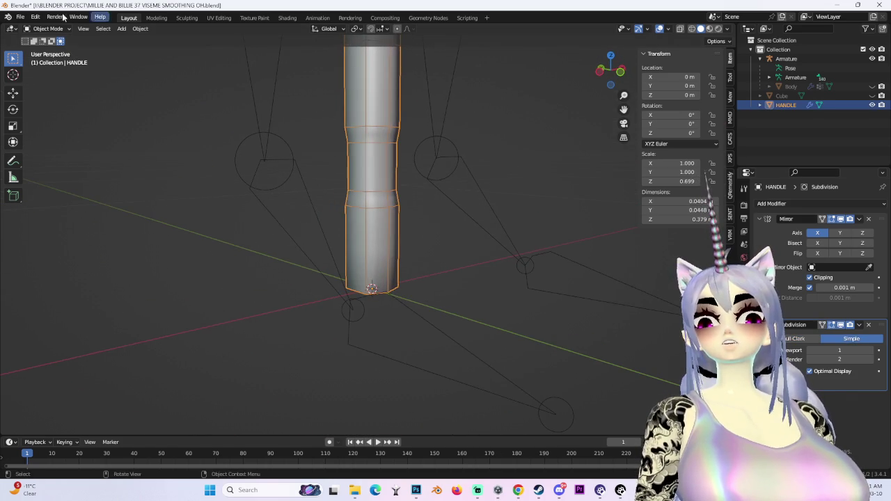
In Edit Mode, crease the vertical edge loop down the handle to 1.
left_click(48, 29)
left_click(43, 46)
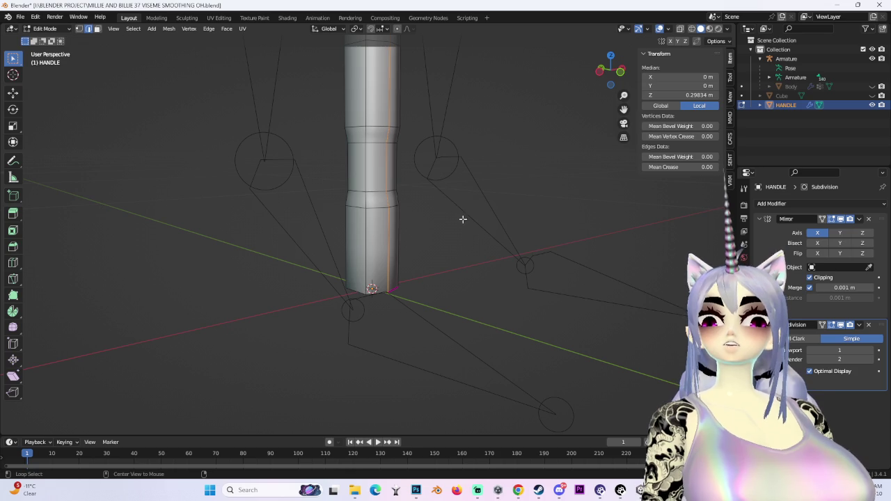
mouse_move(456, 178)
middle_mouse_down()
mouse_move(468, 181)
mouse_move(367, 168)
mouse_move(517, 159)
mouse_move(455, 155)
mouse_move(464, 161)
mouse_move(461, 189)
mouse_move(380, 209)
mouse_move(519, 76)
mouse_move(489, 163)
mouse_move(410, 209)
middle_mouse_up()
left_click(409, 167, "alt")
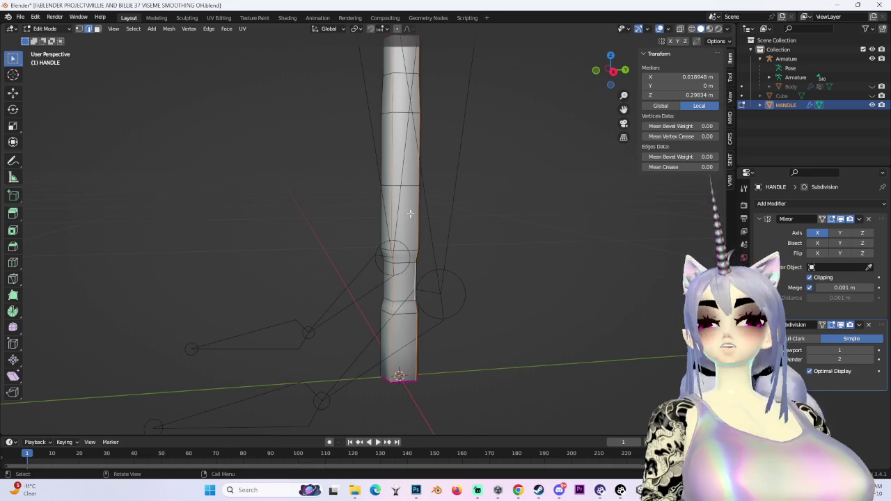
key("shift+e")
left_click(80, 341)
mouse_move(455, 346)
middle_mouse_down()
mouse_move(515, 245)
mouse_move(552, 254)
mouse_move(455, 260)
mouse_move(519, 255)
mouse_move(528, 282)
mouse_move(405, 258)
middle_mouse_up()
left_click(550, 229)
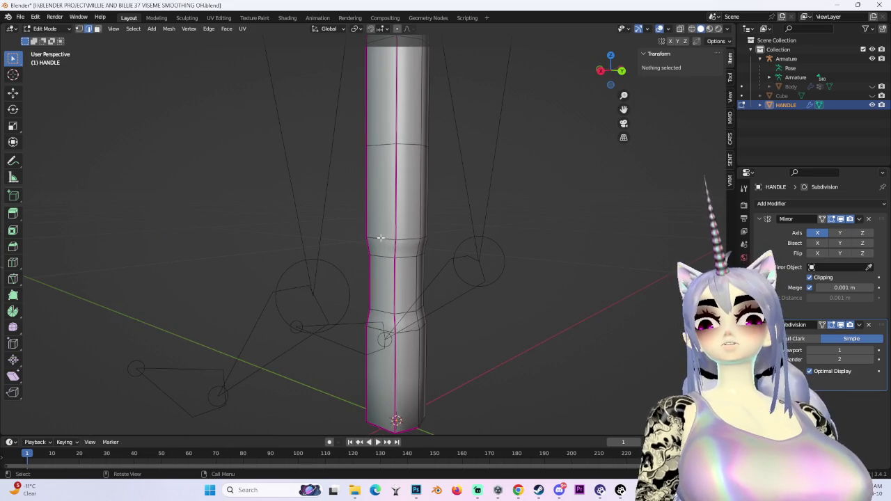
Fully crease an edge ring around the handle's middle and another toward its top end.
left_click(379, 244)
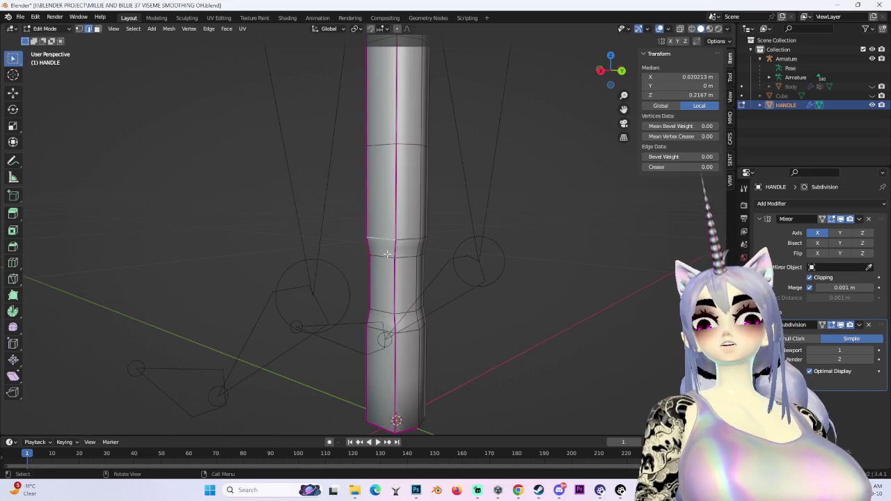
mouse_move(410, 240)
middle_mouse_down()
mouse_move(494, 232)
mouse_move(445, 292)
mouse_move(420, 307)
mouse_move(504, 290)
mouse_move(403, 322)
mouse_move(394, 238)
mouse_move(445, 252)
middle_mouse_up()
key("shift+e")
left_click(519, 245)
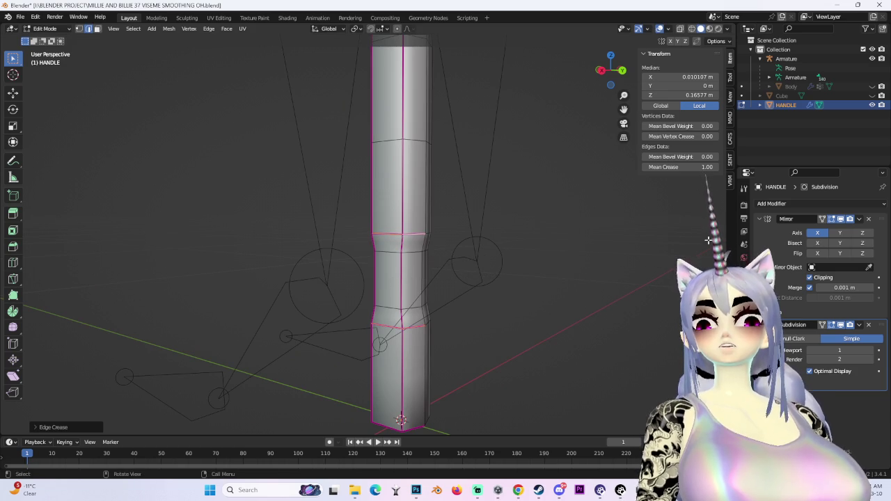
mouse_move(551, 92)
middle_mouse_down()
mouse_move(474, 219)
mouse_move(483, 219)
mouse_move(420, 257)
middle_mouse_up()
mouse_move(487, 253)
middle_mouse_down()
mouse_move(394, 252)
mouse_move(446, 253)
middle_mouse_up()
key("shift+e")
left_click(179, 271)
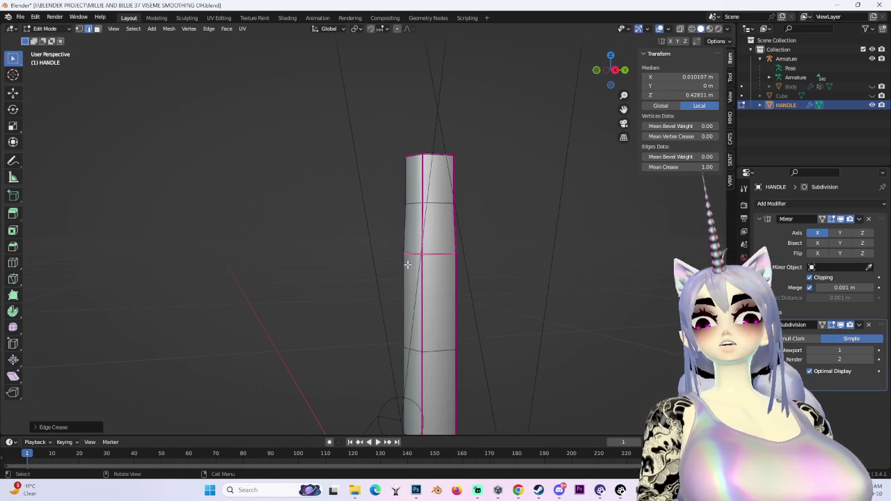
scroll(559, 243, "down", 2)
left_click(558, 243)
Leave Edit Mode for Object Mode and deselect the handle.
mouse_move(580, 295)
middle_mouse_down()
mouse_move(481, 268)
mouse_move(298, 100)
middle_mouse_up()
key("Tab")
left_click(461, 134)
middle_click_drag(461, 135, 526, 179)
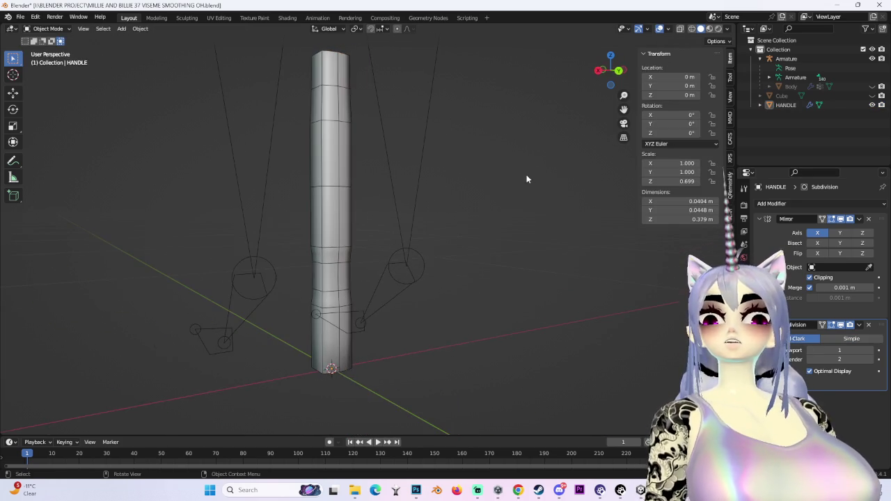
Hide overlays and unhide the Cube hammer head from the Outliner.
left_click(659, 31)
mouse_move(416, 212)
middle_mouse_down()
mouse_move(513, 219)
mouse_move(471, 249)
mouse_move(564, 229)
mouse_move(446, 256)
mouse_move(529, 209)
middle_mouse_up()
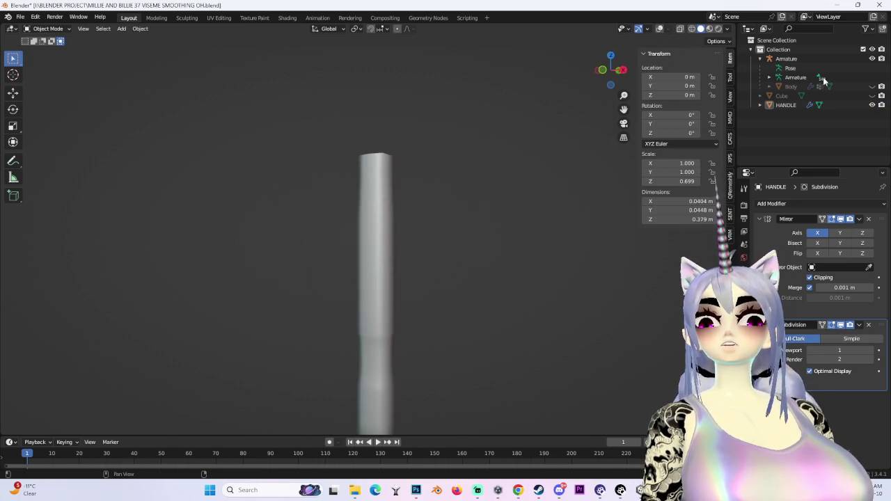
left_click(872, 95)
middle_click_drag(591, 165, 473, 213)
left_click(393, 196)
middle_click_drag(392, 196, 447, 224)
scroll(303, 225, "up", 3)
mouse_move(303, 226)
middle_mouse_down()
mouse_move(475, 313)
mouse_move(491, 207)
middle_mouse_up()
Select the Cube hammer head and apply Shade Auto Smooth to it.
left_click(359, 206)
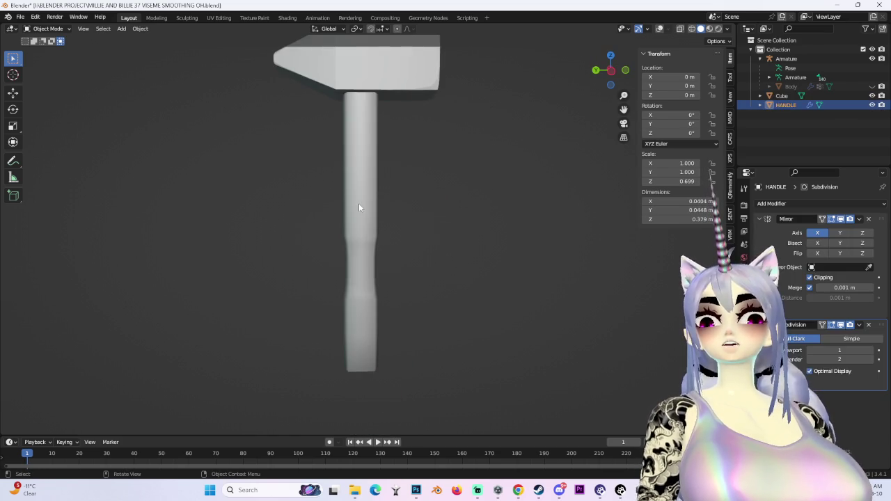
middle_click_drag(359, 206, 398, 154)
left_click(399, 153)
left_click(138, 29)
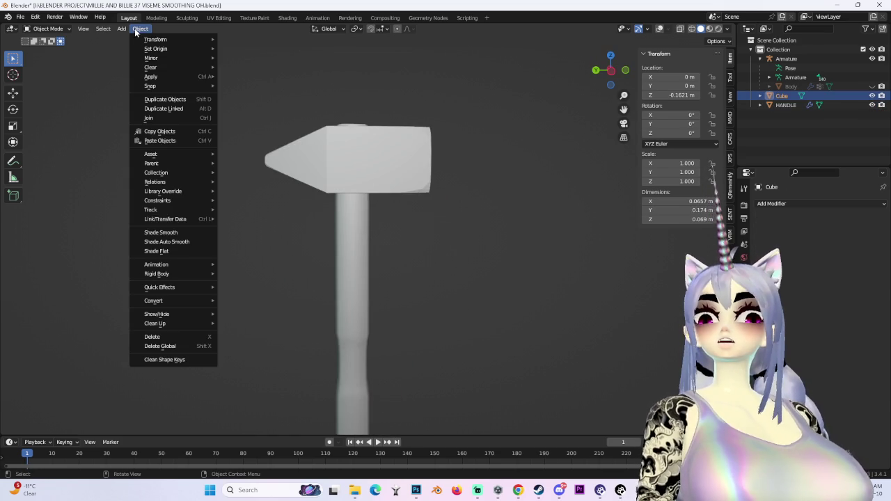
left_click(170, 241)
mouse_move(333, 214)
middle_mouse_down()
mouse_move(540, 189)
mouse_move(474, 184)
mouse_move(526, 219)
mouse_move(372, 204)
mouse_move(543, 217)
middle_mouse_up()
scroll(527, 219, "up", 2)
scroll(371, 204, "down", 2)
scroll(475, 201, "down", 3)
scroll(480, 171, "up", 2)
mouse_move(476, 201)
middle_mouse_down()
mouse_move(480, 170)
mouse_move(455, 183)
mouse_move(430, 165)
middle_mouse_up()
scroll(421, 232, "up", 2)
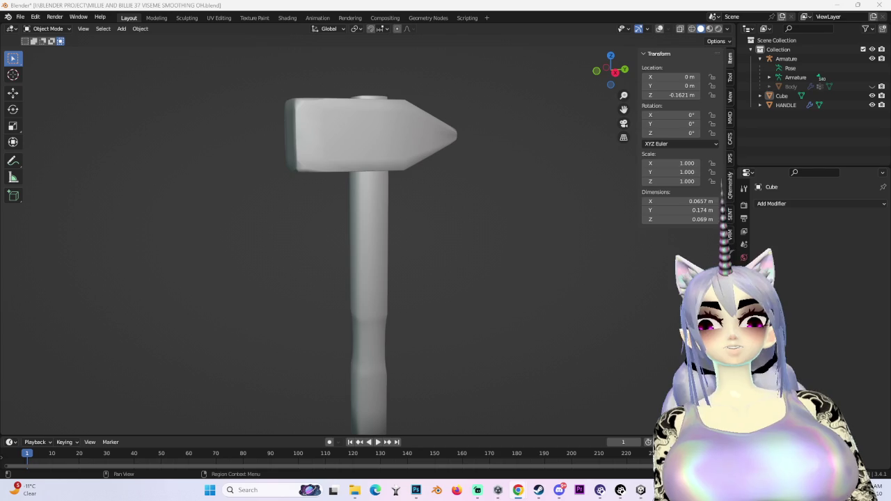
Snap to a straight side view of the hammer and unhide the character's Body mesh.
mouse_move(655, 288)
middle_mouse_down()
mouse_move(460, 279)
mouse_move(558, 265)
mouse_move(350, 279)
middle_mouse_up()
scroll(369, 226, "up", 5)
left_click(370, 142)
scroll(370, 142, "down", 4)
middle_click_drag(371, 142, 467, 284)
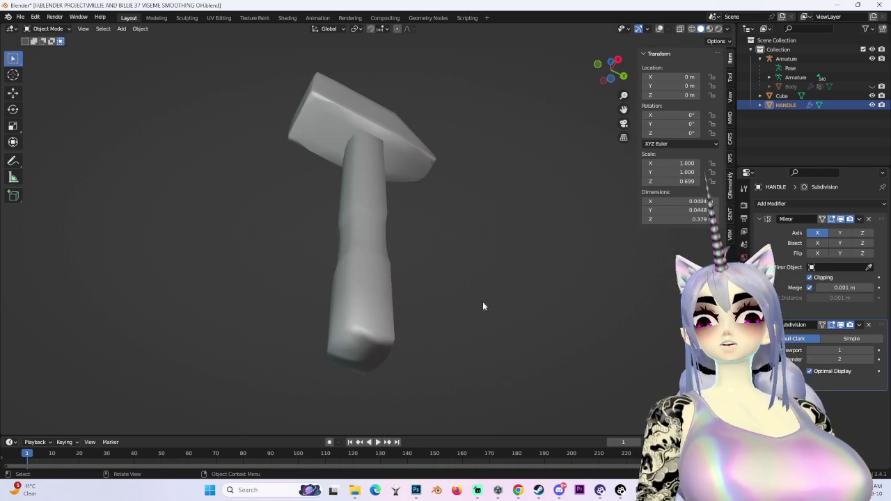
mouse_move(610, 71)
middle_mouse_down()
mouse_move(411, 207)
mouse_move(397, 183)
mouse_move(556, 282)
mouse_move(318, 192)
mouse_move(431, 192)
mouse_move(606, 65)
middle_mouse_up()
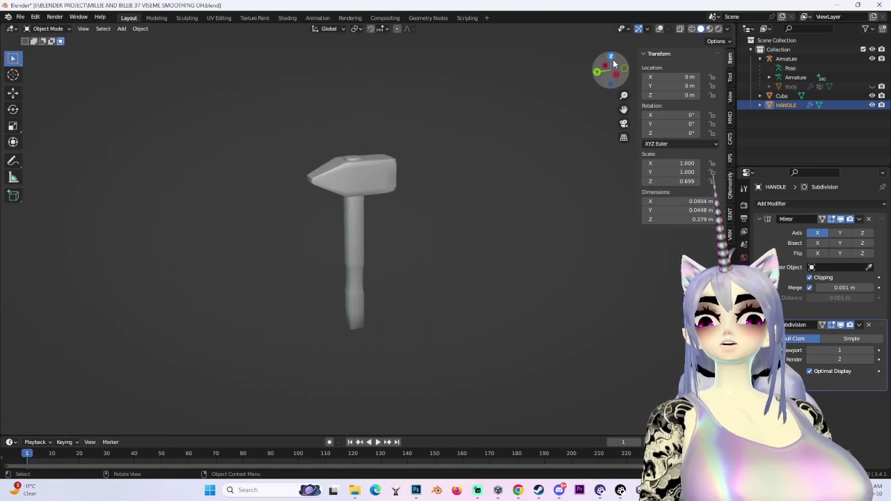
left_click(616, 69)
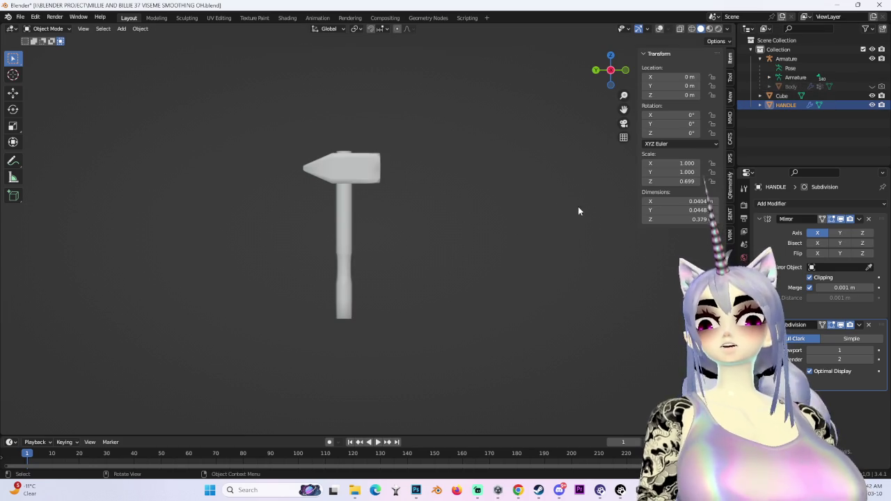
left_click(872, 86)
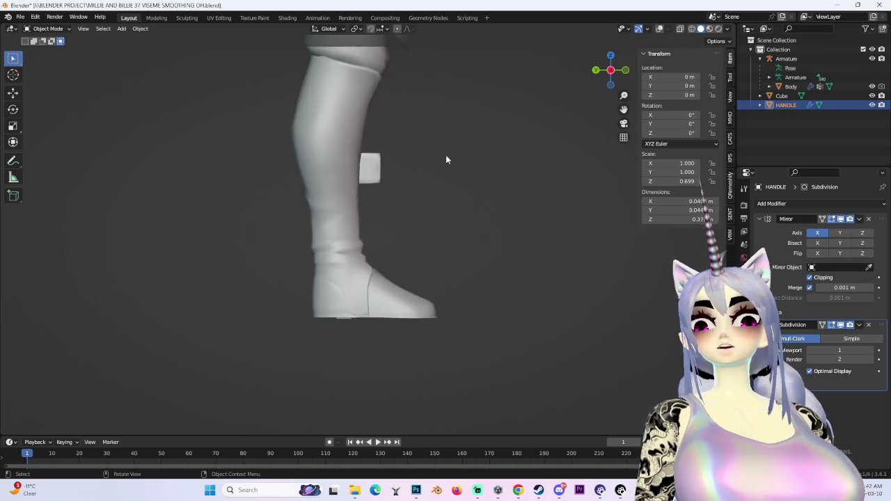
Join the cube head into the handle with Ctrl+J and rename the object HAMMER.
key("KP_1")
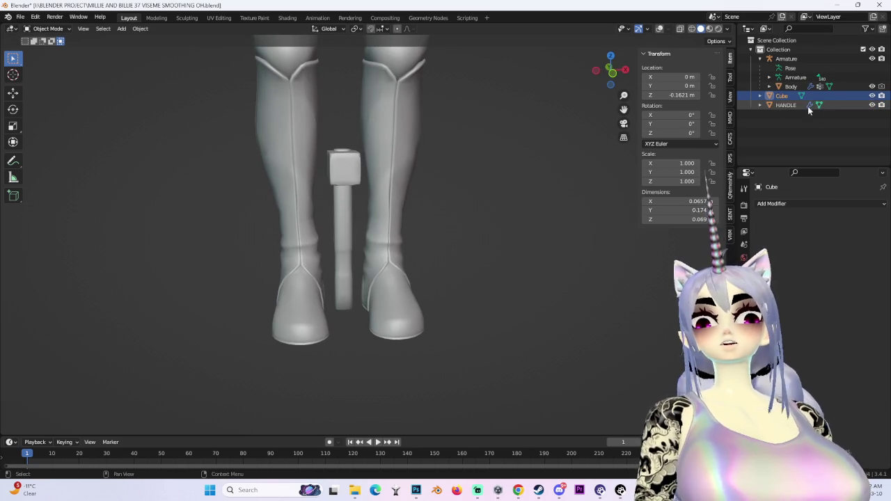
key("ctrl+j")
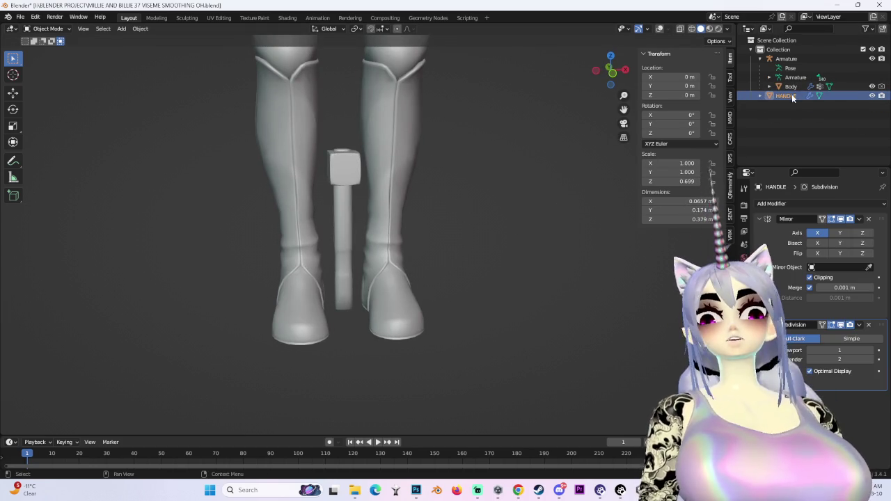
type("HAMMER")
key("Return")
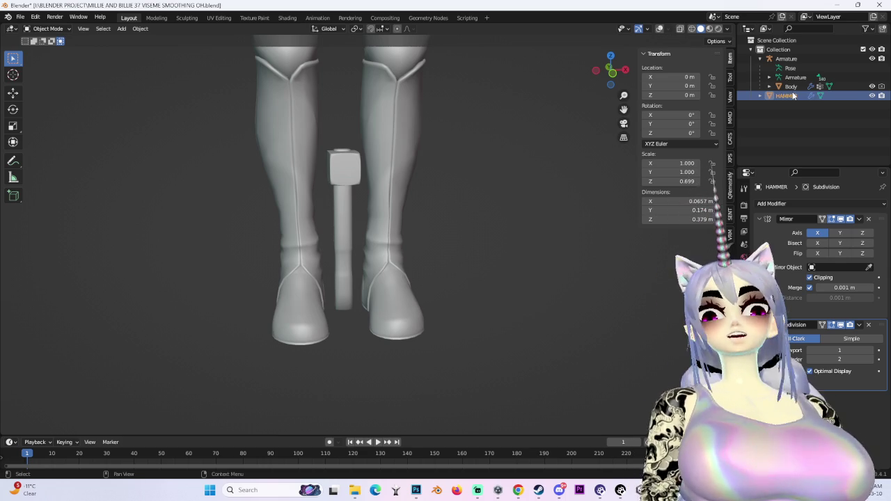
Test-raise the hammer along Z, reset its location with Alt+G, then start Save As.
middle_click_drag(380, 207, 414, 178)
key("g")
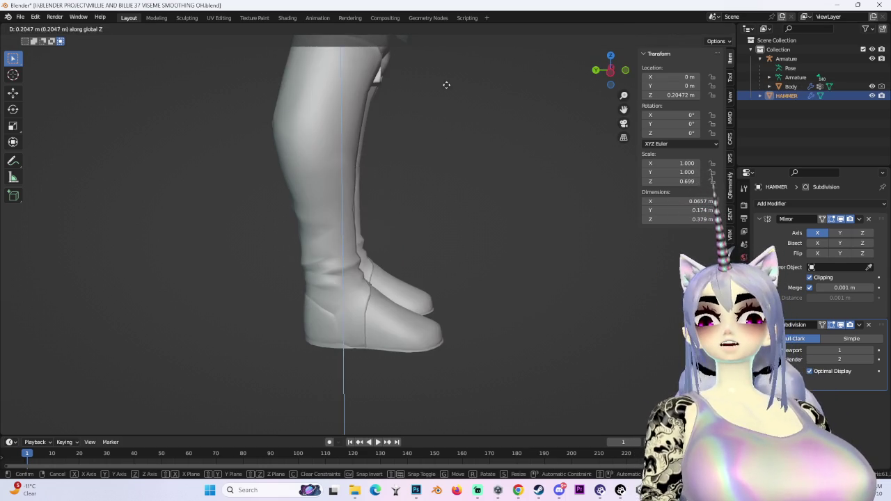
left_click(445, 86)
middle_click_drag(445, 85, 455, 323)
scroll(455, 323, "down", 3)
key("g")
key("z")
left_click(522, 459)
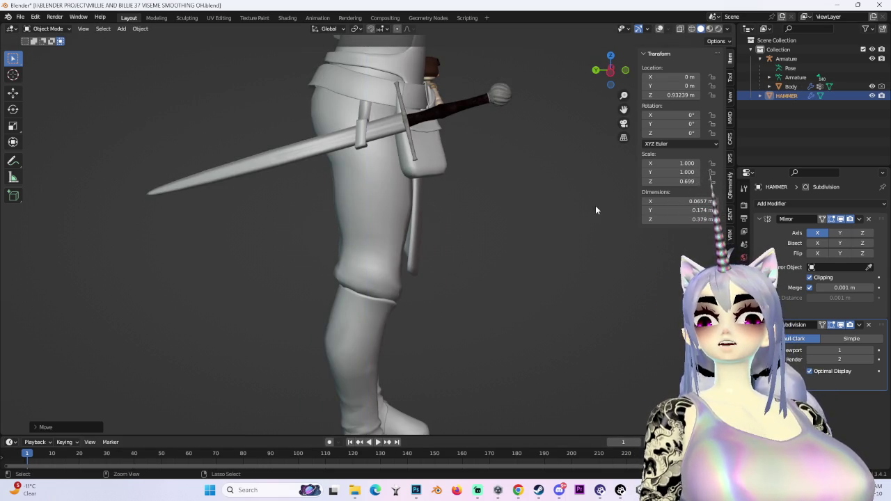
key("alt+g")
middle_click_drag(575, 215, 463, 225)
left_click(20, 17)
left_click(55, 91)
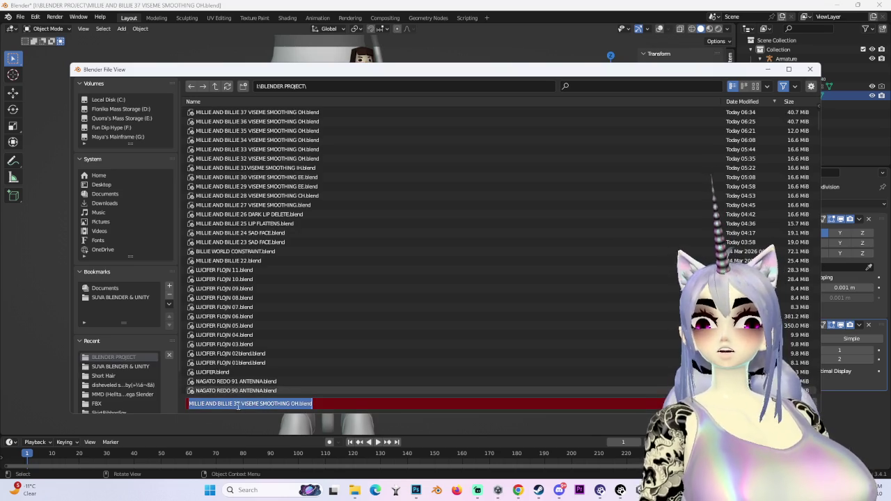
Save as MILLIE AND BILLIE 38 VISEME SMOOTHING OH.blend and raise the hammer along Z.
type("8")
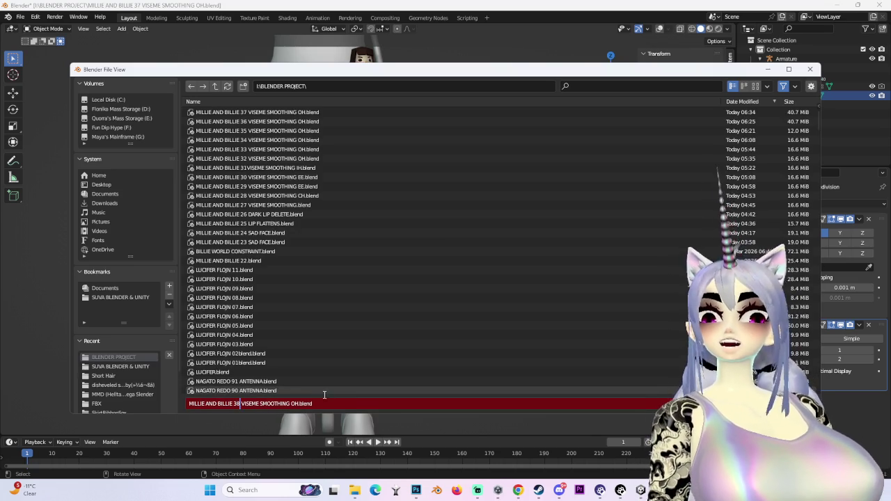
key("Return")
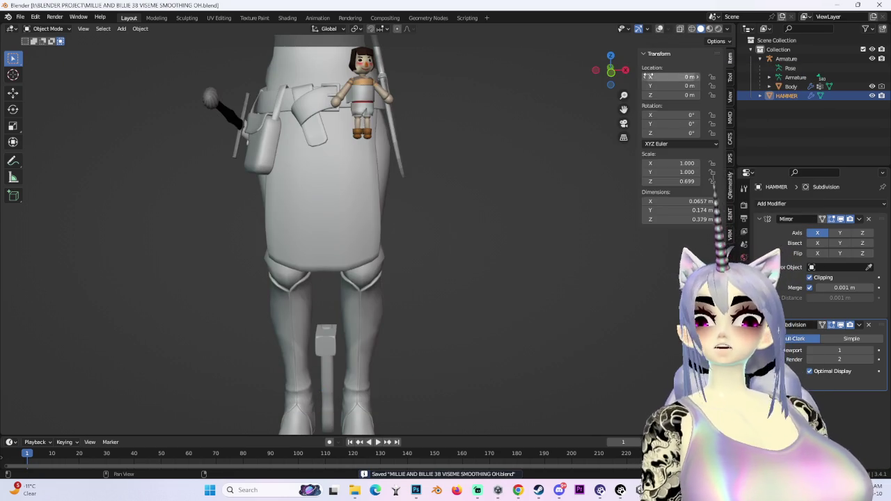
key("g")
key("z")
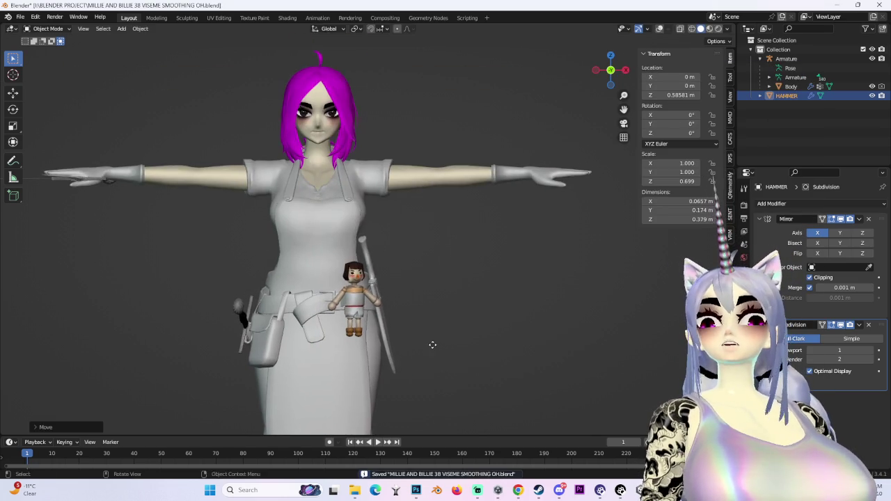
left_click(482, 197)
Preview Flat lighting and Rendered shading, then return to Solid shading with Studio lighting.
middle_click_drag(417, 209, 503, 254)
left_click(727, 29)
left_click(751, 104)
middle_click_drag(460, 202, 451, 171)
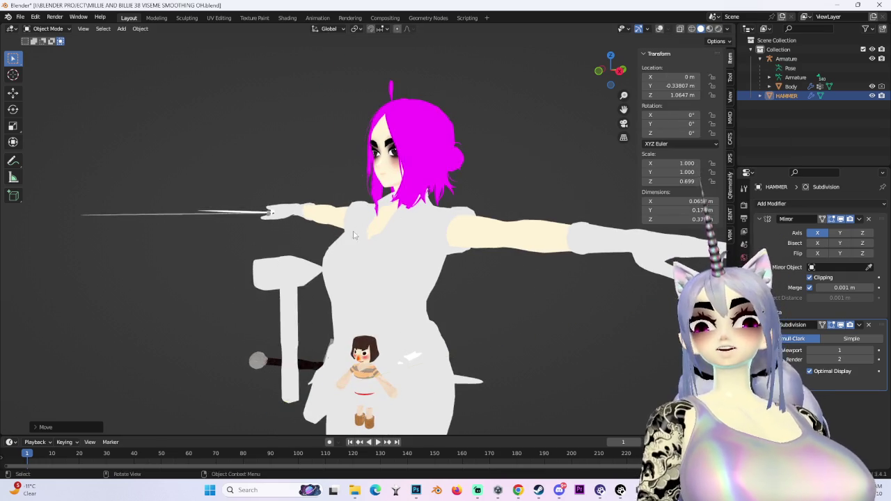
left_click(719, 28)
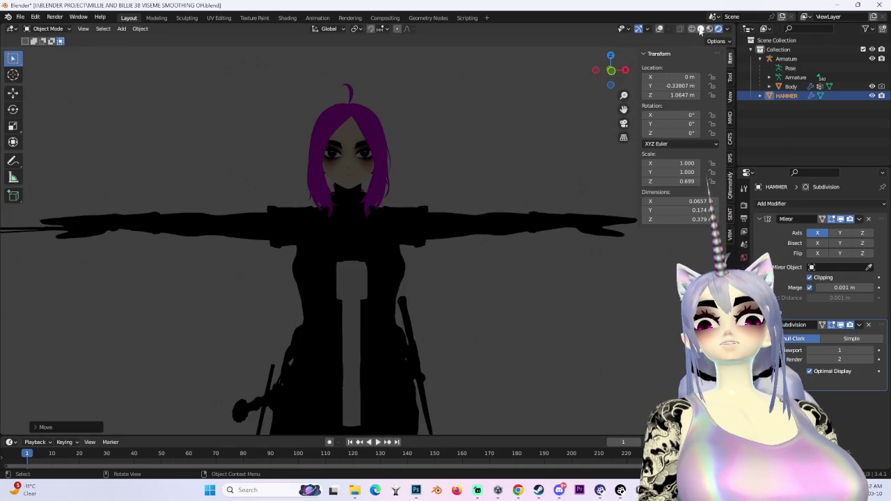
left_click(700, 29)
left_click(727, 29)
left_click(716, 106)
middle_click_drag(501, 230, 446, 244)
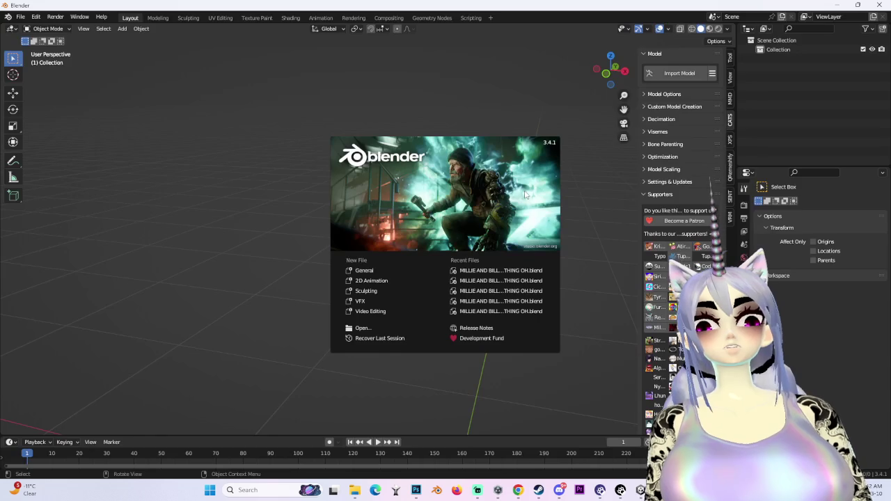
Reload MILLIE AND BILLIE 38 VISEME SMOOTHING OH.blend from Recent Files and show overlays again.
left_click(510, 271)
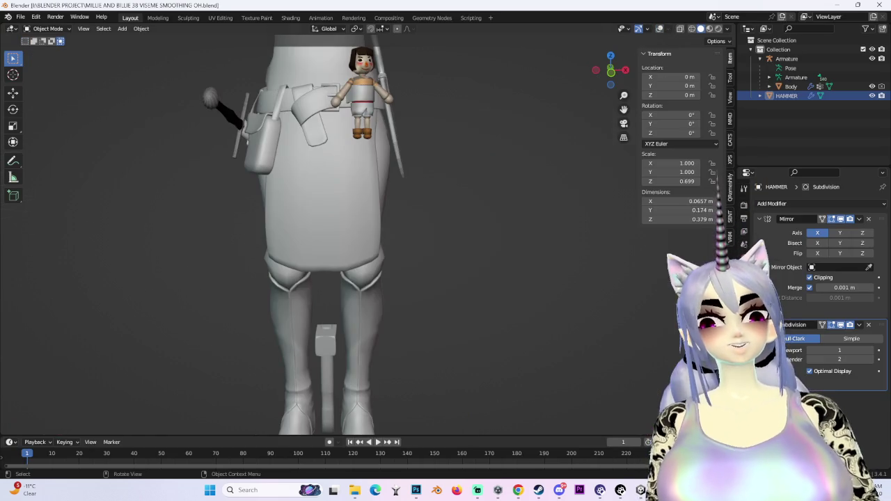
middle_click_drag(279, 379, 325, 383)
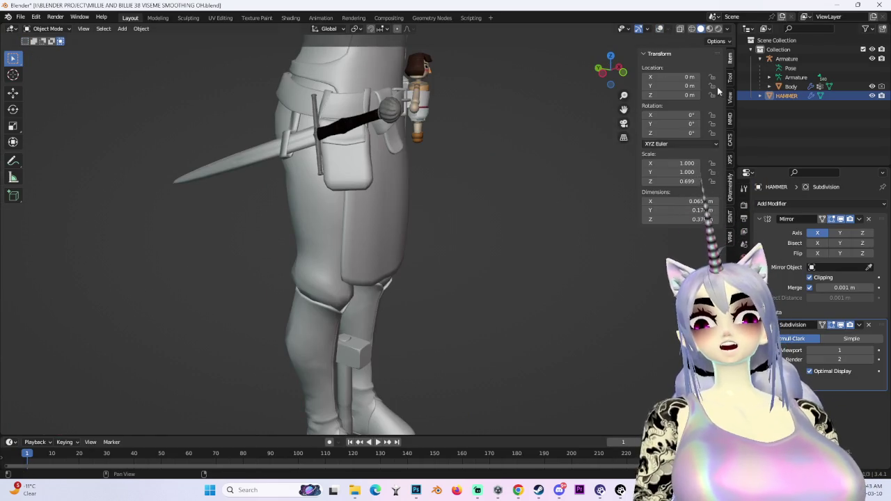
left_click(659, 29)
Raise the hammer along Z and move it forward along Y.
key("g")
key("z")
left_click(517, 121)
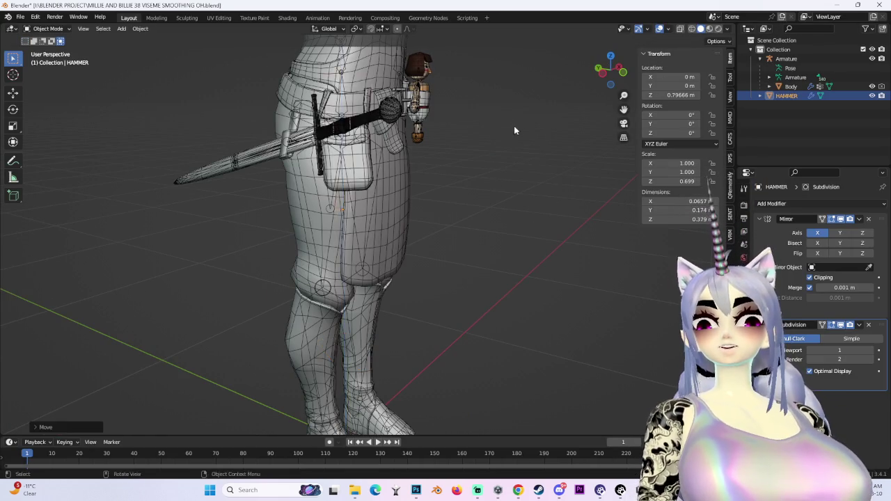
middle_click_drag(517, 122, 437, 284)
key("g")
key("y")
left_click(504, 298)
From a side view, lift the hammer along Z to chest height.
mouse_move(503, 298)
middle_mouse_down()
mouse_move(418, 244)
mouse_move(381, 244)
middle_mouse_up()
key("g")
key("z")
left_click(381, 174)
middle_click_drag(380, 174, 620, 96)
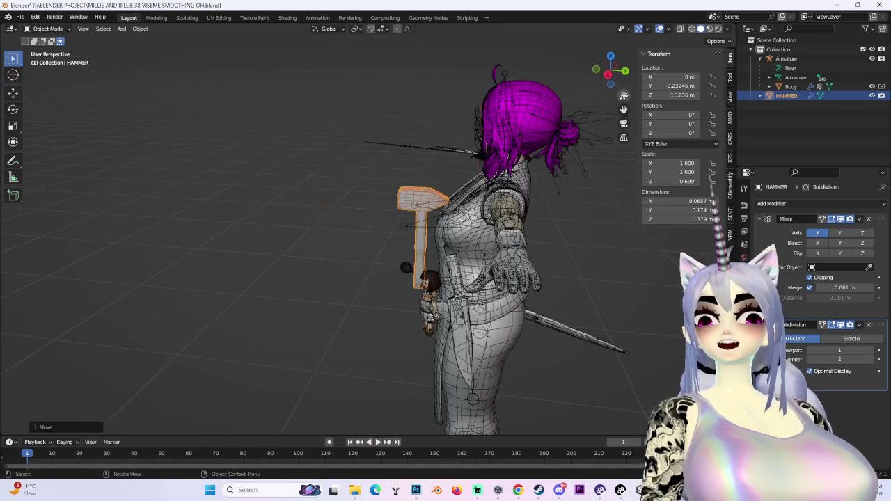
left_click(608, 74)
Set the hammer's origin to its geometry, then check it from side, front and top views.
right_click(379, 212)
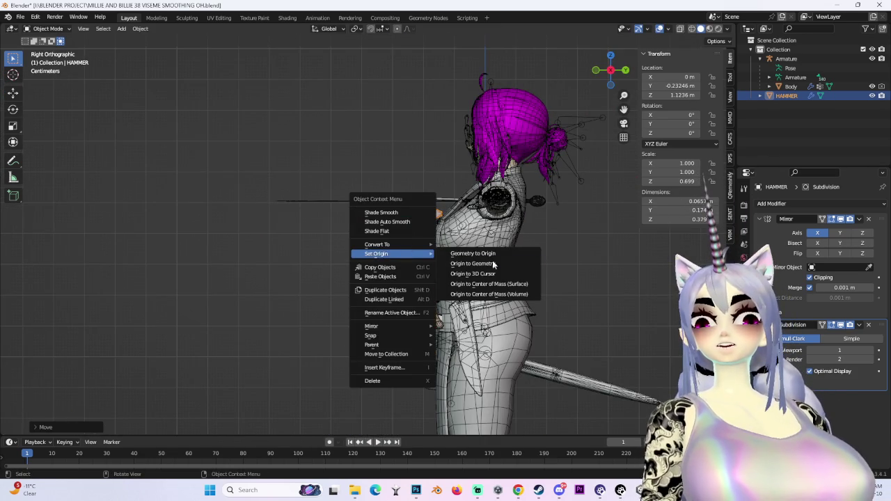
left_click(479, 264)
left_click(608, 71)
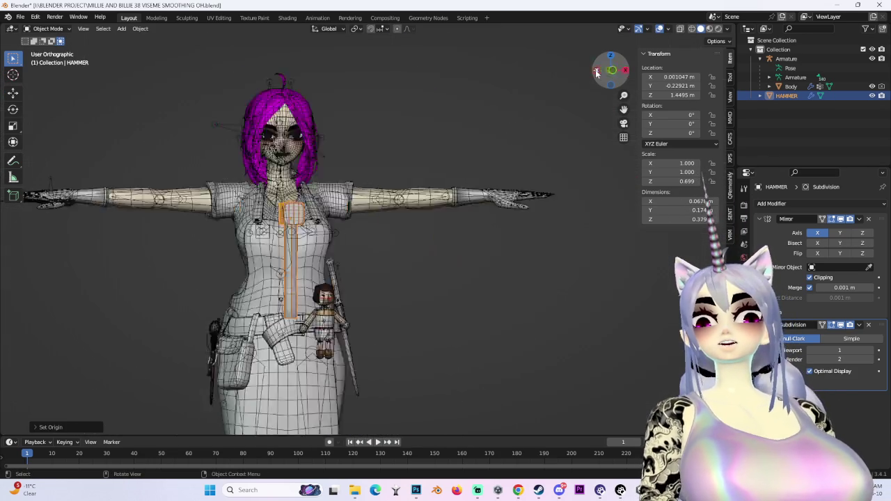
left_click(626, 71)
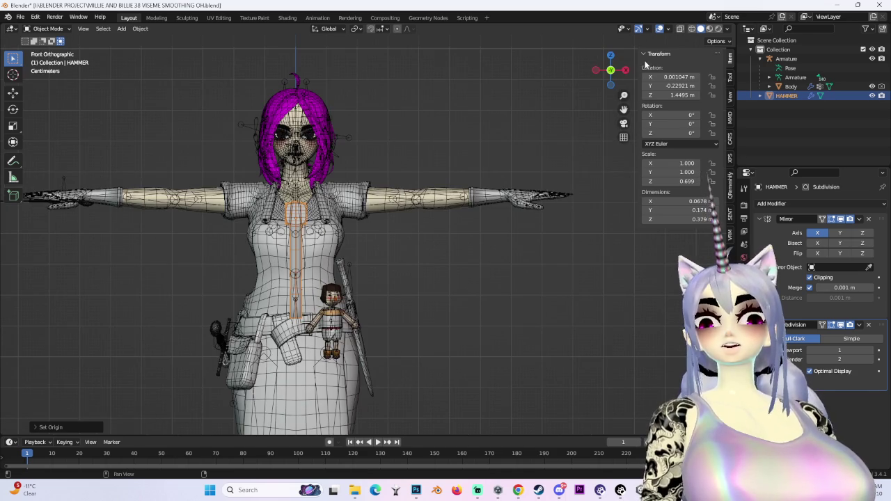
left_click(607, 57)
Rotate the hammer -90°, then tilt it to about 34° in front view.
type("r")
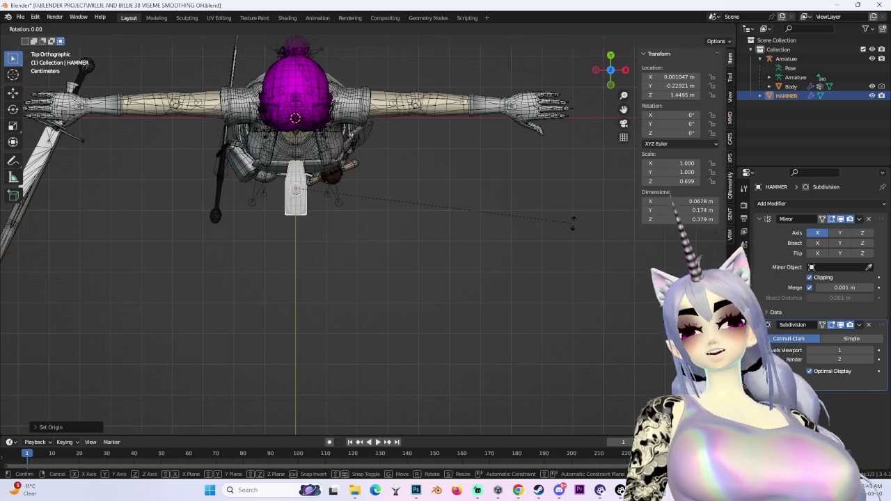
type("-90")
key("Return")
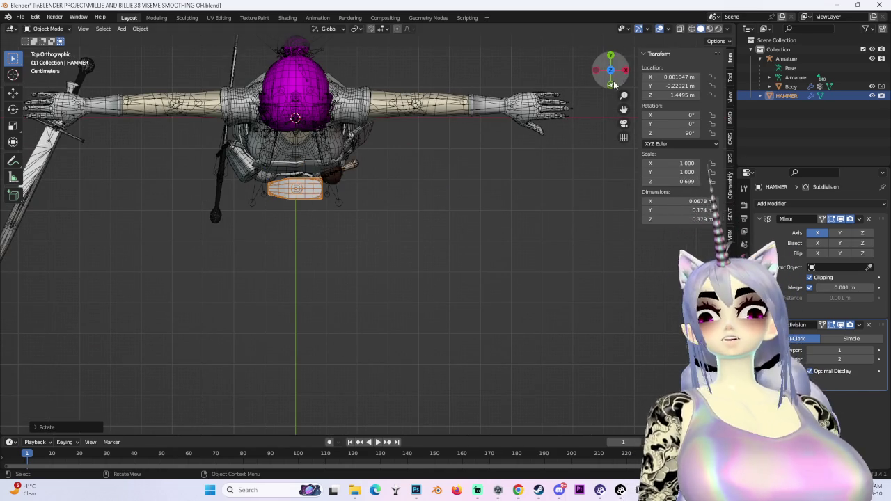
left_click(610, 84)
scroll(439, 265, "up", 2)
key("r")
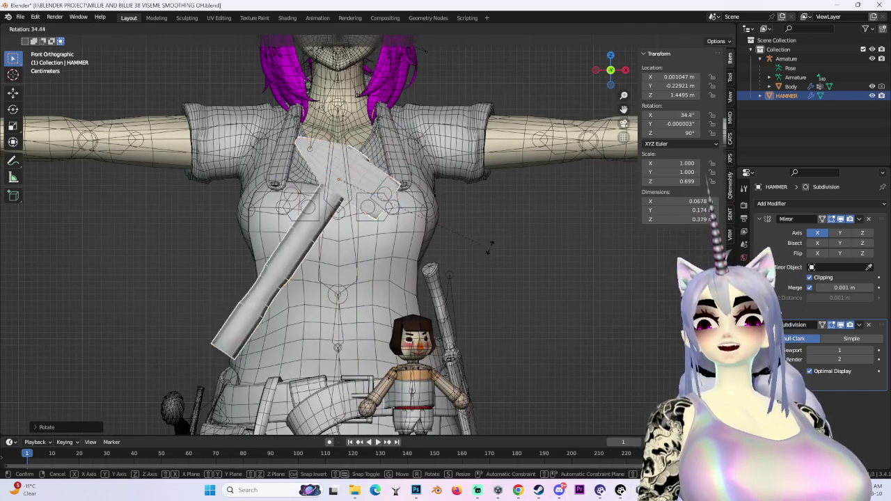
left_click(489, 250)
Clear the hammer's rotation and location with Alt+R and Alt+G so it stands at the world origin.
key("alt+g")
key("alt+r")
scroll(488, 245, "down", 2)
scroll(487, 227, "down", 2)
scroll(489, 230, "down", 1)
middle_click_drag(480, 358, 490, 145, "shift")
key("alt+g")
left_click(489, 145)
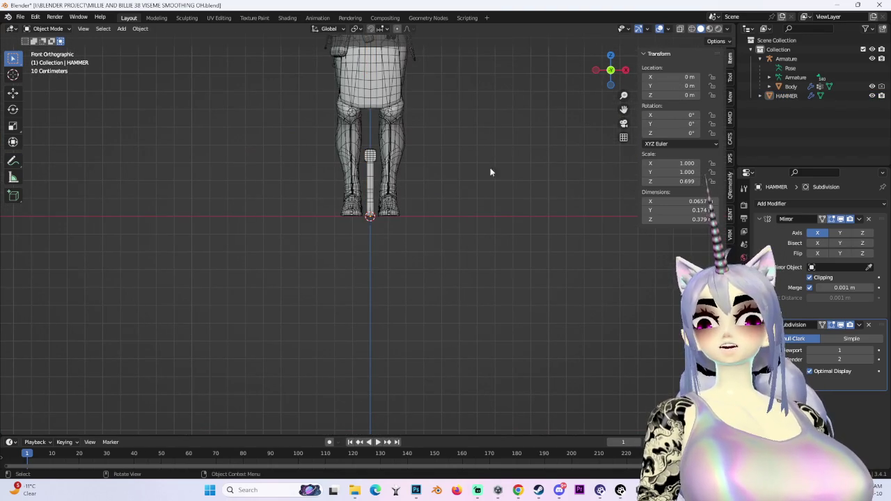
scroll(491, 166, "up", 2)
scroll(409, 211, "up", 2)
Reselect the hammer and inspect it beside the legs from front and side angles.
mouse_move(409, 211)
middle_mouse_down()
mouse_move(437, 212)
mouse_move(651, 75)
middle_mouse_up()
left_click(439, 211)
left_click(604, 76)
left_click(380, 222)
left_click(380, 222)
scroll(380, 221, "down", 2)
left_click(367, 220)
scroll(366, 220, "up", 4)
middle_click_drag(367, 220, 408, 225)
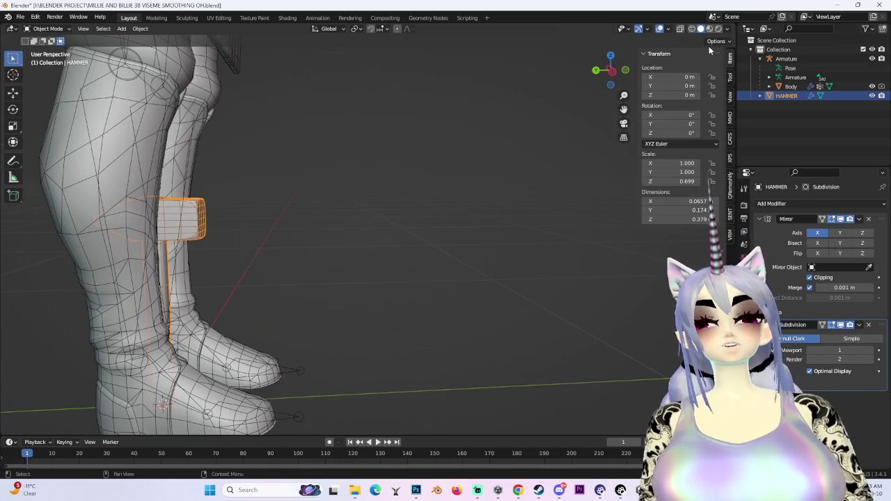
Orbit from a right side view to a front view of the whole character, deselecting the hammer.
mouse_move(713, 76)
middle_mouse_down()
mouse_move(349, 216)
mouse_move(535, 95)
middle_mouse_up()
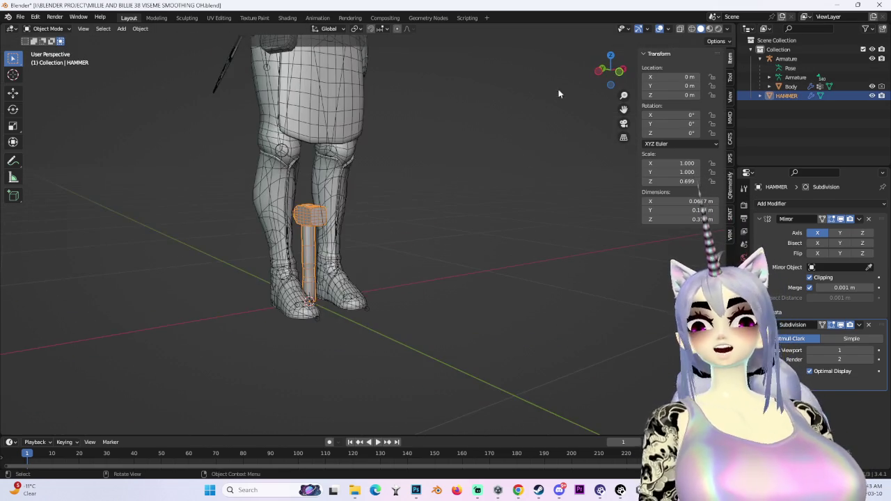
left_click(625, 71)
scroll(427, 169, "down", 3)
middle_click_drag(420, 217, 584, 82)
scroll(501, 269, "down", 2)
left_click(501, 269)
scroll(481, 249, "down", 2)
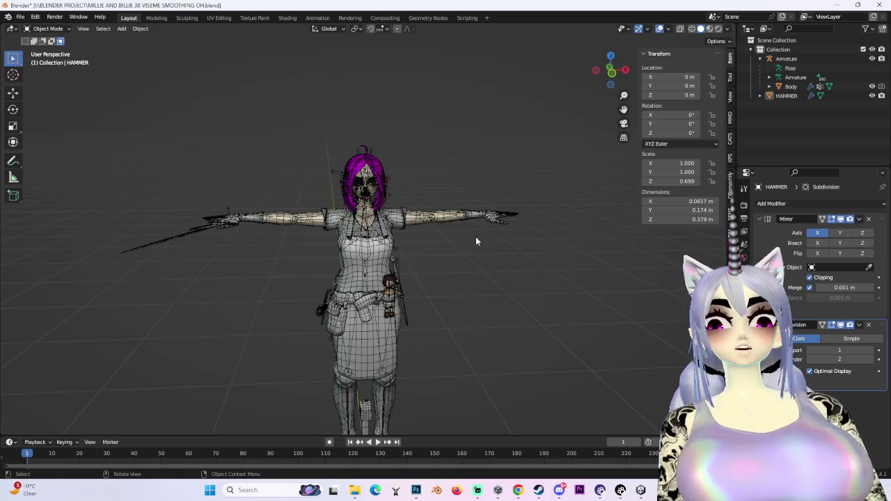
scroll(476, 268, "up", 3)
scroll(488, 275, "up", 1)
scroll(499, 274, "down", 1)
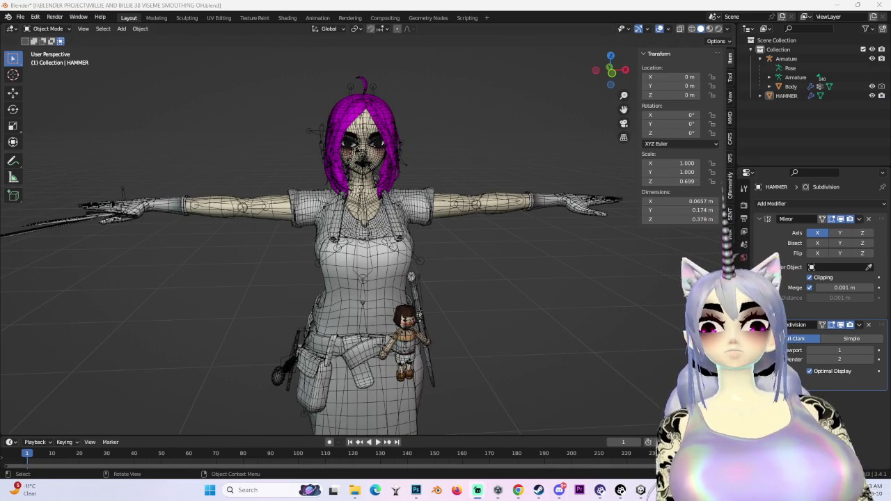
Toggle the viewport overlays off and back on, reselecting the hammer from a closer side view.
key("shift+alt+z")
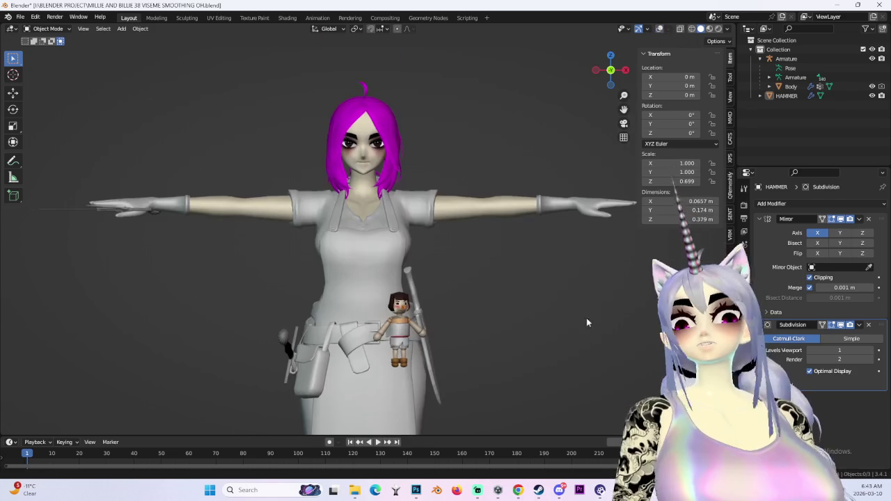
scroll(588, 342, "down", 2)
mouse_move(552, 289)
middle_mouse_down()
mouse_move(366, 298)
mouse_move(431, 285)
middle_mouse_up()
left_click(366, 295)
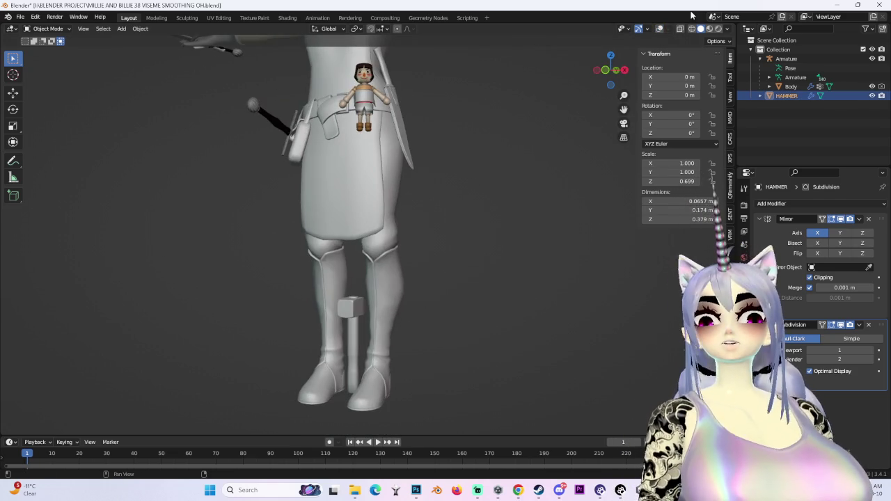
key("shift+alt+z")
scroll(503, 218, "down", 1)
scroll(503, 219, "up", 2)
Move the hammer along the Y axis and inspect the head up close.
key("g")
key("y")
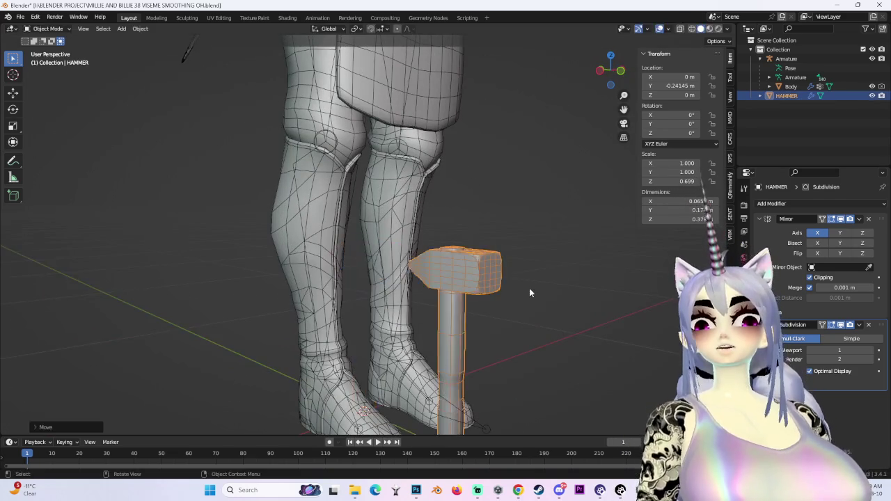
left_click(529, 288)
scroll(529, 288, "up", 2)
scroll(516, 206, "up", 2)
mouse_move(516, 206)
middle_mouse_down()
mouse_move(386, 231)
mouse_move(384, 262)
mouse_move(403, 195)
mouse_move(441, 202)
mouse_move(463, 229)
mouse_move(420, 221)
mouse_move(506, 169)
mouse_move(489, 178)
middle_mouse_up()
scroll(386, 230, "up", 2)
left_click(440, 206)
With overlays hidden, select the hammer and check it from front and side views, then restore overlays.
left_click(657, 30)
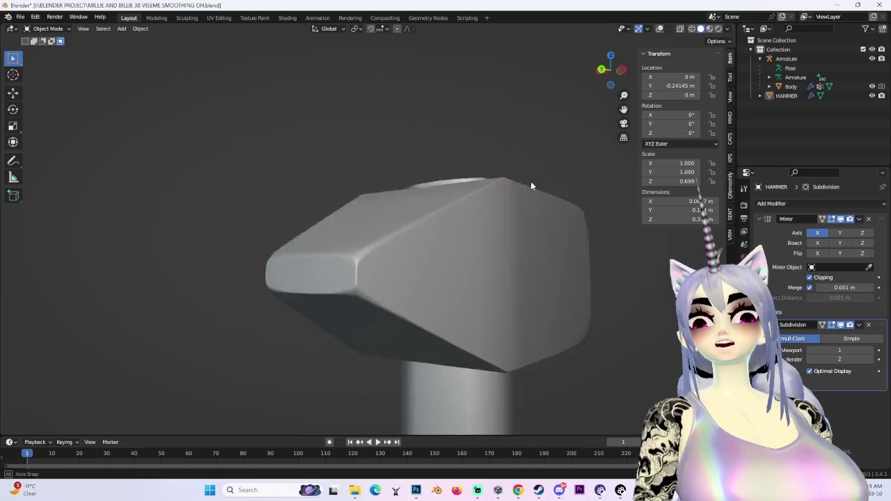
scroll(488, 177, "up", 3)
scroll(440, 221, "down", 4)
middle_click_drag(440, 225, 334, 255)
left_click(334, 255)
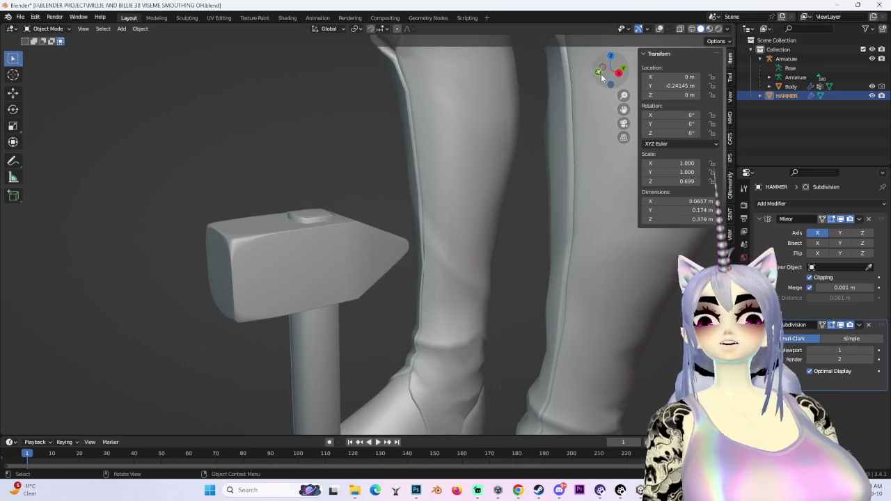
left_click(605, 78)
scroll(418, 272, "down", 2)
left_click(625, 70)
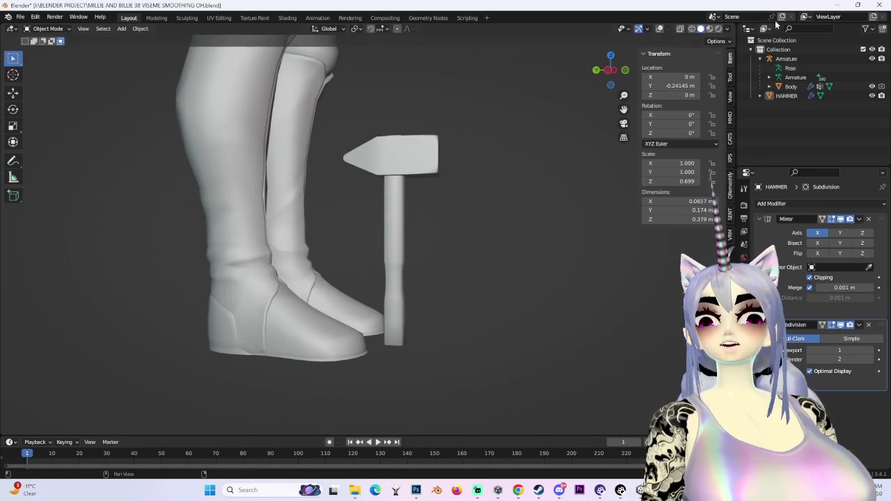
left_click(659, 28)
Set the hammer's Y location to 0 in the N panel.
left_click(787, 95)
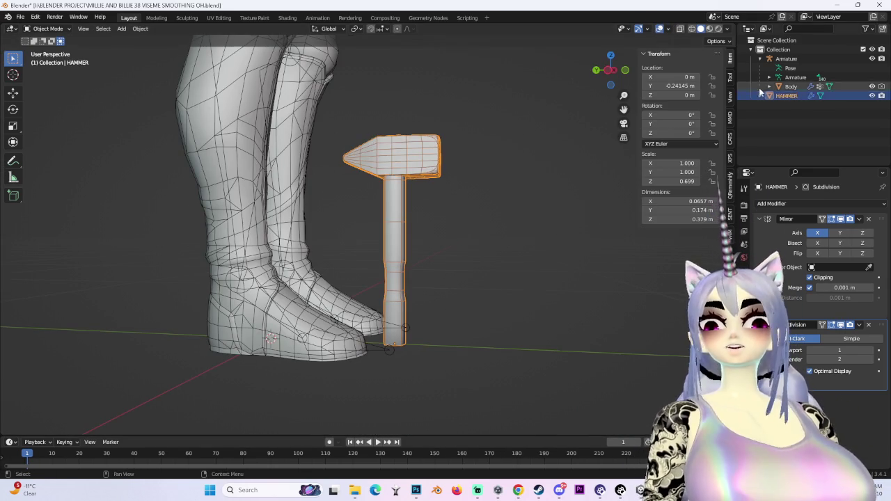
type("0")
key("Return")
key("KP_1")
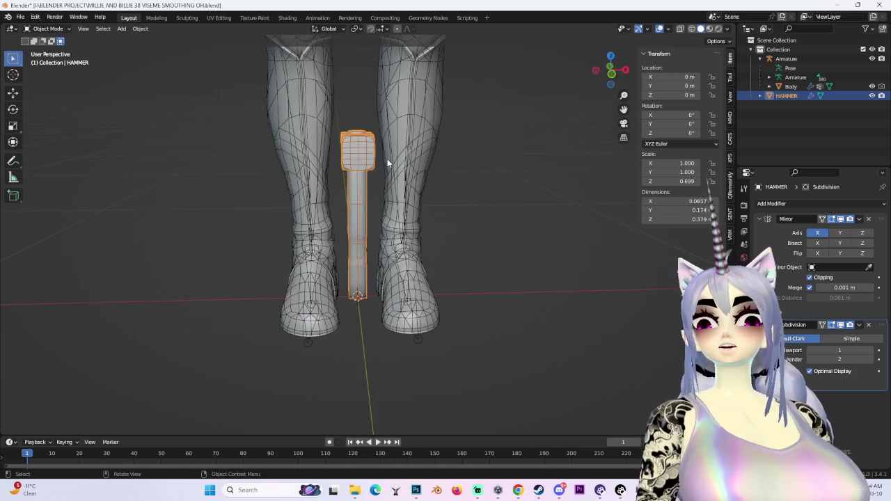
Hide the Body mesh with its Outliner eye icon and reselect the hammer.
left_click(383, 165)
left_click(872, 96)
left_click(873, 96)
left_click(873, 86)
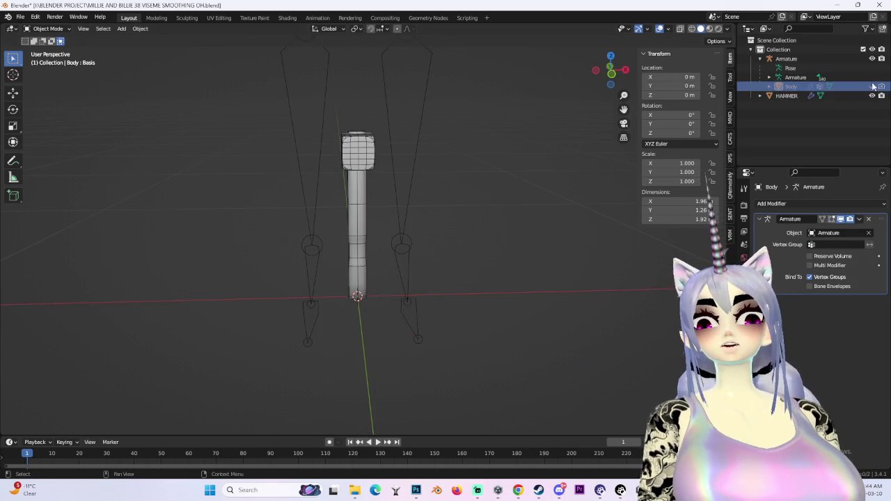
middle_click_drag(390, 160, 421, 133)
left_click(507, 152)
left_click(68, 29)
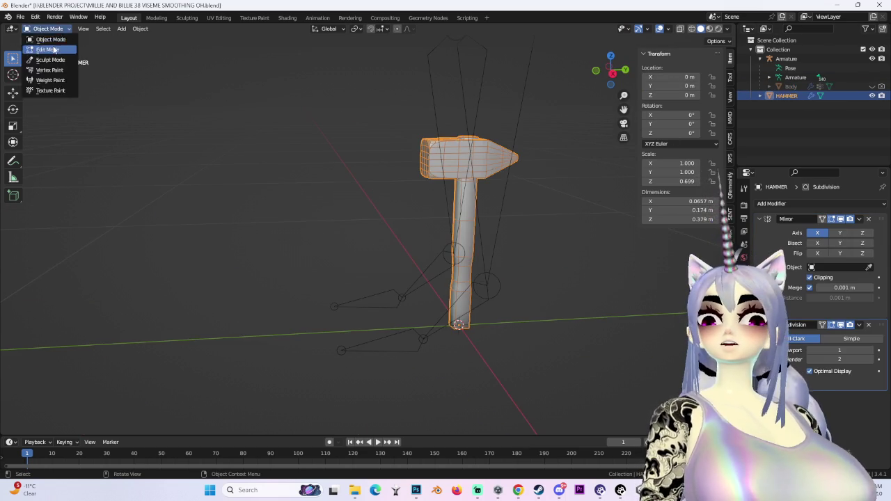
Put the hammer into Edit Mode with its whole mesh selected.
left_click(49, 38)
key("a")
mouse_move(431, 237)
middle_mouse_down()
mouse_move(411, 235)
mouse_move(479, 229)
mouse_move(407, 243)
mouse_move(464, 260)
middle_mouse_up()
scroll(480, 229, "up", 2)
scroll(408, 243, "up", 2)
scroll(483, 216, "up", 5)
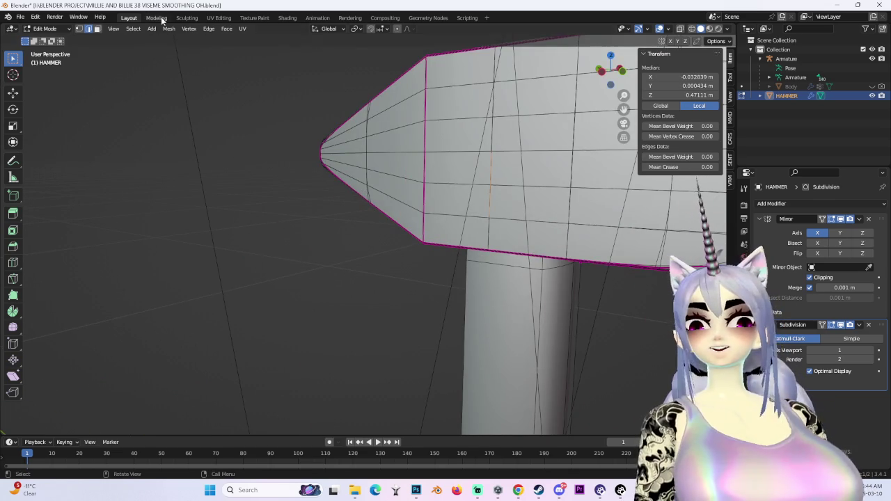
In face mode, select the head's linked faces and separate them via P > Selection.
left_click(97, 28)
scroll(452, 209, "down", 4)
left_click(421, 188)
mouse_move(487, 209)
middle_mouse_down()
mouse_move(504, 204)
mouse_move(497, 193)
mouse_move(552, 205)
middle_mouse_up()
key("ctrl+l")
scroll(523, 223, "up", 2)
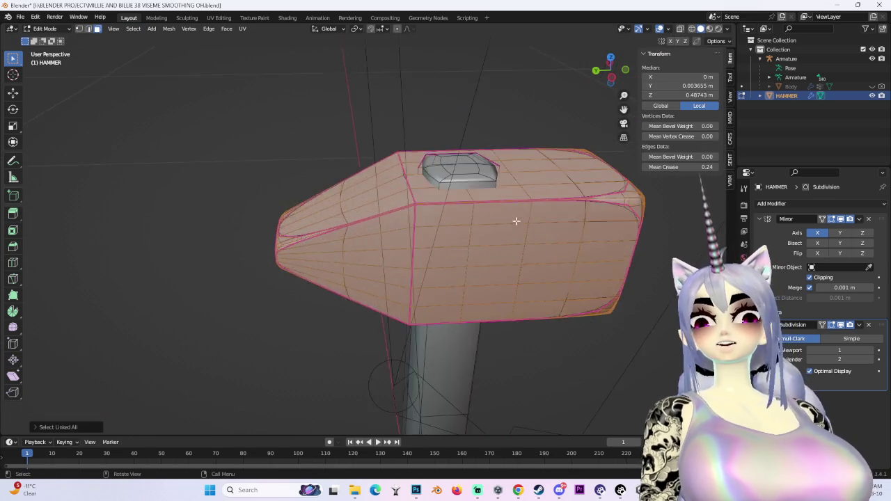
scroll(425, 208, "up", 2)
key("p")
left_click(425, 209)
key("Tab")
left_click(545, 237)
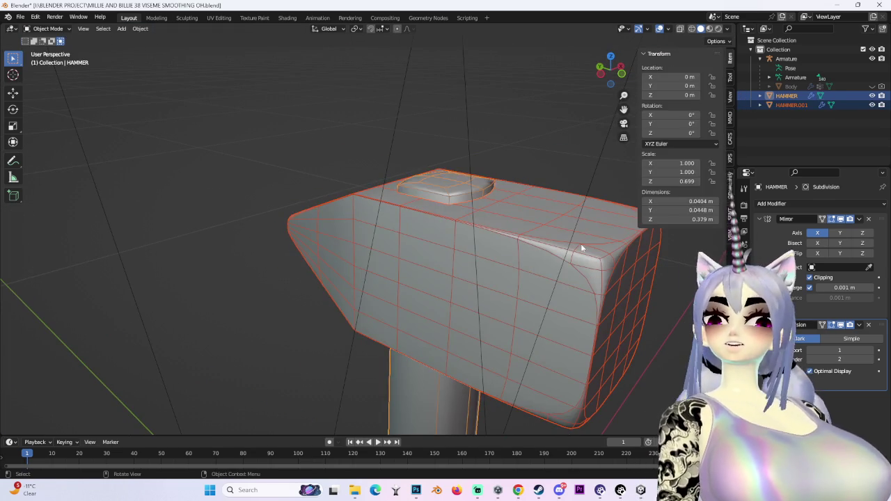
Hide HAMMER.001 with its eye icon and select the HAMMER handle.
left_click(872, 104)
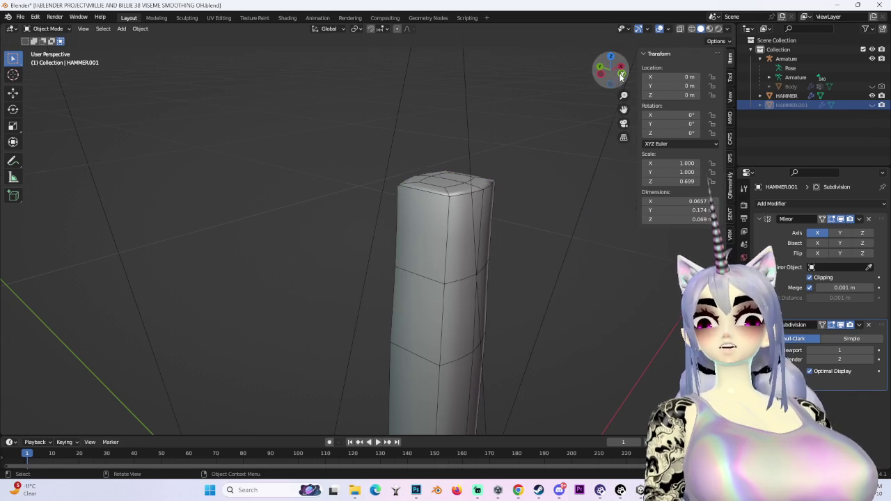
left_click(621, 75)
mouse_move(499, 286)
middle_mouse_down()
mouse_move(459, 196)
mouse_move(370, 226)
middle_mouse_up()
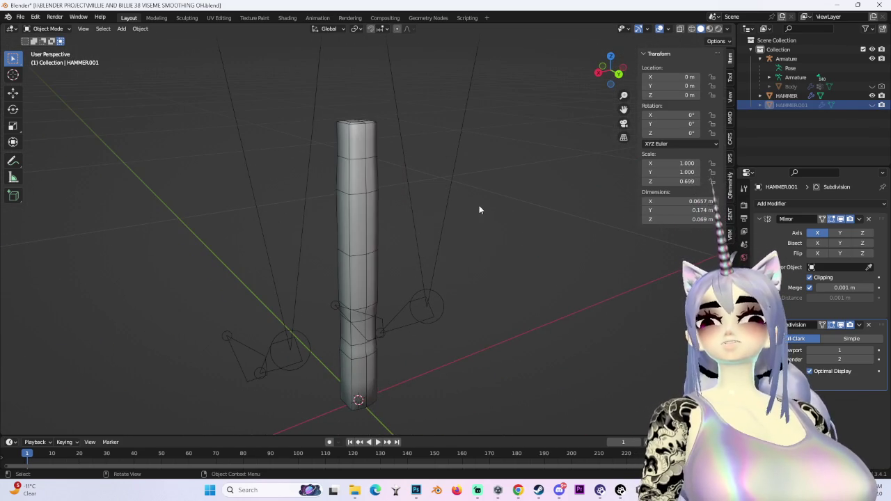
left_click(358, 208)
middle_click_drag(437, 191, 512, 215)
mouse_move(613, 75)
left_mouse_down()
mouse_move(389, 198)
mouse_move(371, 276)
mouse_move(365, 80)
left_mouse_up()
mouse_move(365, 81)
middle_mouse_down()
mouse_move(376, 125)
mouse_move(362, 167)
middle_mouse_up()
Switch the handle into Edit Mode to check it, then return to Object Mode.
left_click(48, 28)
left_click(43, 50)
scroll(383, 132, "up", 3)
scroll(362, 167, "down", 2)
left_click(45, 29)
left_click(49, 39)
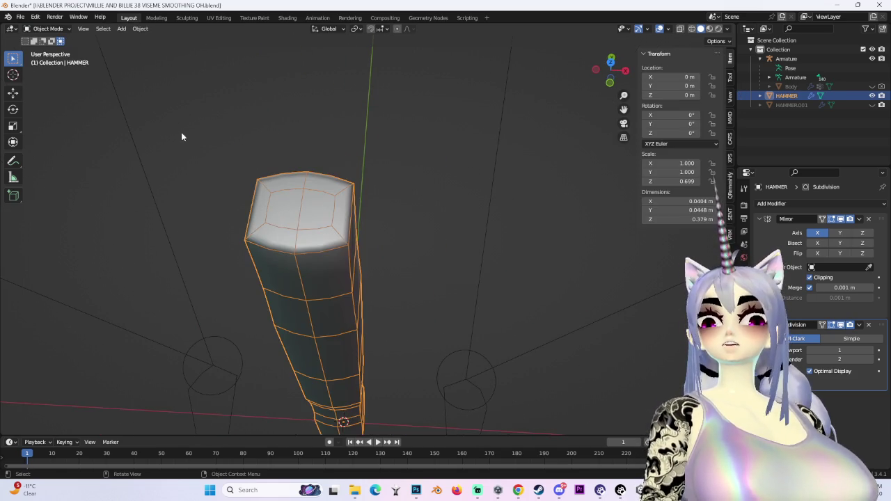
Apply the handle's Subdivision modifier, then its Mirror modifier.
left_click(858, 324)
left_click(807, 337)
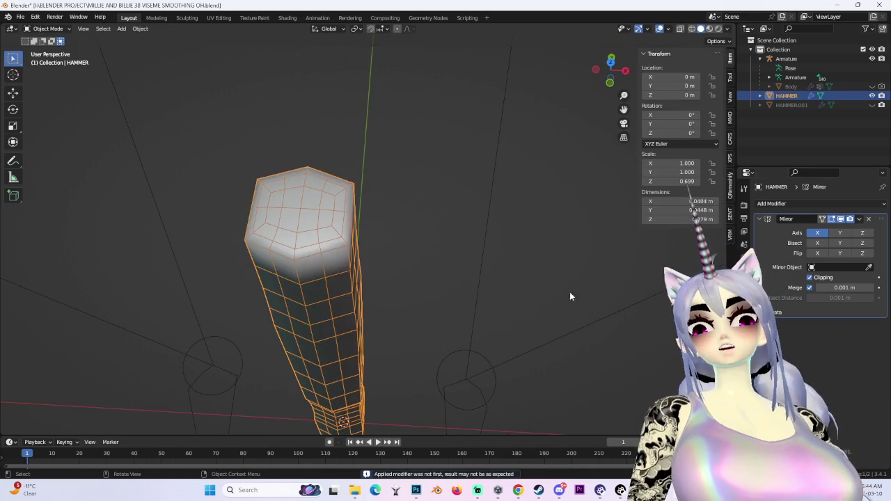
middle_click_drag(327, 174, 334, 218)
scroll(334, 218, "down", 2)
left_click(858, 219)
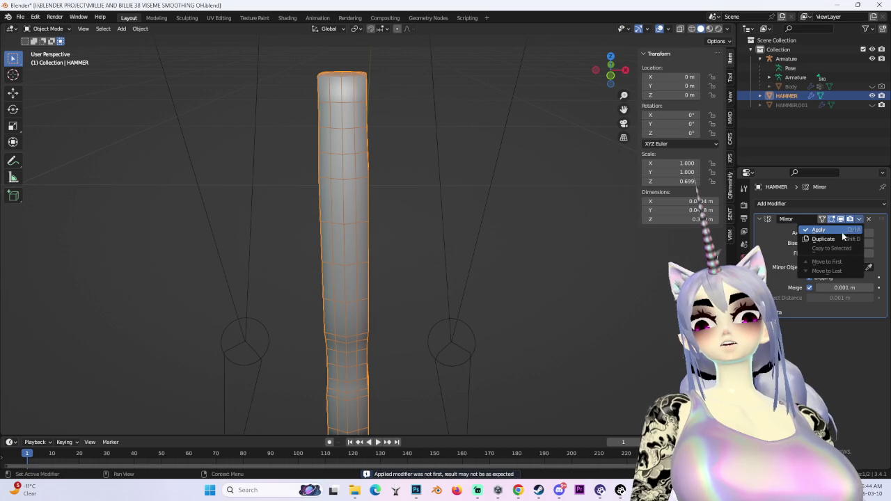
left_click(842, 234)
middle_click_drag(462, 158, 304, 218)
left_click(20, 17)
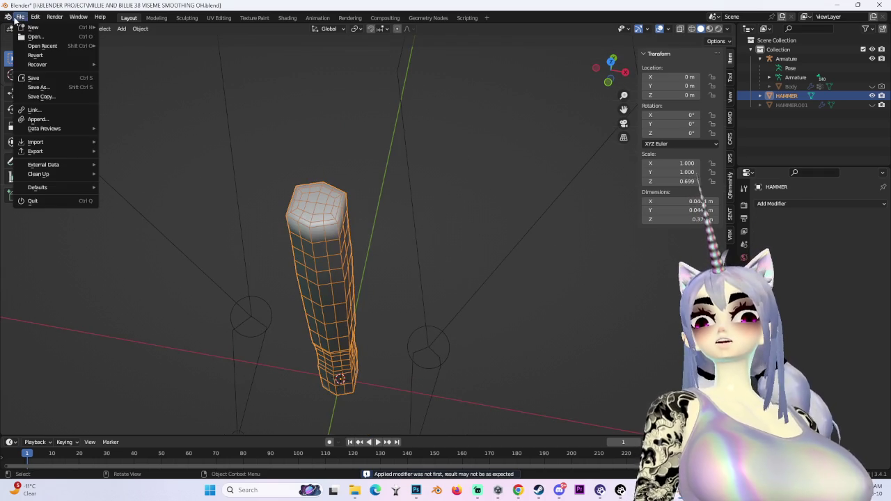
Save as MILLIE AND BILLIE 39 VISEME SMOOTHING OH.blend, then Alt+Tab to Unity.
left_click(57, 86)
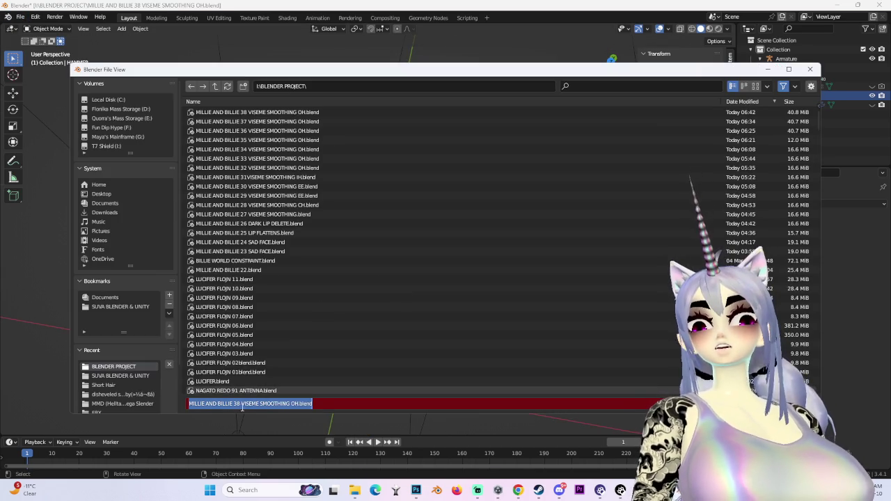
left_click(237, 404)
key("Delete")
type("9")
key("Return")
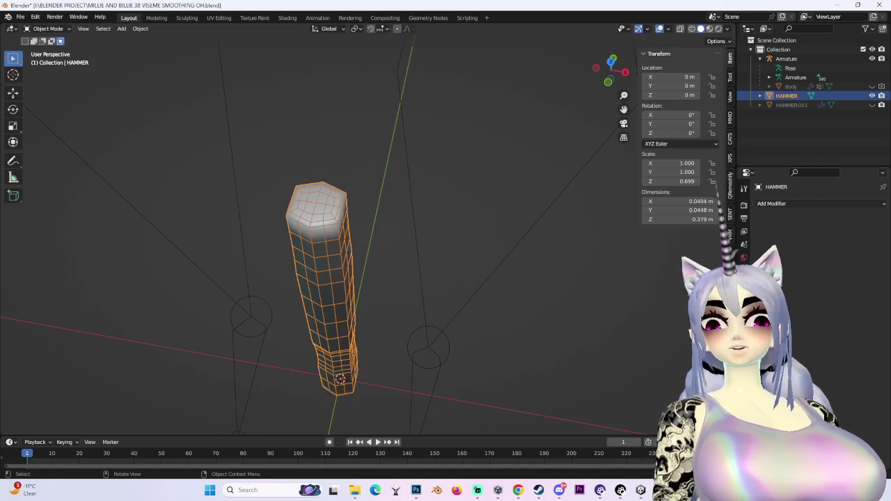
left_click(609, 85)
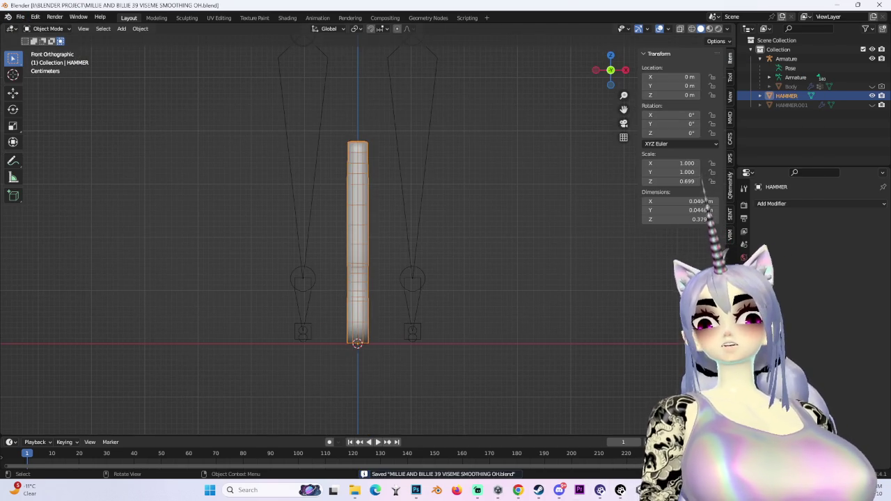
key("alt+Tab")
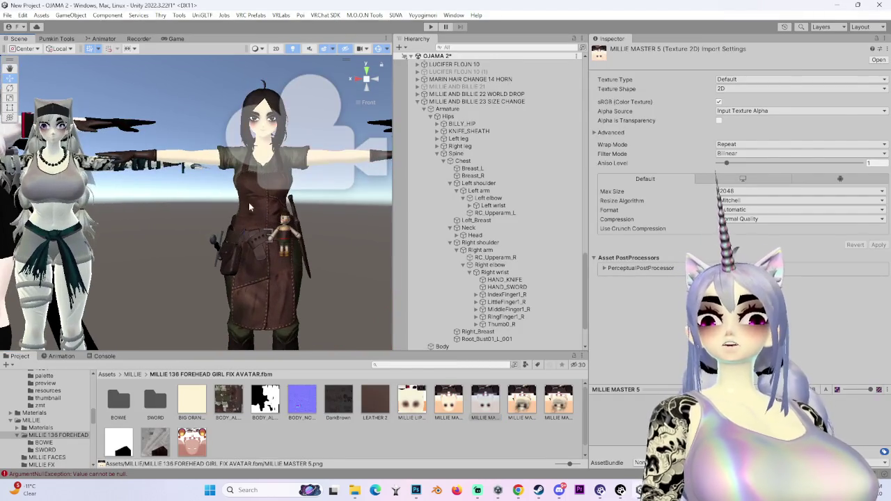
Frame the character from the front and toggle the BILLIE 8 and BODY_ALBEDO_2K GREASE 2 material foldouts.
left_click(379, 87)
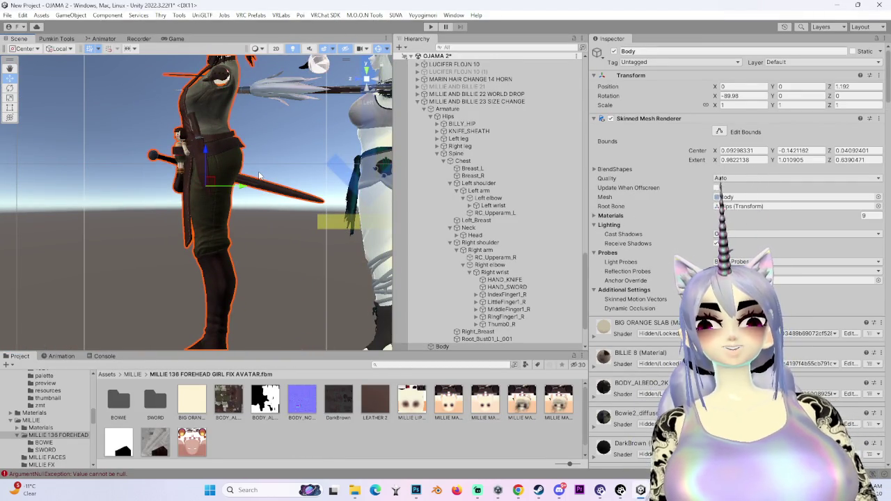
left_click_drag(259, 175, 196, 215, "alt")
scroll(196, 215, "up", 5)
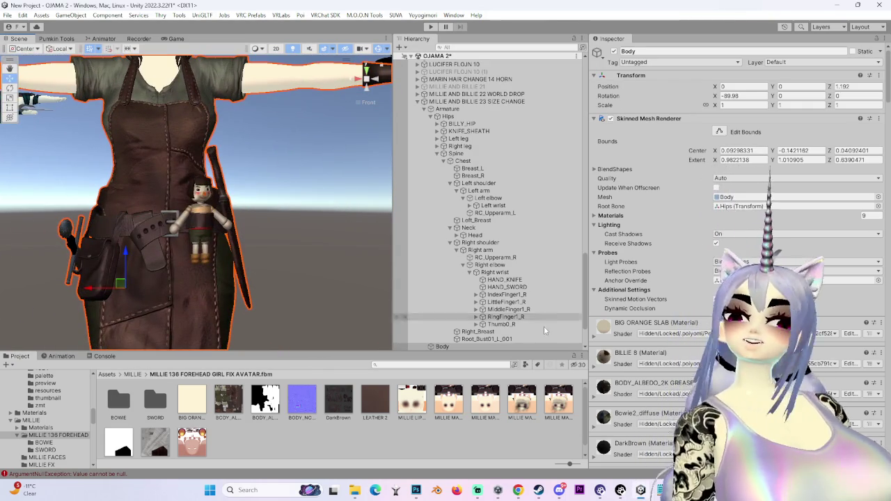
scroll(661, 244, "down", 3)
scroll(629, 291, "down", 2)
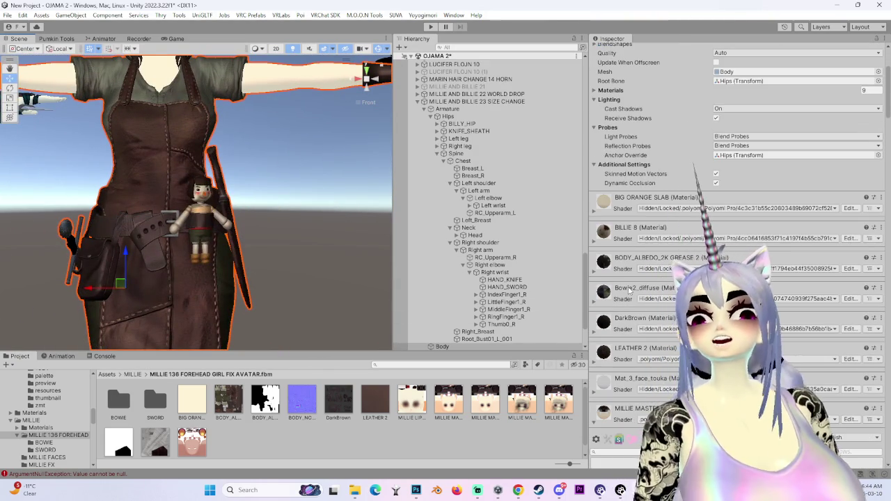
left_click(595, 275)
left_click(596, 244)
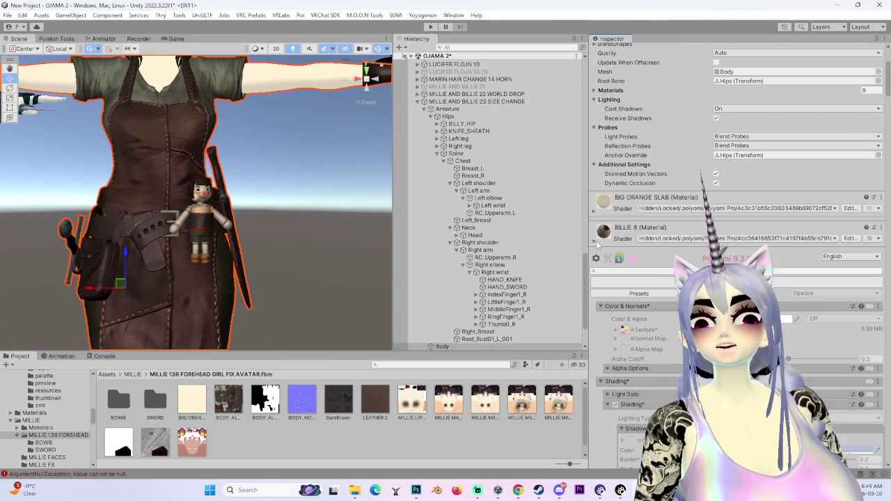
left_click(596, 243)
left_click(594, 272)
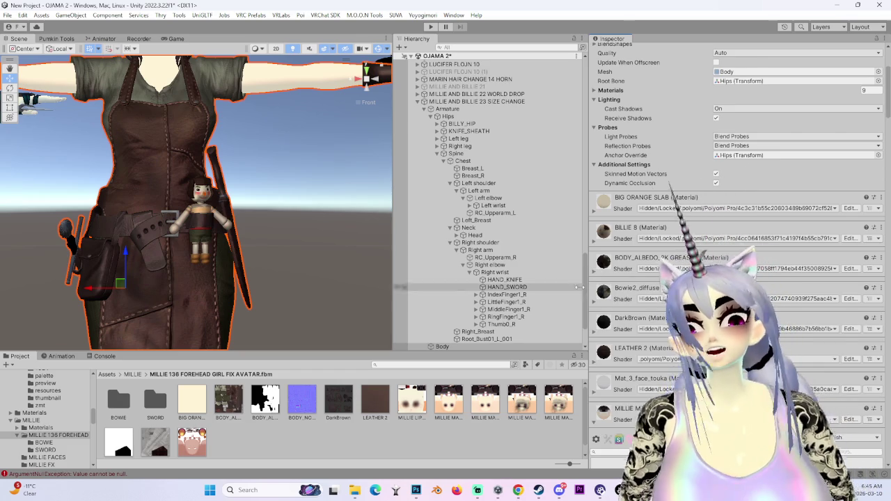
Scroll the Inspector through the Poiyomi material sections to find the Normal Map.
scroll(607, 382, "down", 1)
scroll(607, 382, "down", 3)
scroll(607, 382, "down", 3)
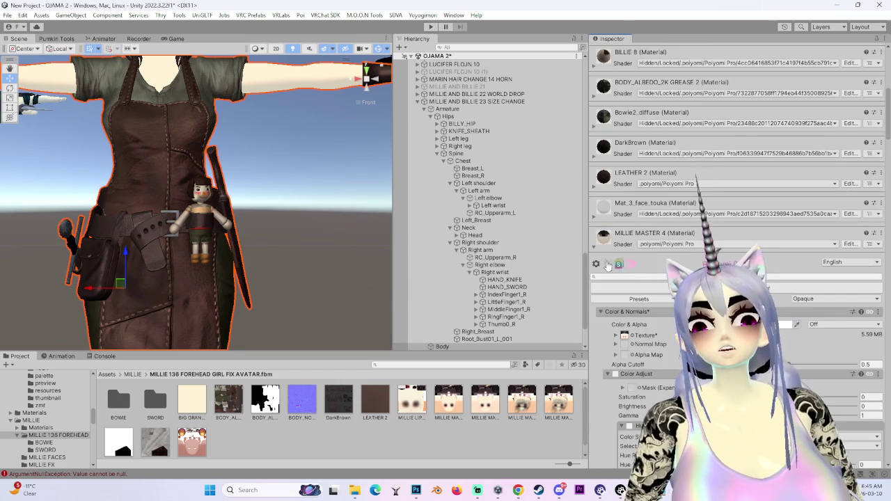
scroll(608, 318, "down", 3)
scroll(611, 290, "down", 3)
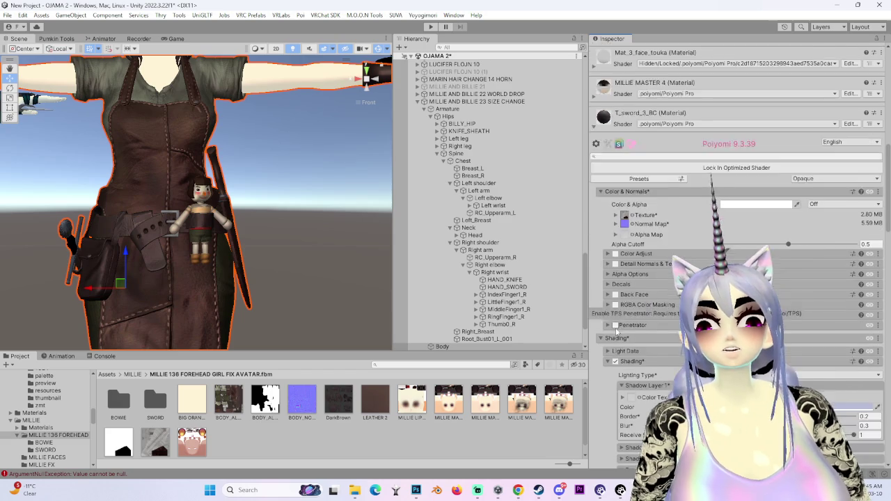
scroll(609, 313, "down", 3)
scroll(609, 348, "down", 5)
scroll(607, 387, "down", 5)
scroll(607, 386, "down", 5)
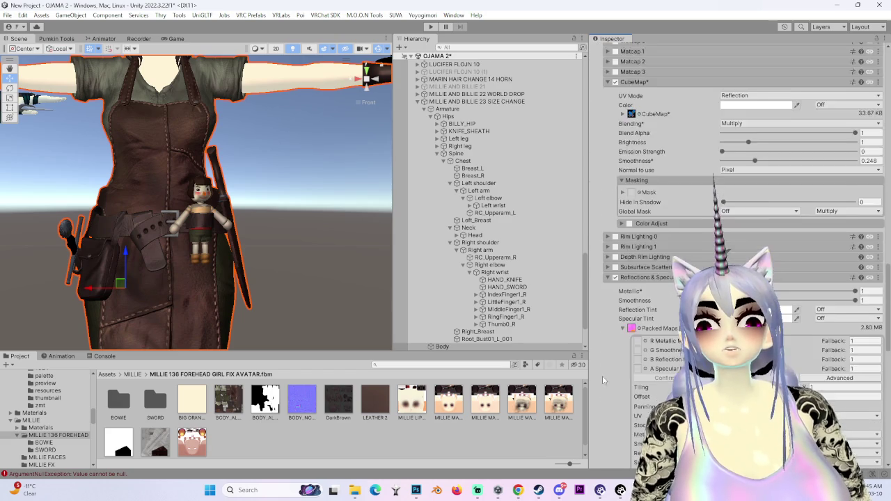
scroll(607, 386, "down", 5)
scroll(608, 386, "down", 5)
scroll(608, 383, "down", 5)
scroll(608, 386, "up", 5)
scroll(607, 386, "up", 5)
scroll(607, 385, "up", 5)
scroll(608, 384, "up", 5)
scroll(607, 384, "up", 5)
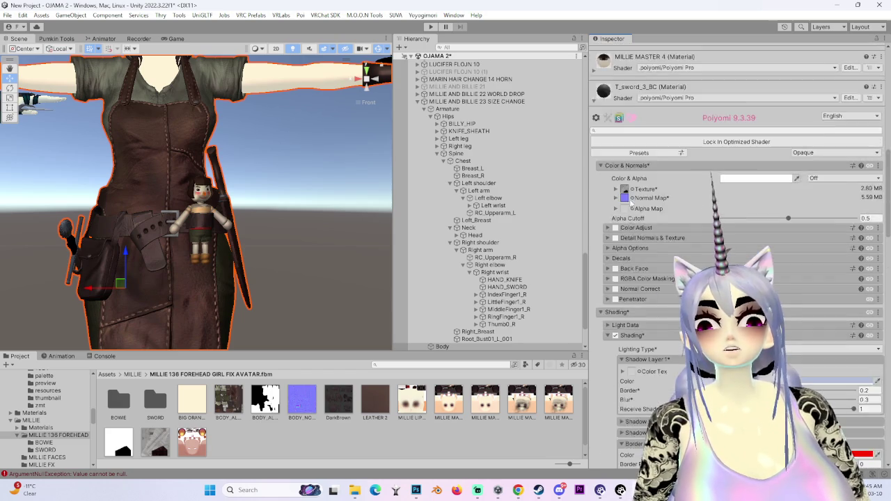
scroll(598, 209, "up", 3)
scroll(613, 244, "up", 5)
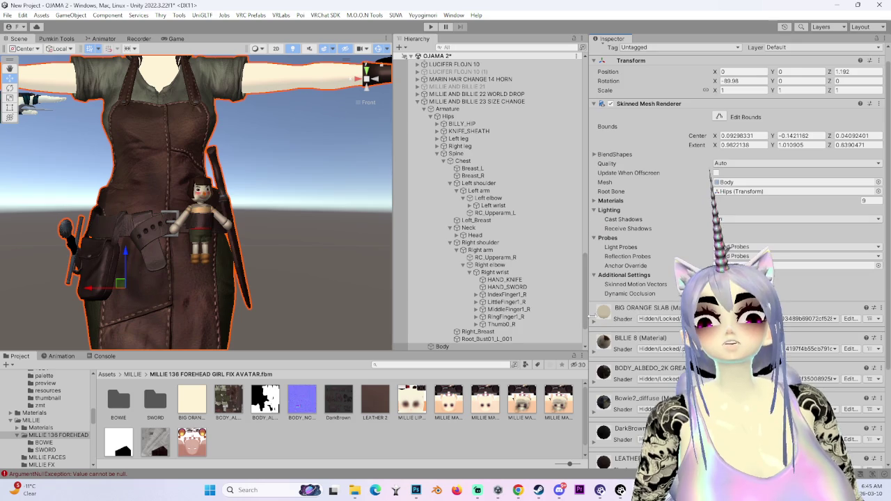
scroll(612, 376, "down", 3)
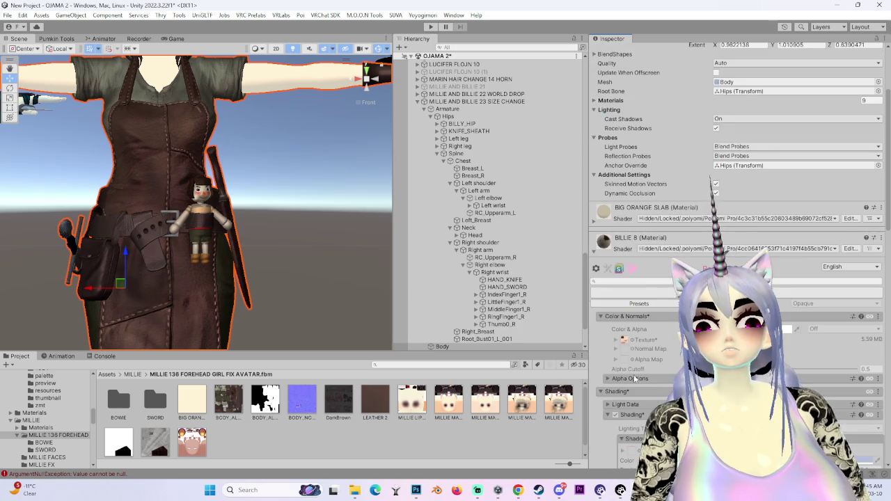
Expand the normal map tiling and intensity, collapse BILLIE 8, and inspect the BODY_ALBEDO texture import settings.
left_click(625, 349)
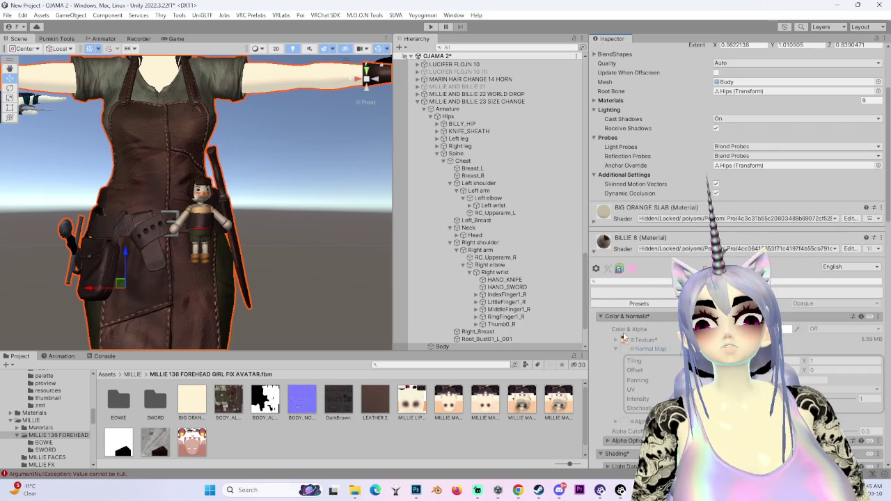
left_click(593, 256)
left_click(228, 403)
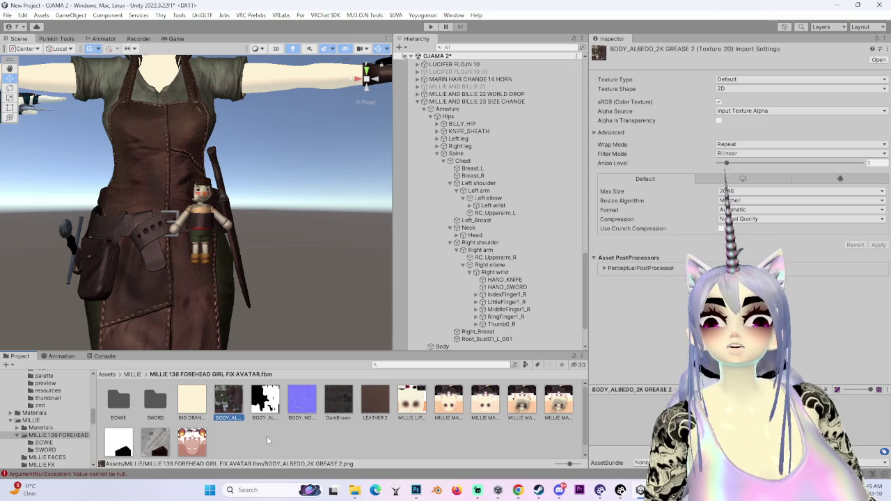
Reselect the Body mesh and collapse its Bowie2_diffuse material settings.
left_click(442, 346)
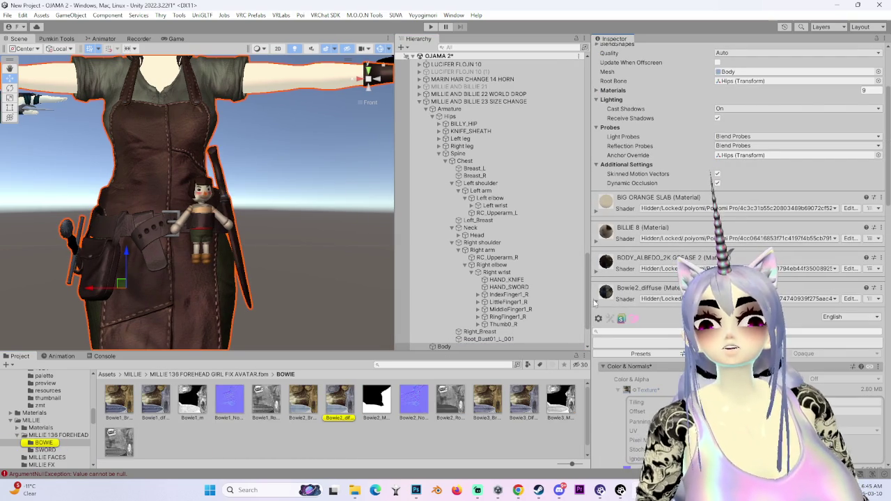
left_click(597, 304)
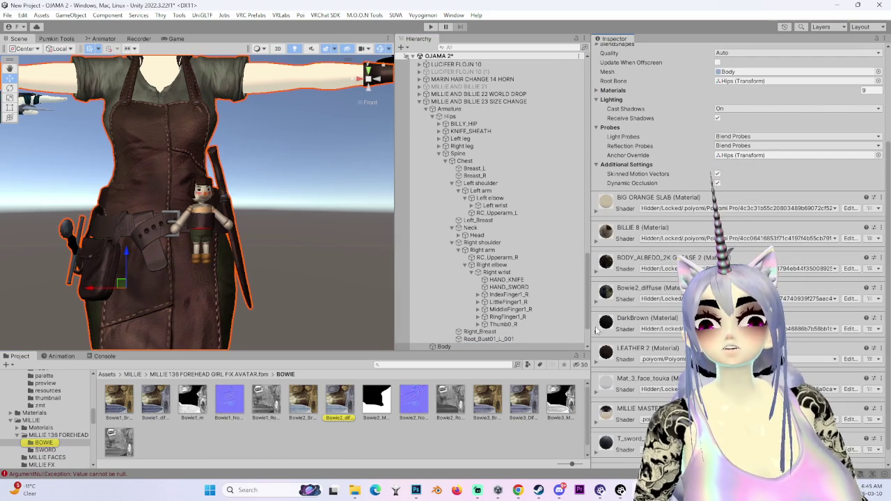
scroll(603, 347, "down", 1)
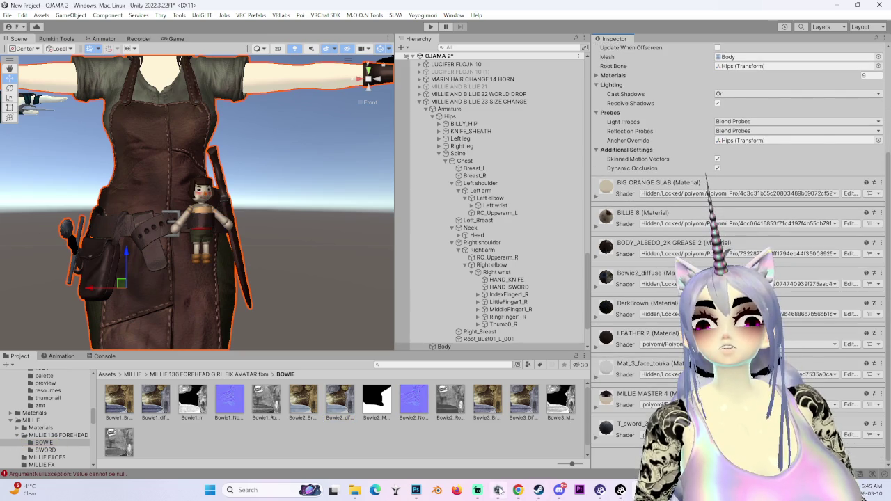
Bring the MILLIE MASTER 5.png face texture forward in Photoshop and open its File options.
left_click(417, 492)
scroll(293, 174, "down", 5, "alt")
scroll(288, 252, "down", 5, "alt")
left_click(65, 60)
left_click(65, 59)
key("ctrl+n")
Return to Blender and put the HAMMER into Edit Mode, angled toward the head.
key("alt+Tab")
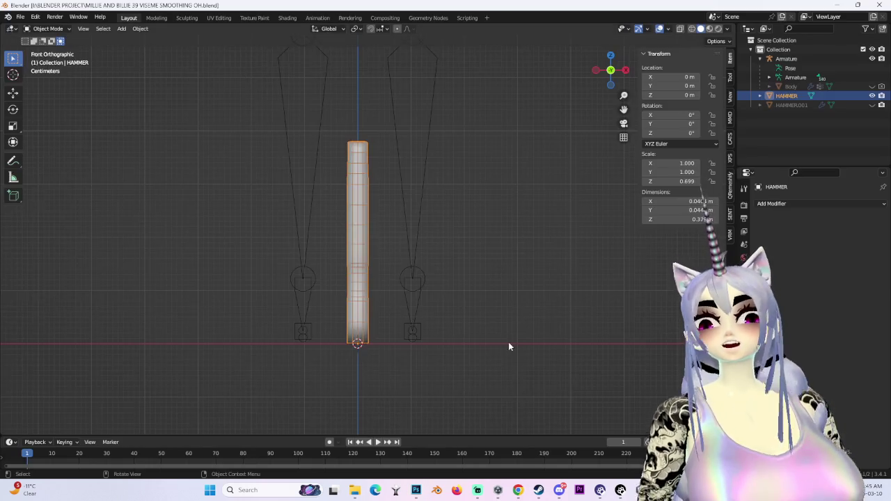
middle_click_drag(434, 278, 368, 215)
left_click(47, 28)
left_click(59, 47)
mouse_move(431, 209)
middle_mouse_down()
mouse_move(470, 212)
mouse_move(422, 234)
middle_mouse_up()
scroll(357, 231, "up", 6)
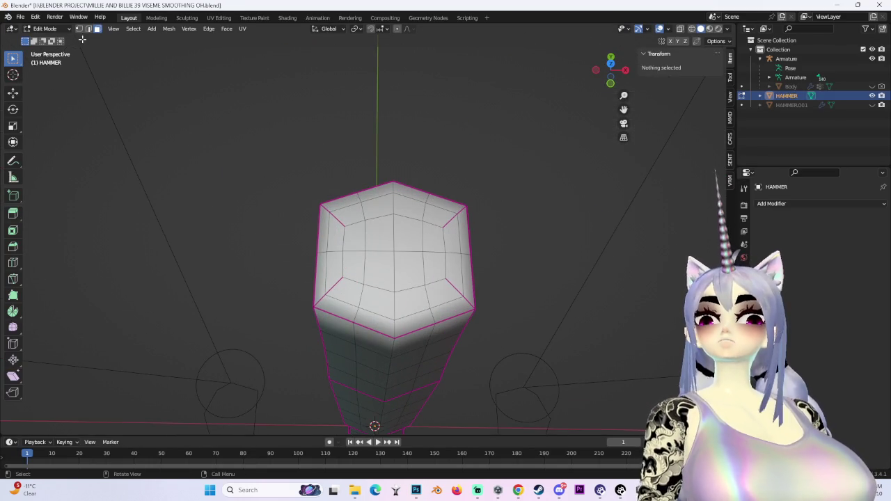
scroll(376, 279, "down", 2)
middle_click_drag(376, 313, 550, 258)
scroll(420, 211, "up", 4)
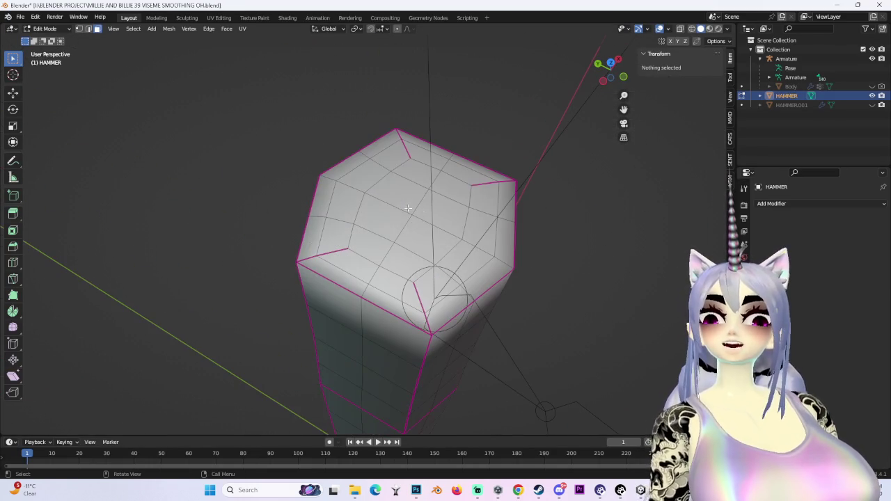
Select the hammer's end-cap faces and UV-project them from the Bottom Orthographic view.
key("l")
middle_click_drag(345, 178, 146, 122)
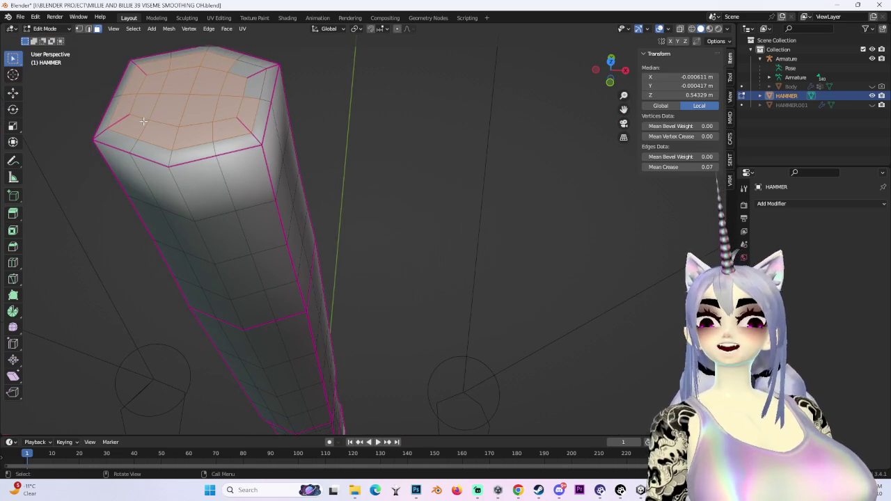
key("l")
middle_click_drag(239, 73, 213, 124)
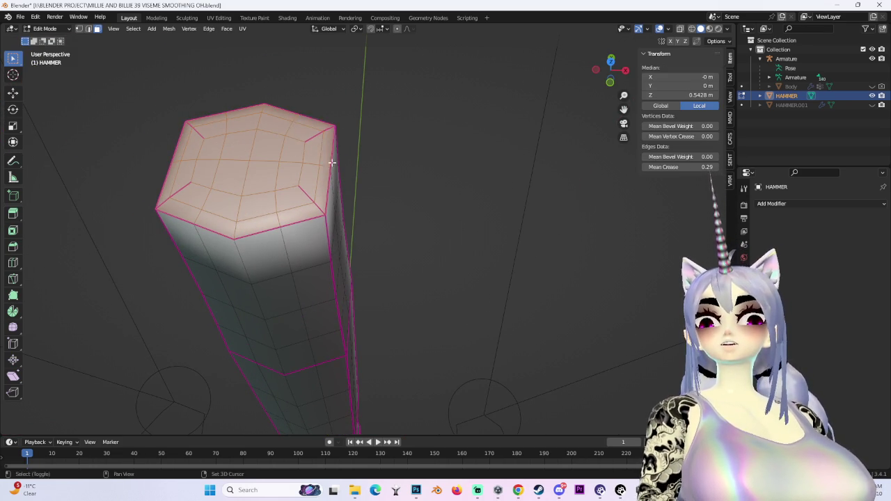
middle_click_drag(326, 160, 325, 174)
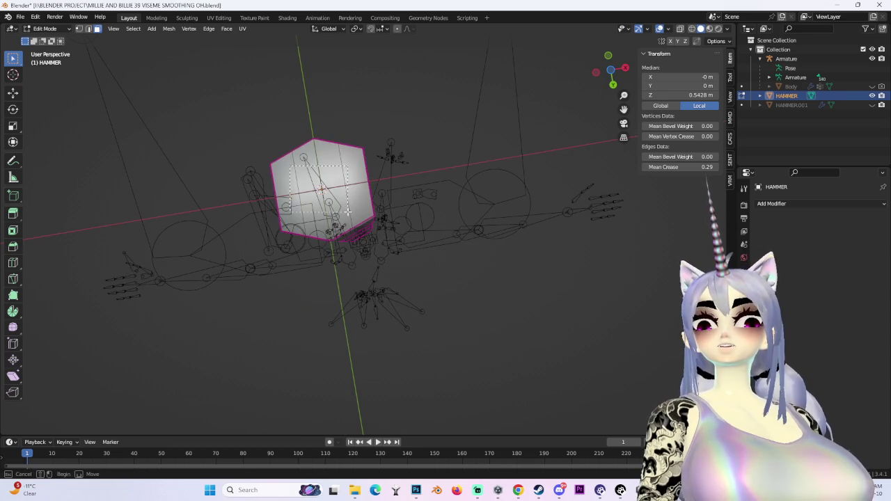
left_click_drag(347, 212, 347, 211)
left_click(611, 70)
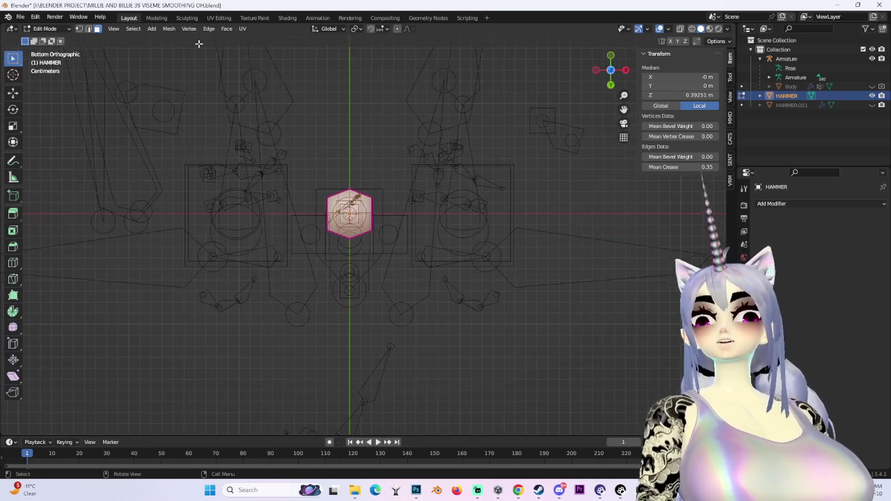
left_click(242, 28)
left_click(284, 117)
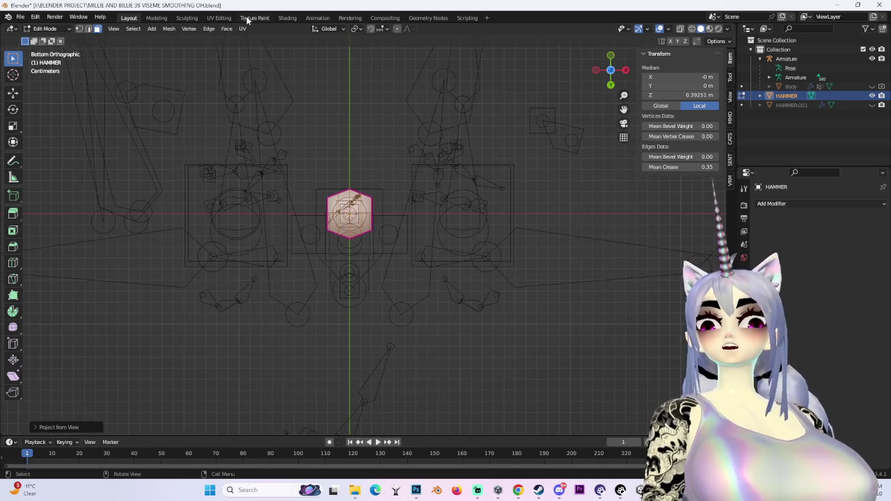
In the UV Editing workspace, move the end-cap UV island to the left.
left_click(218, 18)
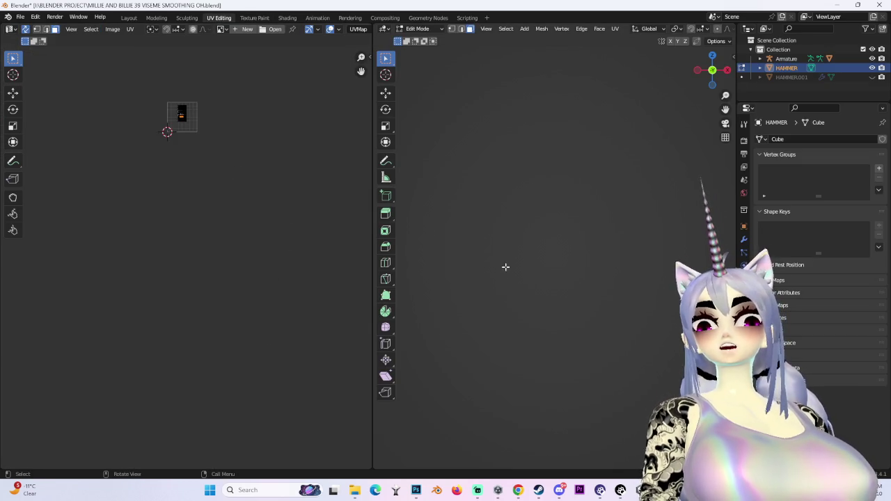
scroll(266, 212, "down", 5)
key("Home")
left_click_drag(187, 212, 108, 167)
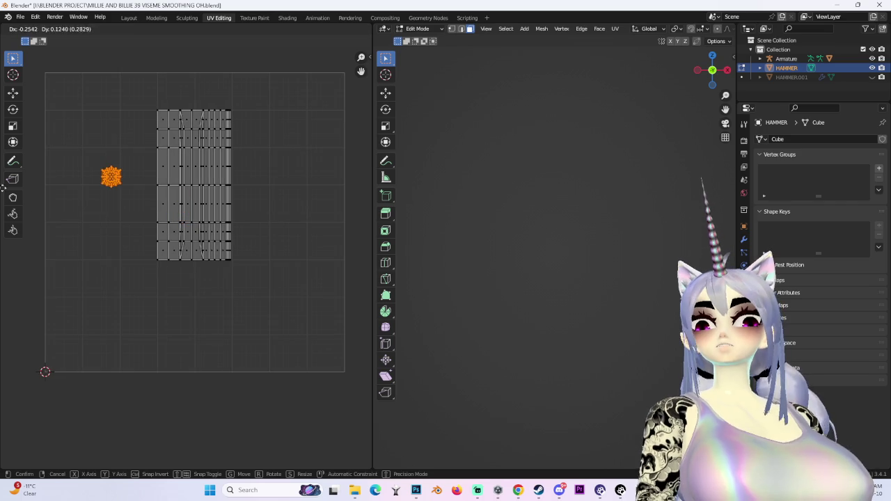
Go back to the Layout workspace with a side view of the hammer head.
left_click(129, 18)
left_click(609, 86)
mouse_move(438, 188)
middle_mouse_down()
mouse_move(457, 179)
mouse_move(429, 167)
mouse_move(379, 270)
middle_mouse_up()
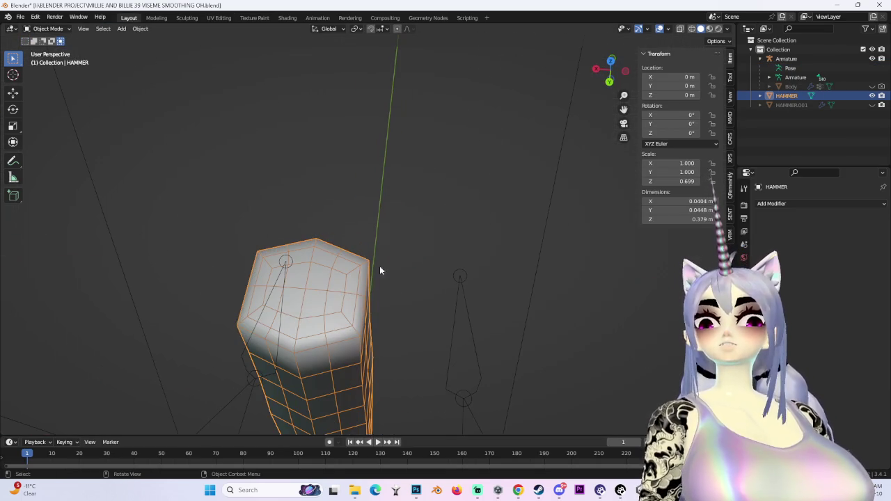
In edge-select Edit Mode, clear seams from the hammer's top edge loops.
left_click(38, 27)
left_click(42, 51)
middle_click_drag(396, 300, 385, 214)
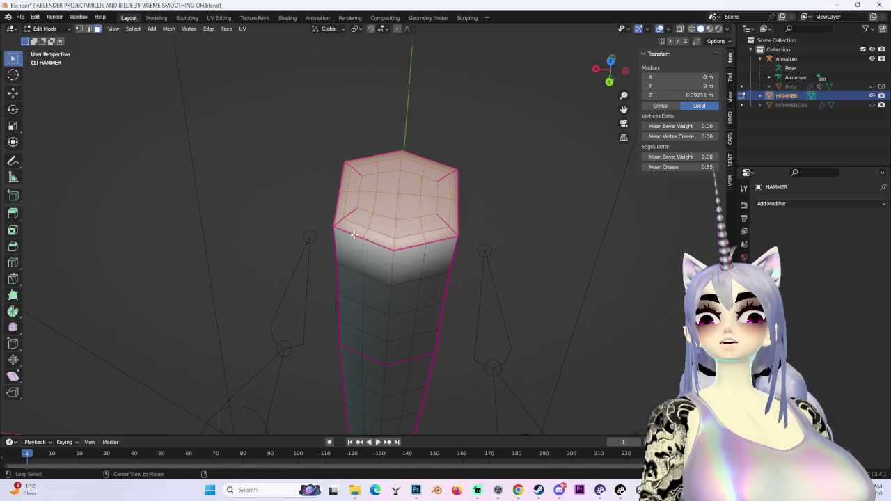
left_click(358, 235, "alt")
left_click(89, 28)
left_click(133, 119)
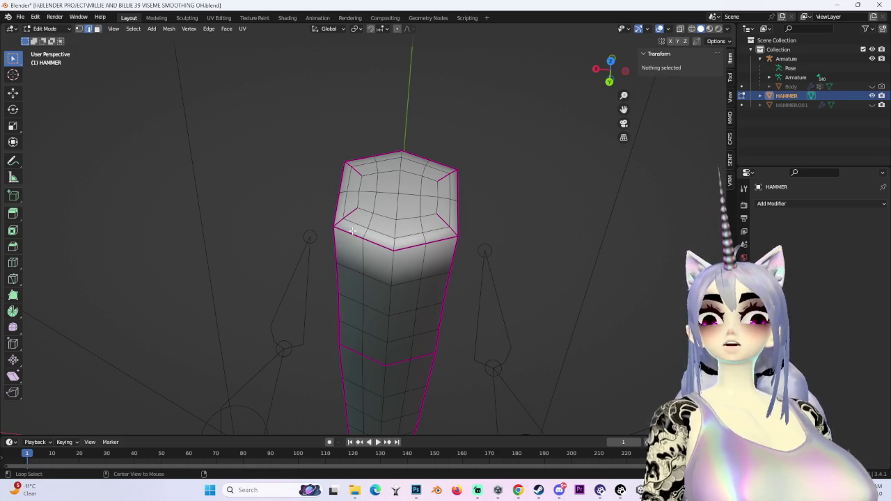
left_click(456, 208, "alt")
right_click(459, 211)
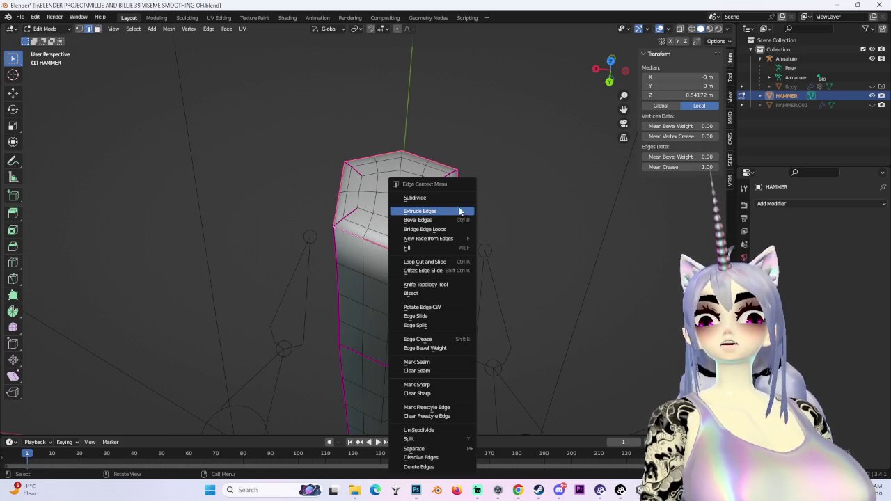
left_click(439, 371)
Mark the handle's edge loops as UV seams, then deselect all and view from the side.
mouse_move(541, 358)
middle_mouse_down()
mouse_move(523, 269)
mouse_move(478, 332)
mouse_move(480, 249)
mouse_move(478, 300)
mouse_move(475, 288)
mouse_move(448, 291)
mouse_move(448, 279)
middle_mouse_up()
left_click(448, 279, "alt")
left_click(448, 279, "alt")
mouse_move(524, 280)
middle_mouse_down()
mouse_move(406, 247)
mouse_move(499, 278)
mouse_move(414, 271)
mouse_move(416, 310)
middle_mouse_up()
left_click(437, 259, "alt")
right_click(408, 450)
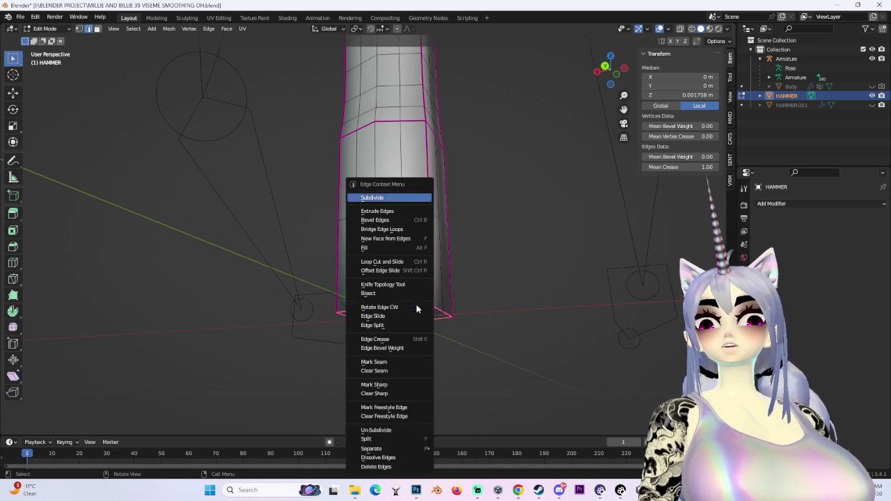
left_click(400, 363)
mouse_move(397, 364)
middle_mouse_down()
mouse_move(531, 234)
mouse_move(503, 246)
mouse_move(463, 133)
mouse_move(475, 251)
mouse_move(430, 183)
mouse_move(464, 183)
mouse_move(411, 278)
mouse_move(511, 280)
mouse_move(508, 271)
mouse_move(434, 243)
mouse_move(395, 241)
mouse_move(385, 325)
middle_mouse_up()
key("alt+a")
scroll(464, 183, "down", 5)
key("KP_3")
In wireframe, mark a vertical edge along the handle as a UV seam.
left_click(365, 265, "shift")
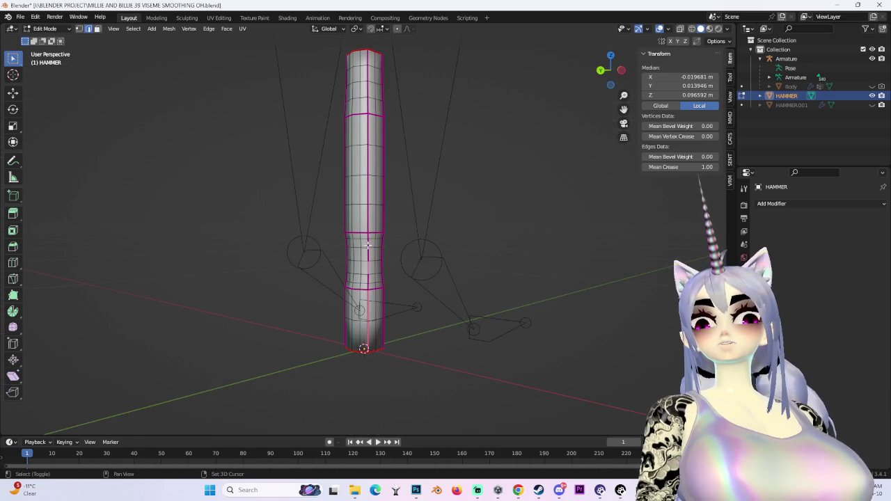
scroll(402, 286, "up", 2)
scroll(361, 306, "down", 2)
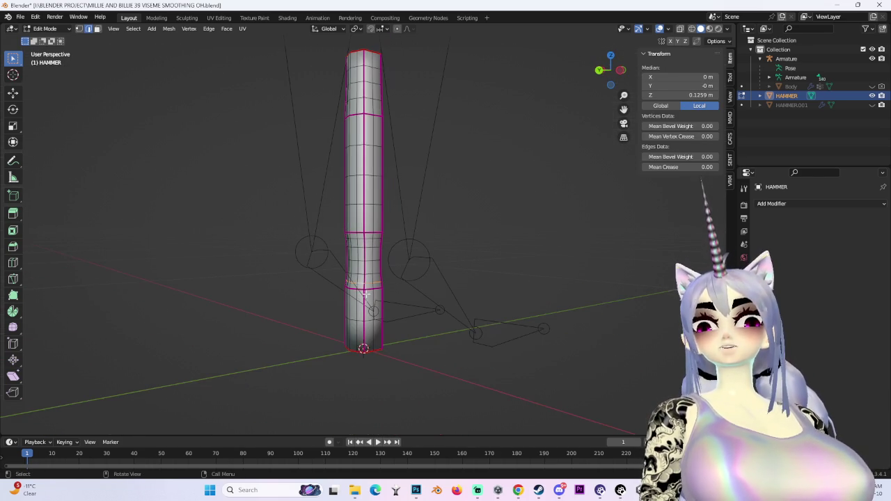
mouse_move(364, 300)
middle_mouse_down()
mouse_move(467, 177)
mouse_move(379, 143)
middle_mouse_up()
key("shift+z")
right_click(376, 143)
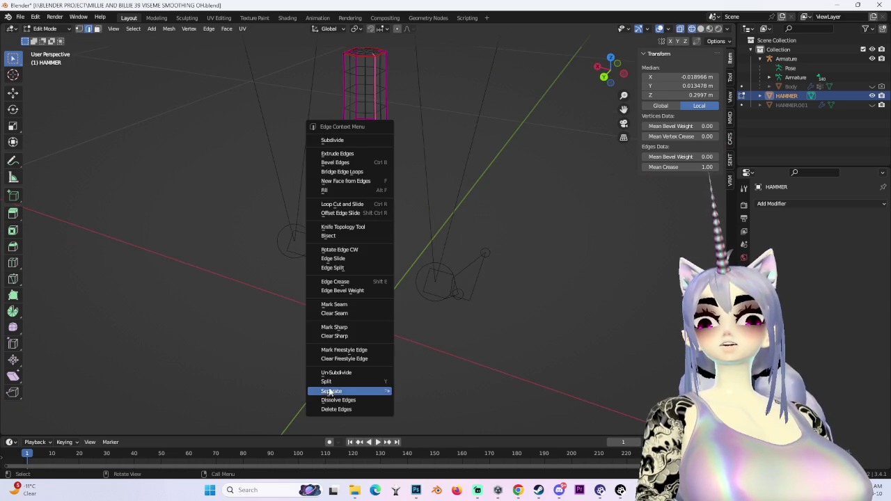
left_click(350, 304)
Box-select the entire hammer mesh from the Back view.
left_click(603, 77)
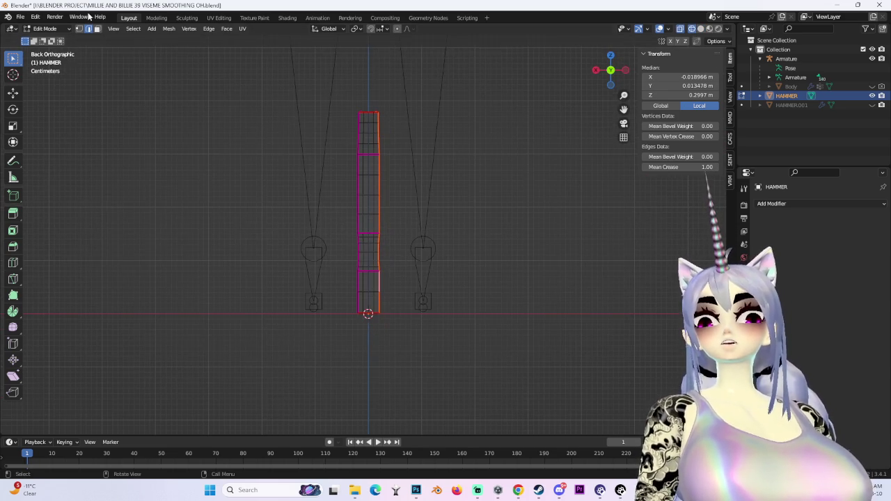
left_click(402, 309)
left_click_drag(410, 313, 309, 115)
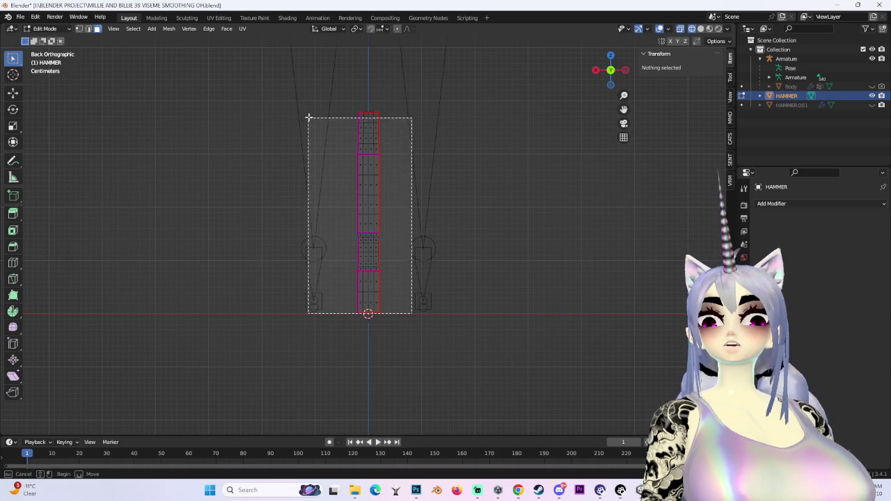
mouse_move(463, 175)
middle_mouse_down()
mouse_move(439, 383)
mouse_move(418, 374)
mouse_move(442, 185)
mouse_move(466, 286)
middle_mouse_up()
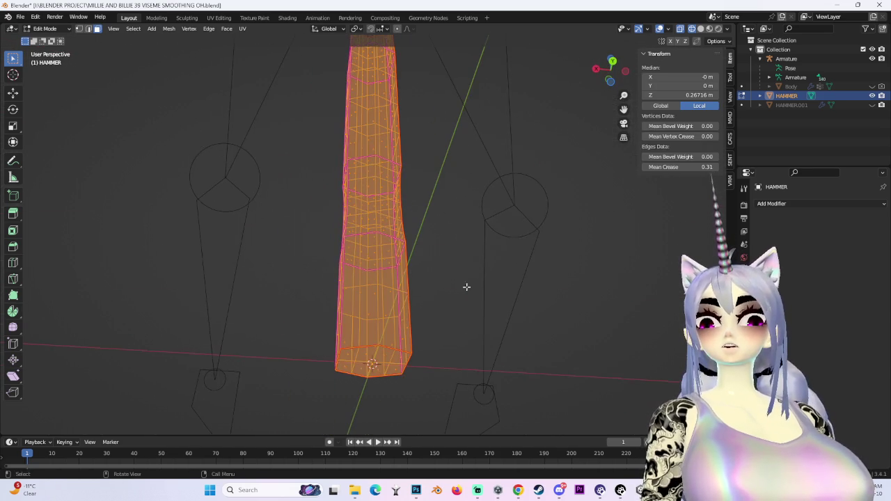
left_click(613, 63)
left_click_drag(492, 387, 286, 265)
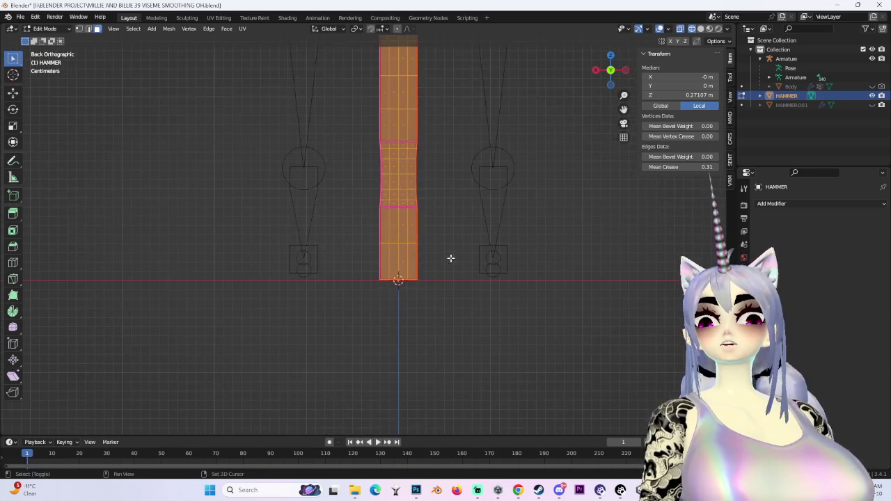
Project the handle's UVs from view, then Unwrap it in the UV Editing workspace.
key("KP_Decimal")
left_click(242, 29)
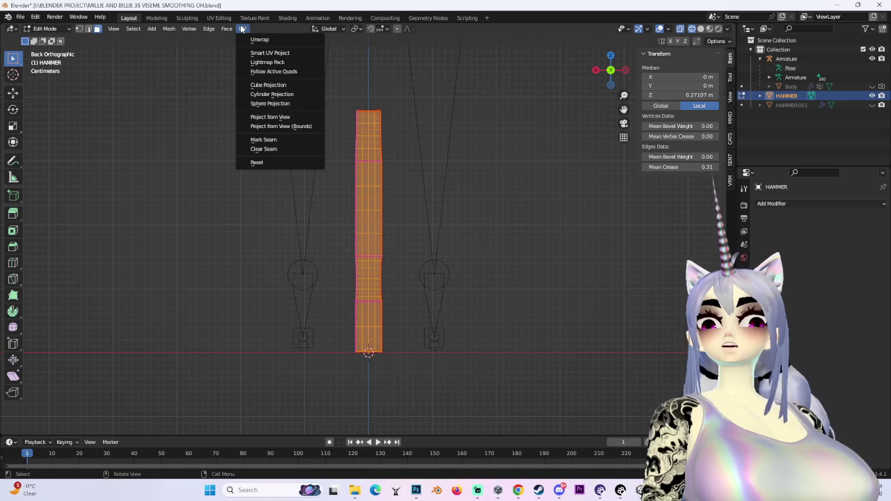
left_click(277, 119)
left_click(219, 18)
scroll(253, 244, "down", 1)
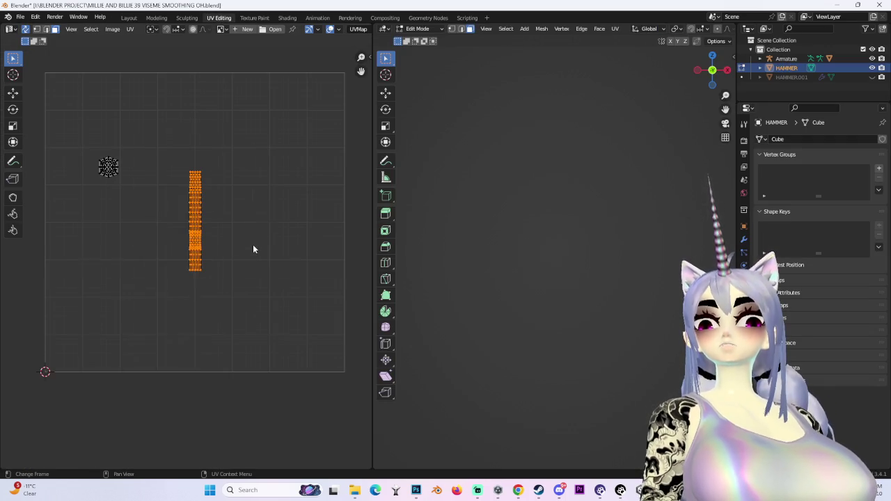
scroll(253, 244, "up", 1)
right_click(185, 207)
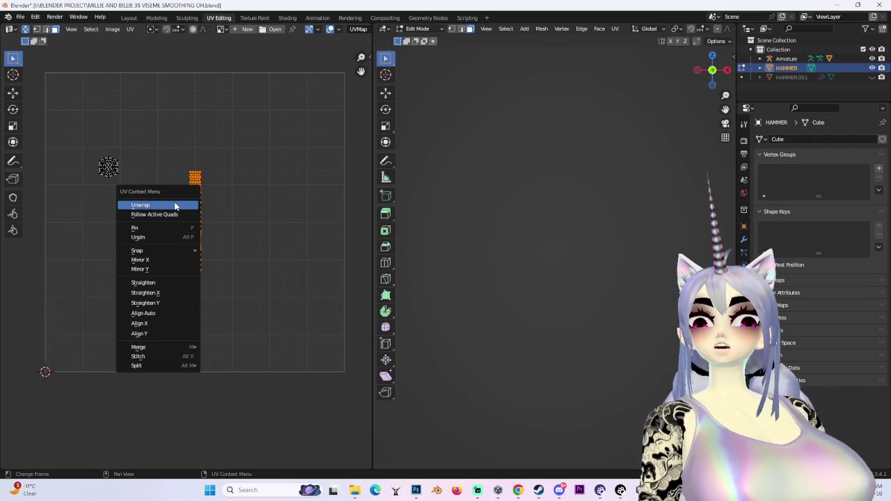
left_click(174, 204)
Try moving the UV strip along X, then cancel the move.
scroll(147, 191, "up", 1)
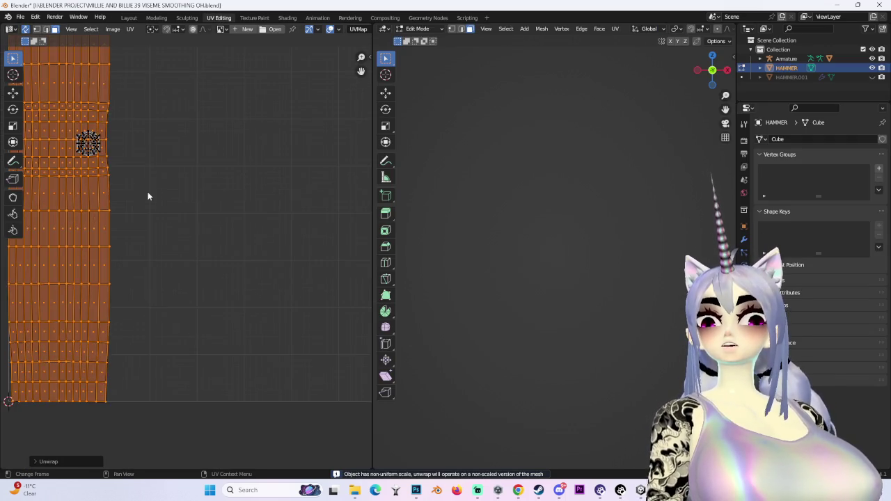
middle_click_drag(147, 191, 250, 264)
key("g")
key("x")
key("Escape")
Move and enlarge the small end-cap island onto the strip, then undo it.
scroll(195, 187, "up", 2)
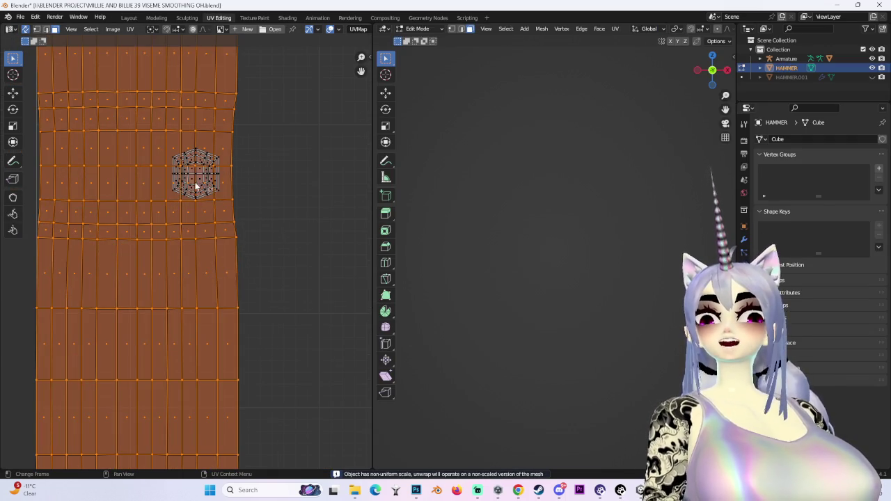
key("alt+a")
key("l")
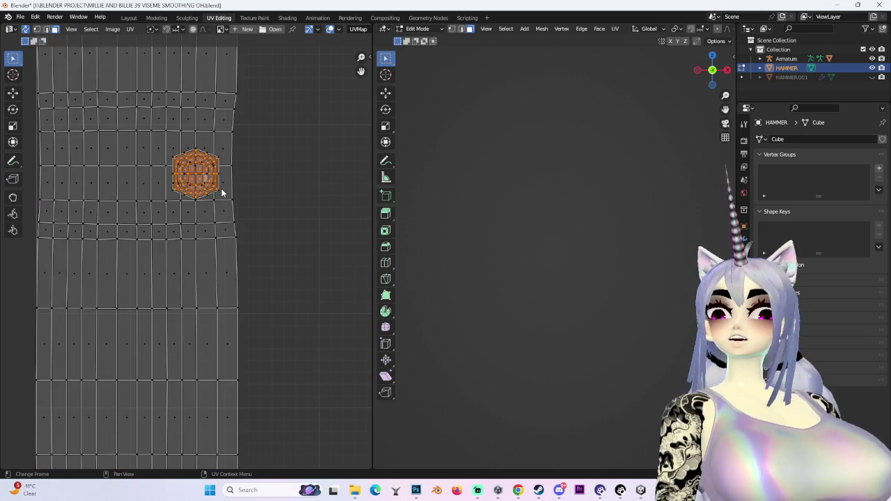
scroll(221, 189, "down", 3)
key("g")
left_click(286, 143)
key("s")
left_click(37, 103)
key("g")
left_click(162, 136)
key("ctrl+z")
key("ctrl+z")
key("ctrl+z")
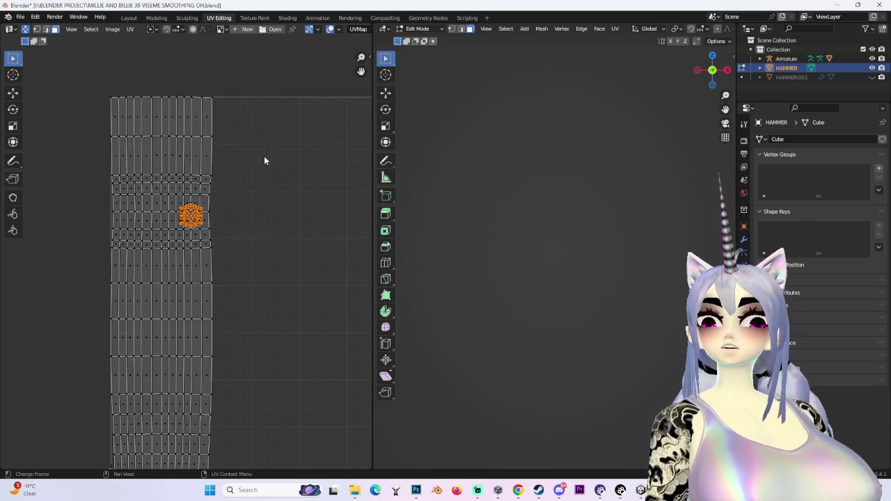
Experiment with UV selections: select all, pick faces, invert, box-select and select linked.
key("a")
scroll(200, 194, "up", 3)
scroll(218, 210, "up", 1)
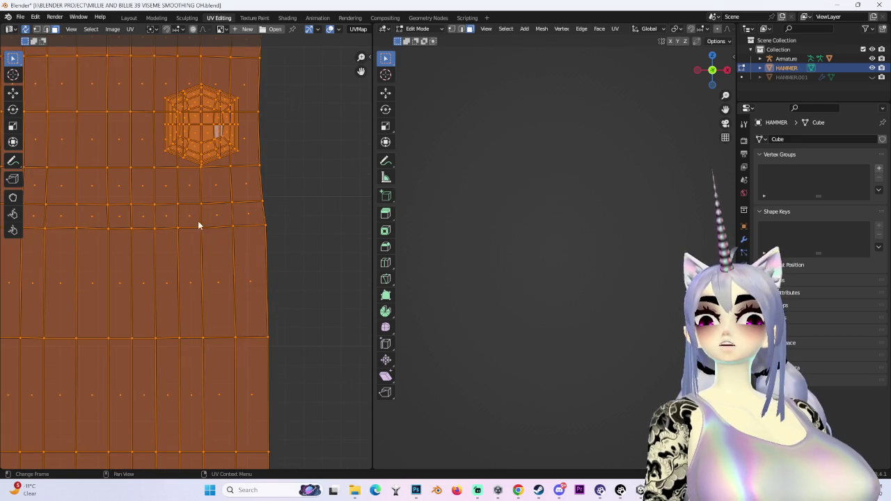
left_click(199, 224)
scroll(195, 209, "down", 2)
left_click(91, 29)
left_click(112, 61)
scroll(317, 221, "down", 2)
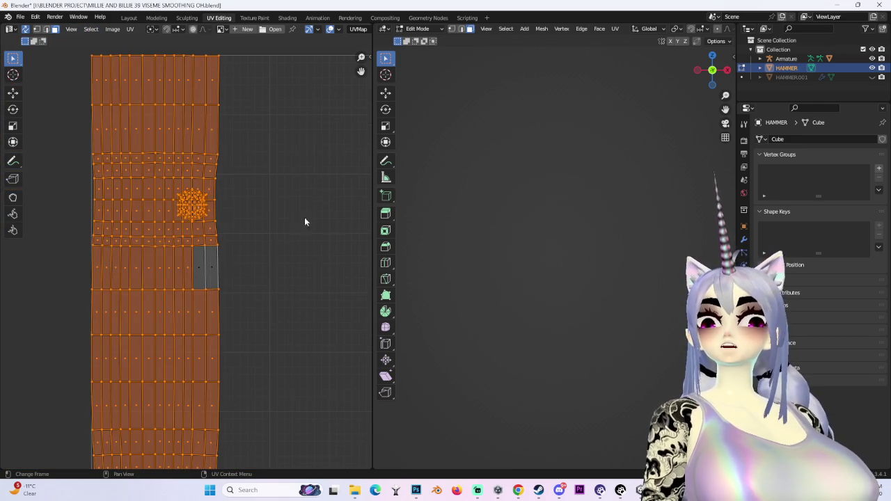
key("alt+a")
left_click_drag(156, 276, 288, 348)
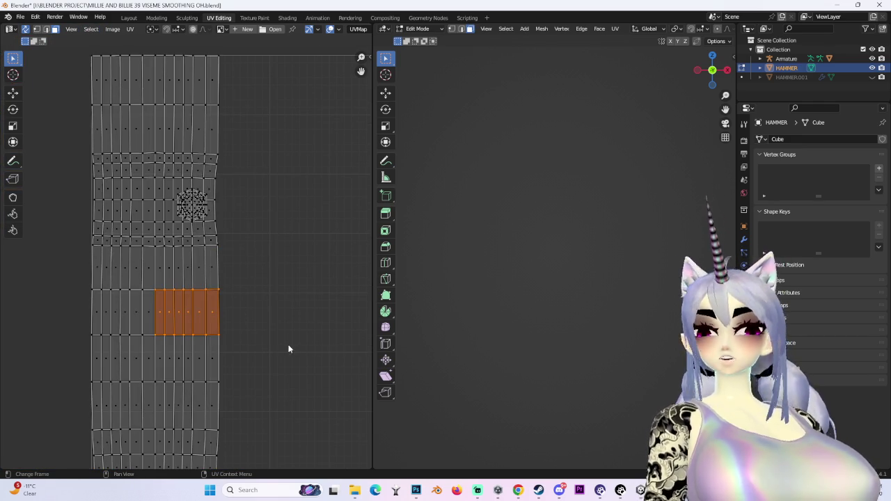
key("ctrl+l")
left_click(91, 29)
Select only the small end-cap island and scale it into a large hexagon.
left_click(103, 58)
key("g")
left_click(285, 259)
key("s")
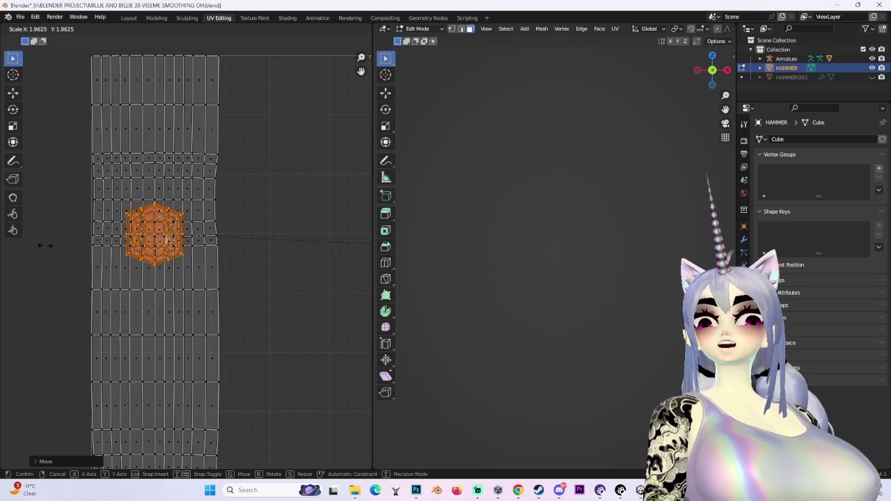
left_click(318, 237)
key("g")
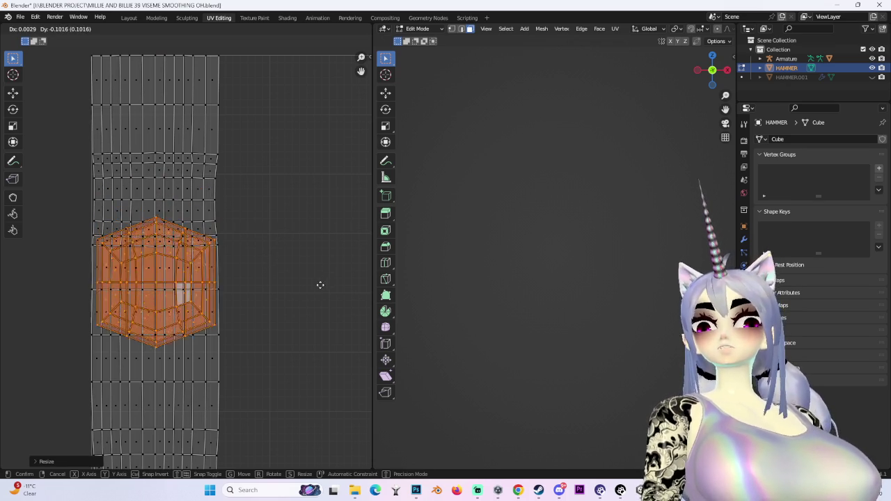
left_click(319, 292)
key("s")
left_click(328, 292)
Position the hexagon island beside the top of the handle strip, no longer overlapping it.
key("g")
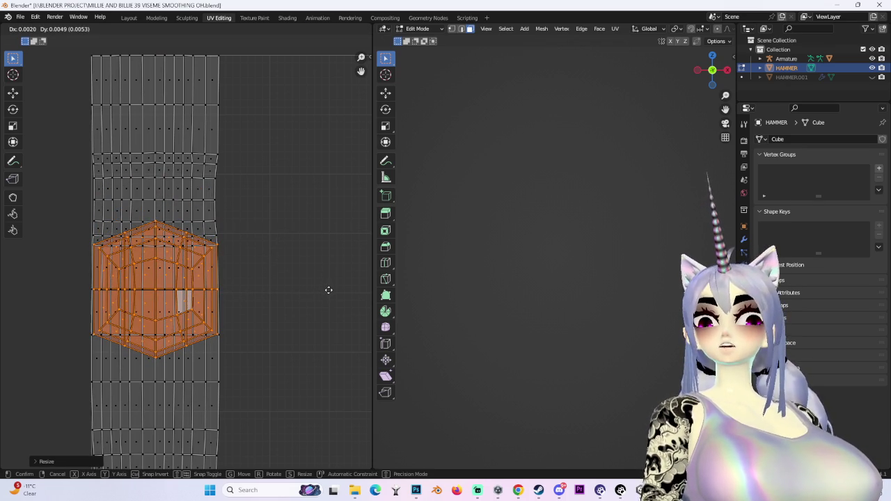
left_click(327, 291)
key("g")
left_click(330, 288)
scroll(330, 293, "down", 8)
scroll(208, 284, "up", 6)
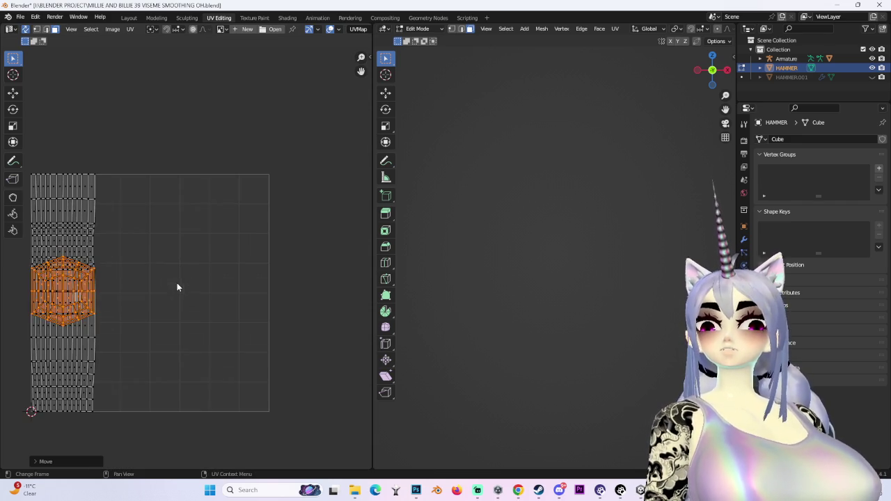
key("g")
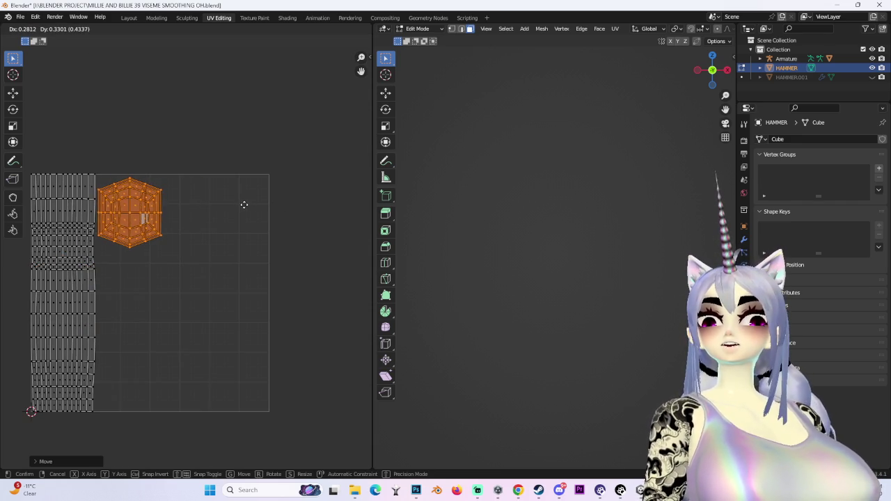
left_click(318, 296)
middle_click_drag(235, 243, 329, 257)
scroll(249, 314, "down", 2)
scroll(248, 314, "up", 2)
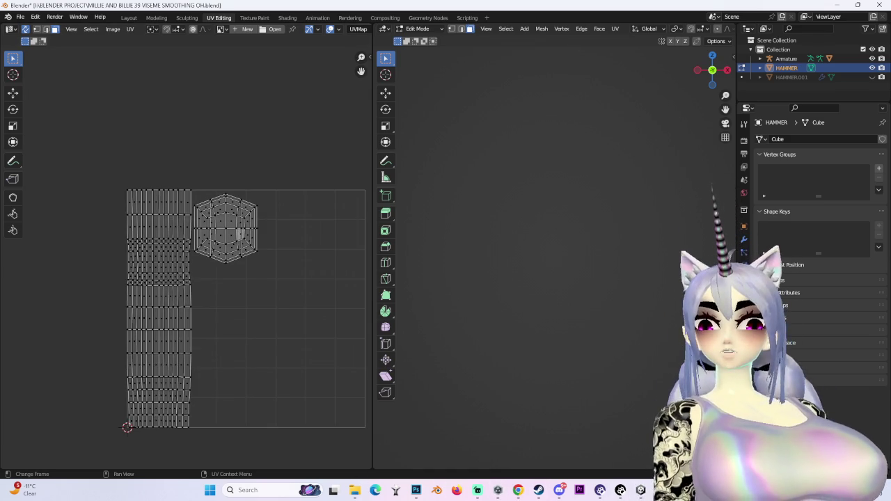
Back in the Layout workspace, select HAMMER.001 and frame it in the viewport.
left_click(128, 17)
scroll(399, 207, "up", 3)
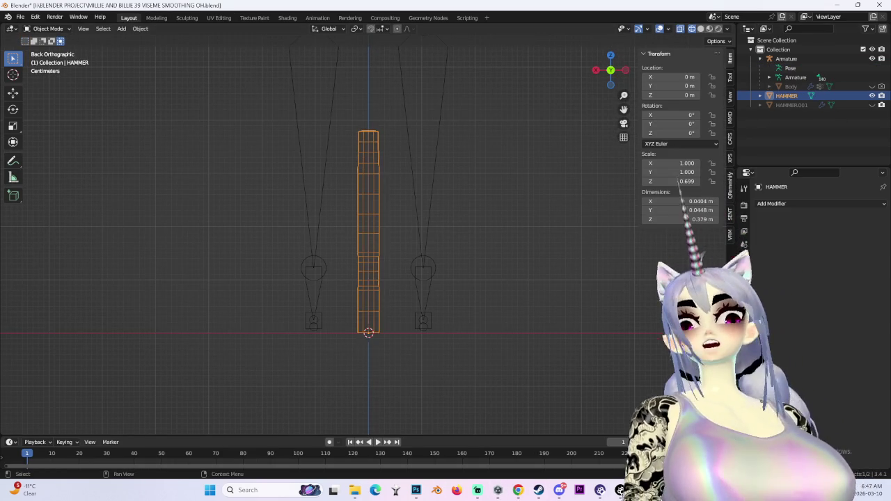
left_click(862, 105)
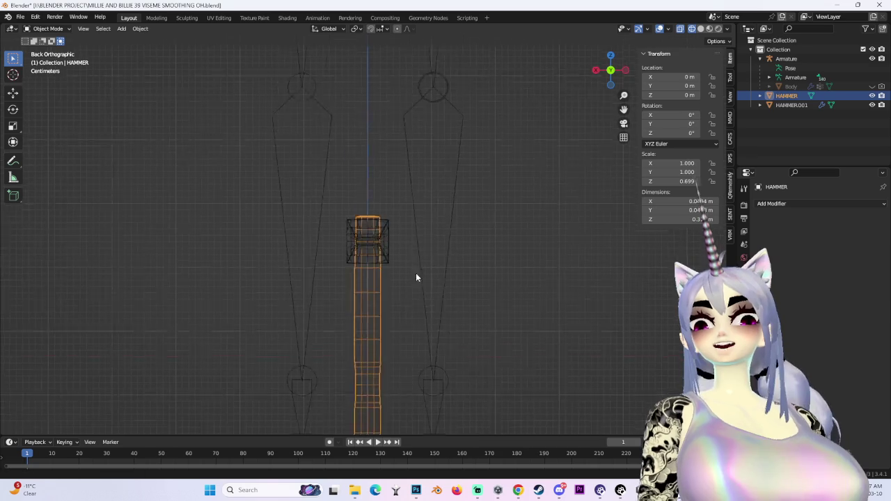
key("KP_Decimal")
mouse_move(406, 243)
middle_mouse_down()
mouse_move(422, 240)
mouse_move(442, 277)
mouse_move(417, 274)
middle_mouse_up()
scroll(418, 274, "down", 2)
mouse_move(517, 213)
middle_mouse_down()
mouse_move(460, 234)
mouse_move(566, 239)
mouse_move(616, 223)
mouse_move(436, 212)
mouse_move(412, 261)
mouse_move(504, 272)
mouse_move(510, 245)
mouse_move(422, 222)
mouse_move(436, 217)
mouse_move(423, 208)
mouse_move(435, 204)
mouse_move(254, 230)
mouse_move(308, 195)
mouse_move(351, 296)
mouse_move(418, 324)
mouse_move(422, 243)
mouse_move(455, 251)
mouse_move(430, 269)
middle_mouse_up()
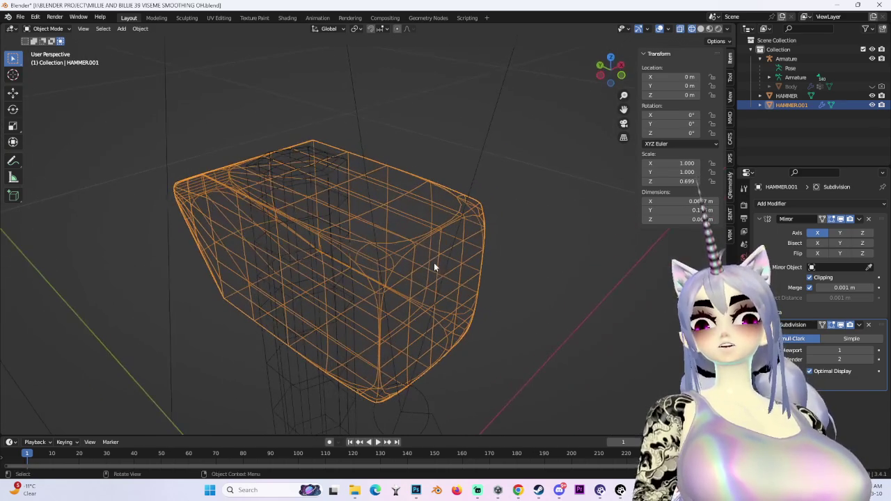
left_click(47, 28)
Enter Edit Mode on HAMMER.001 in solid shading and select edges of the head.
left_click(46, 51)
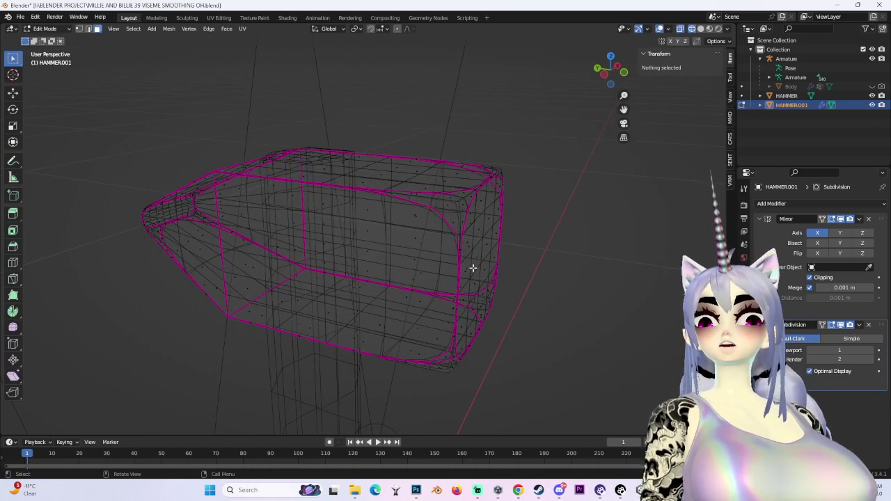
middle_click_drag(472, 267, 510, 264)
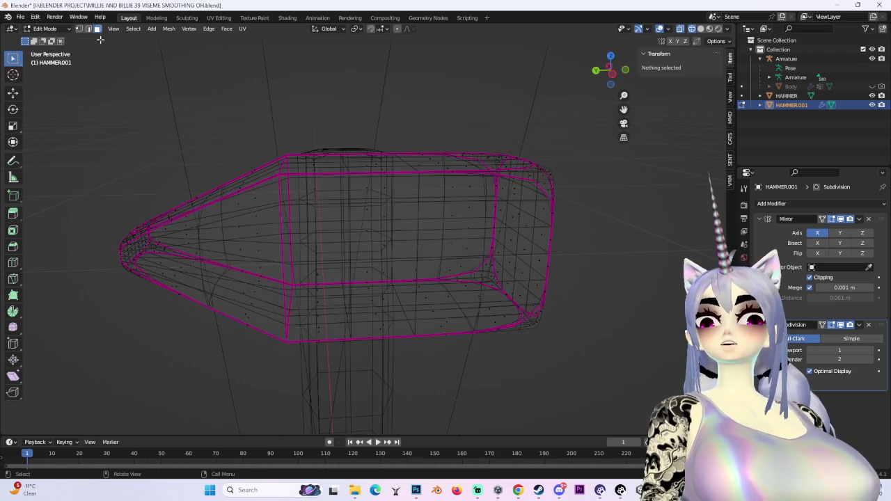
left_click(218, 205)
left_click(700, 30)
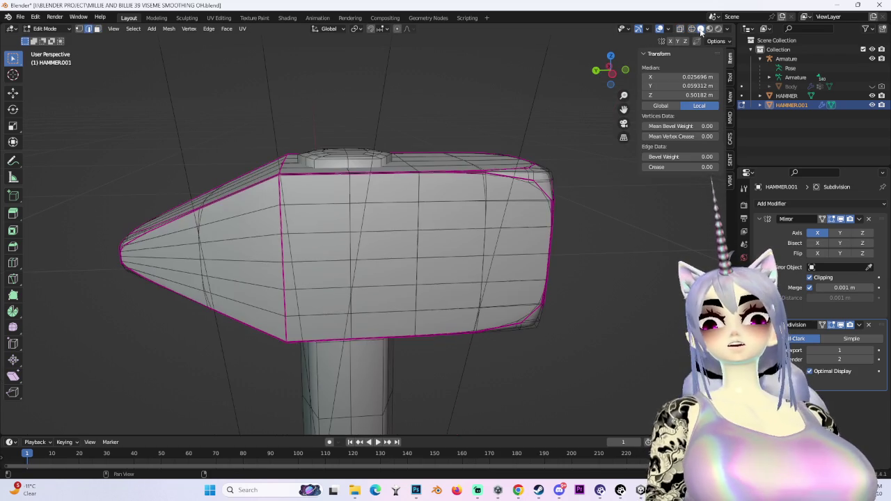
middle_click_drag(247, 191, 290, 188)
left_click(290, 187)
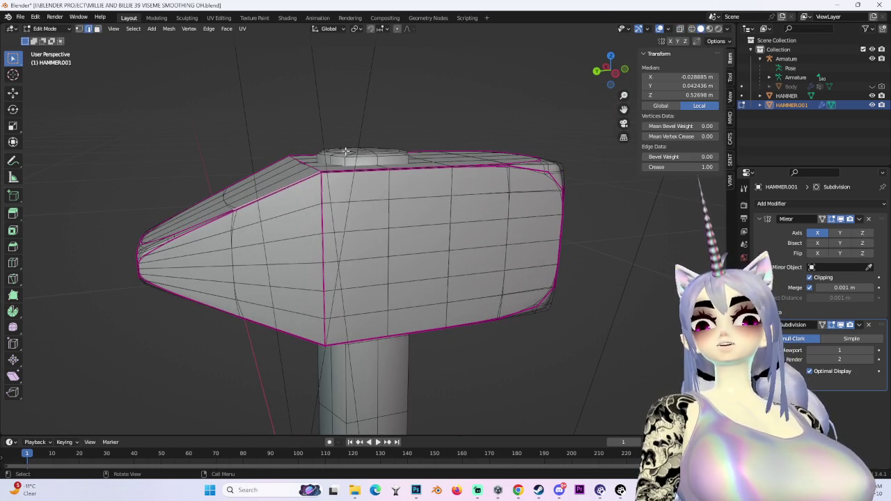
middle_click_drag(485, 230, 475, 228)
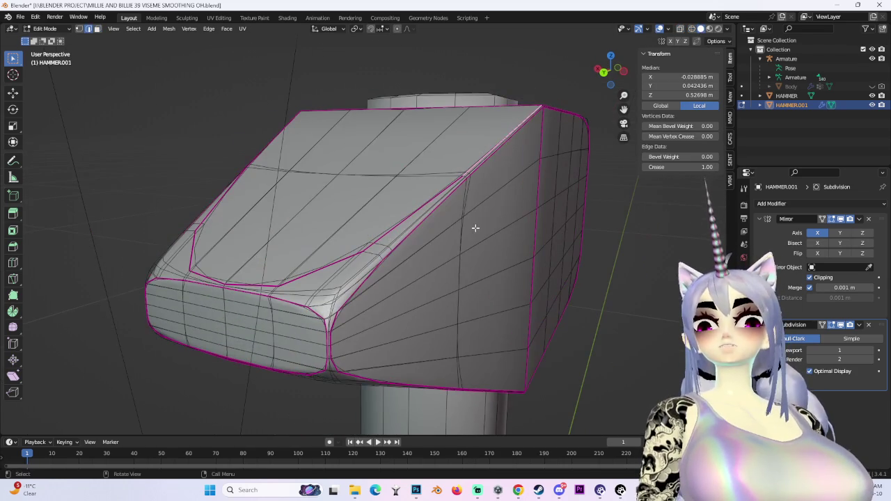
middle_click_drag(473, 224, 378, 215)
Select the whole head mesh and clear its edge crease to 0.00.
key("a")
right_click(366, 217)
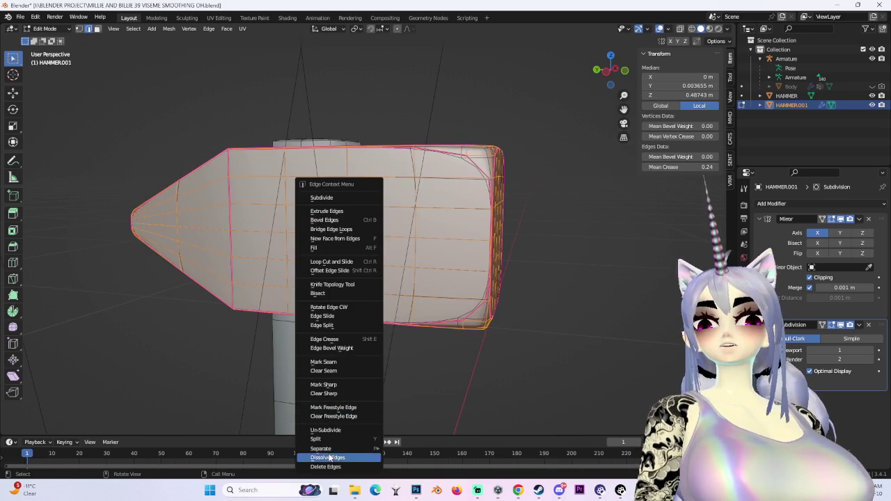
left_click(353, 341)
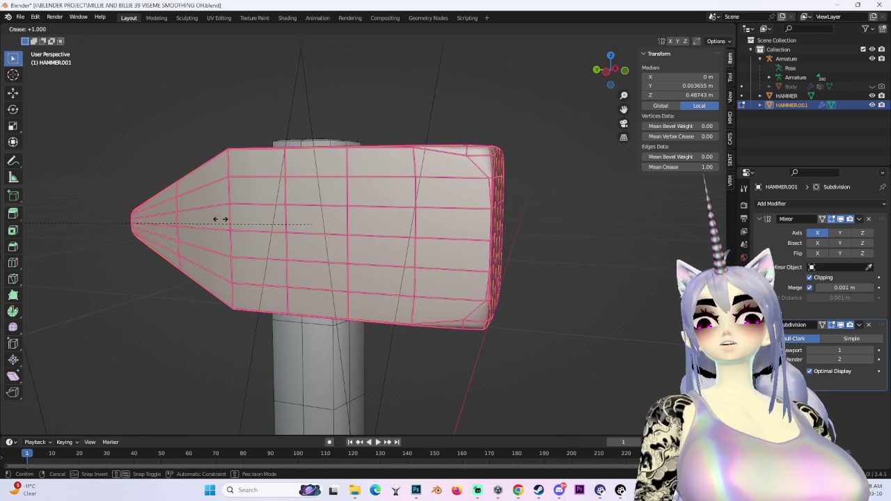
left_click(546, 249)
mouse_move(546, 248)
middle_mouse_down()
mouse_move(589, 253)
mouse_move(488, 257)
middle_mouse_up()
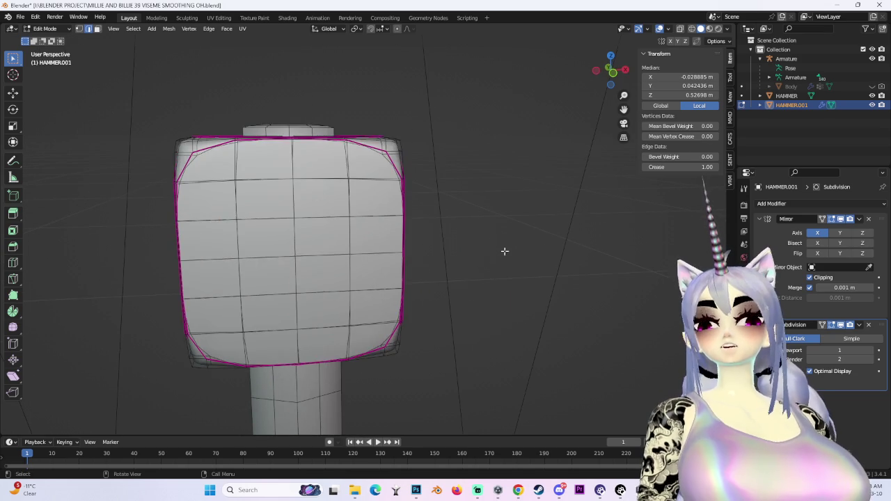
key("a")
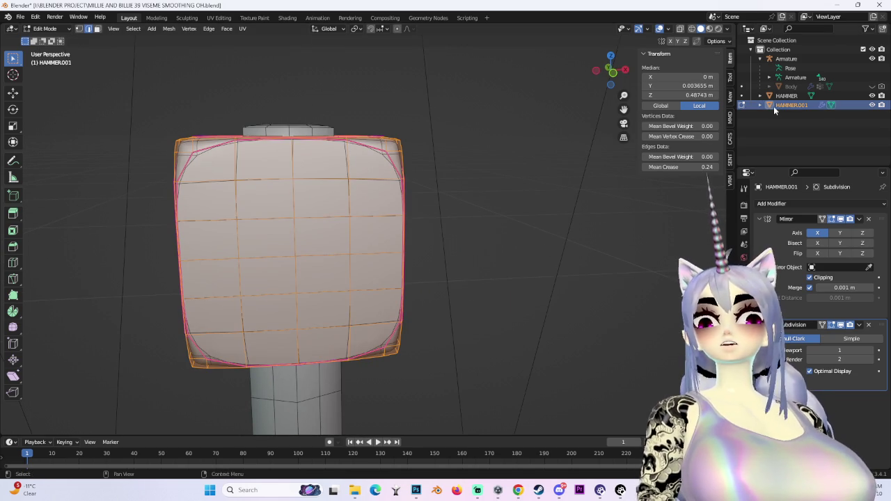
left_click_drag(708, 167, 700, 167)
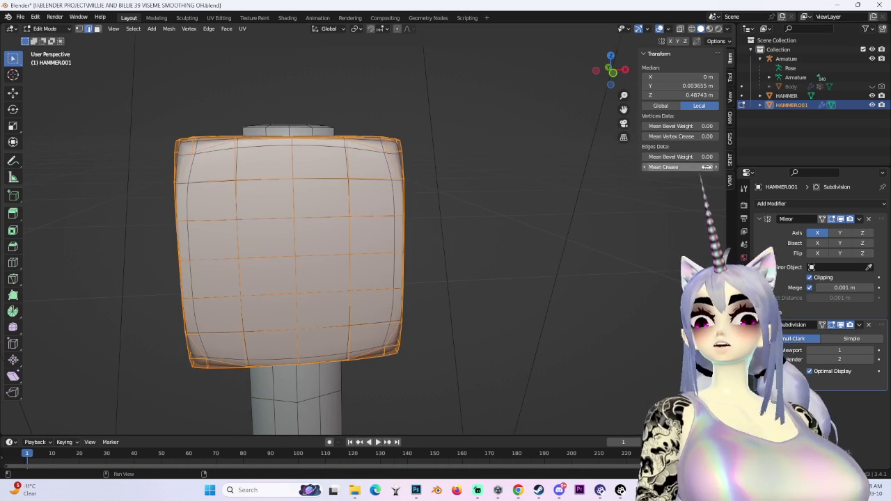
Reselect the whole head mesh and switch HAMMER.001 back to Object Mode.
key("alt+a")
mouse_move(522, 178)
middle_mouse_down()
mouse_move(533, 169)
mouse_move(694, 259)
middle_mouse_up()
scroll(533, 169, "down", 1)
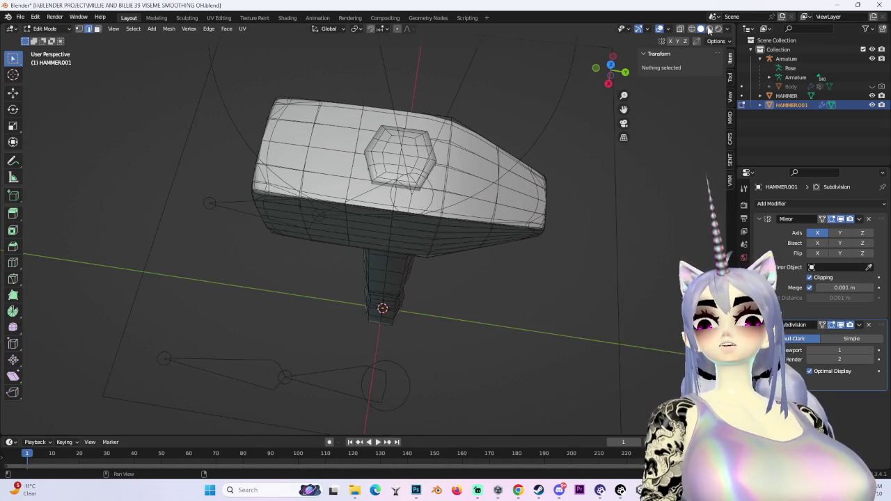
key("a")
middle_click_drag(629, 267, 579, 237)
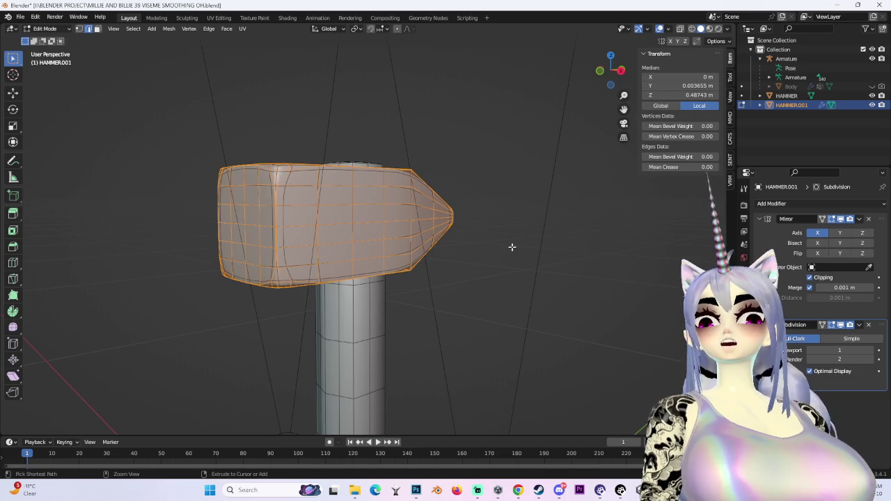
left_click(66, 29)
left_click(48, 37)
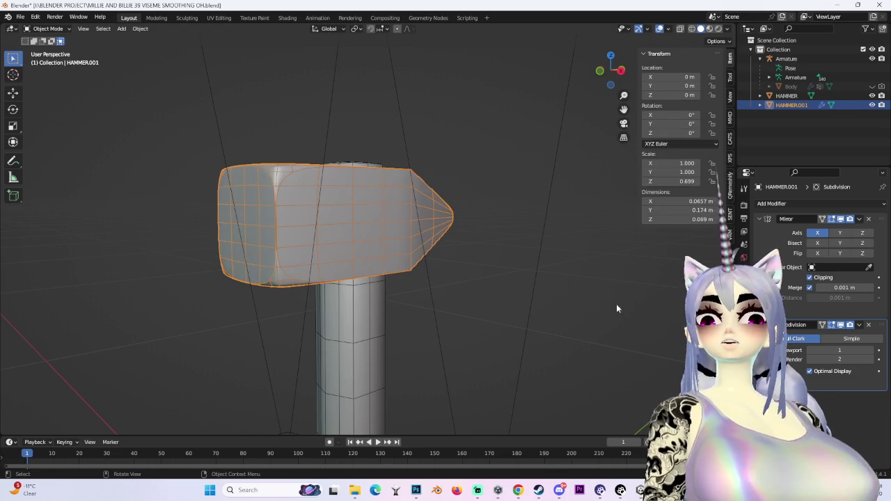
Apply the Subdivision and Mirror modifiers to HAMMER.001.
left_click(858, 325)
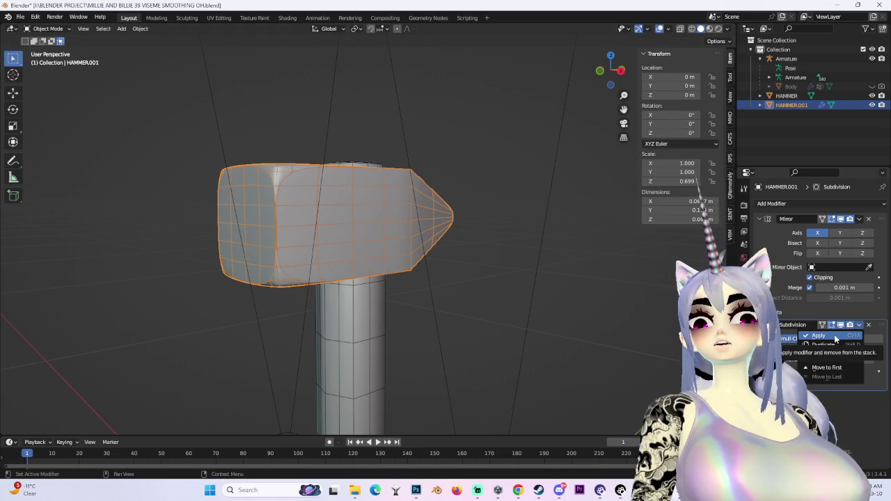
key("Tab")
key("Tab")
key("Tab")
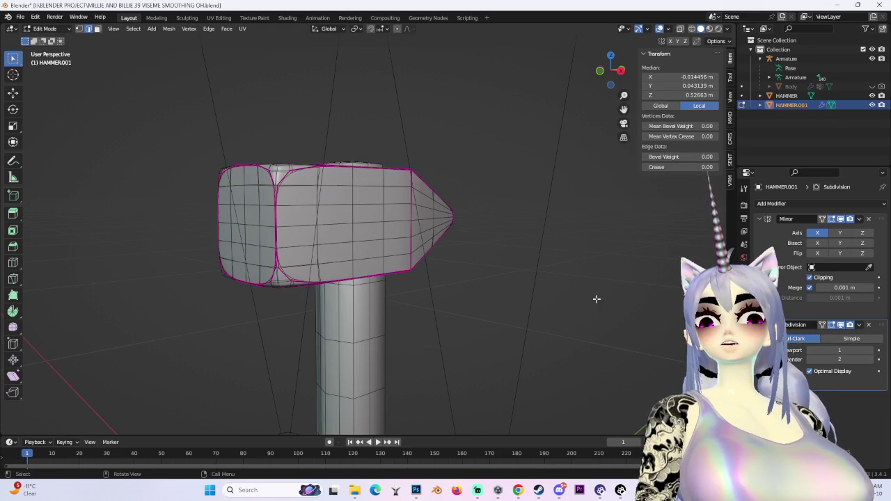
left_click(47, 29)
left_click(43, 32)
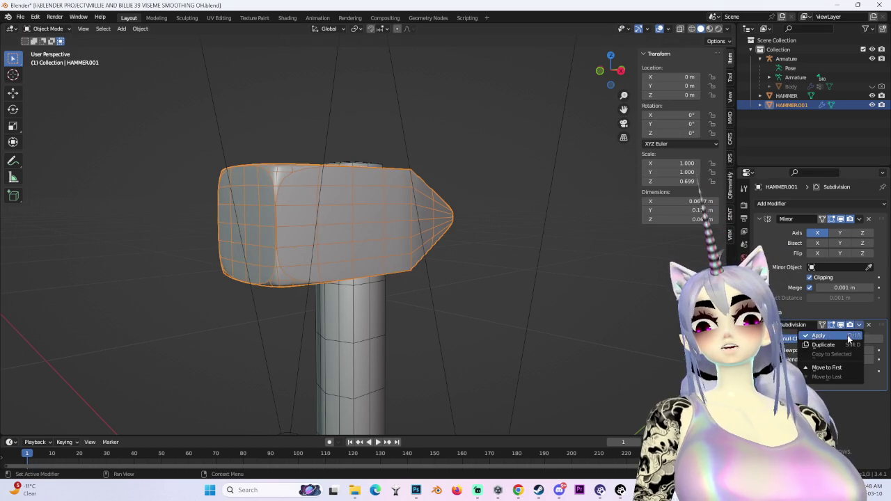
key("ctrl+a")
left_click(858, 220)
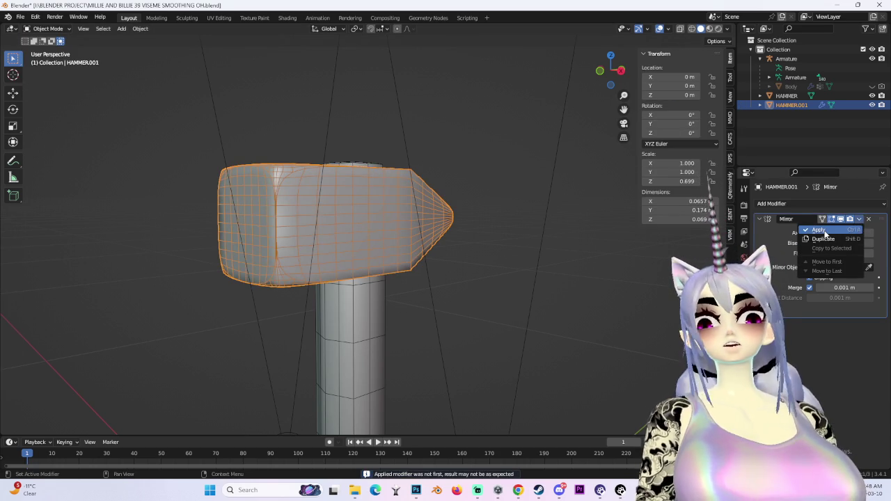
left_click(800, 229)
Orbit around the hammer and reselect the HAMMER.001 head.
middle_click_drag(542, 279, 588, 304)
scroll(335, 247, "up", 5)
left_click(343, 260)
mouse_move(344, 259)
middle_mouse_down()
mouse_move(499, 234)
mouse_move(499, 268)
middle_mouse_up()
scroll(499, 268, "down", 4)
left_click(566, 277)
mouse_move(565, 277)
middle_mouse_down()
mouse_move(595, 307)
mouse_move(517, 318)
mouse_move(477, 372)
mouse_move(570, 345)
mouse_move(527, 308)
mouse_move(542, 290)
mouse_move(399, 147)
mouse_move(529, 84)
middle_mouse_up()
left_click(417, 138)
Turn viewport overlays off and back on to inspect the head's shading.
left_click(659, 29)
scroll(513, 146, "down", 3)
mouse_move(514, 147)
middle_mouse_down()
mouse_move(440, 158)
mouse_move(395, 179)
mouse_move(418, 224)
middle_mouse_up()
scroll(418, 224, "down", 3)
left_click(659, 29)
mouse_move(446, 167)
middle_mouse_down()
mouse_move(511, 156)
mouse_move(463, 192)
mouse_move(506, 175)
mouse_move(489, 153)
mouse_move(494, 125)
mouse_move(475, 140)
mouse_move(507, 263)
mouse_move(411, 264)
mouse_move(427, 278)
middle_mouse_up()
scroll(512, 157, "up", 2)
scroll(501, 171, "up", 4)
scroll(500, 173, "up", 3)
scroll(438, 179, "down", 5)
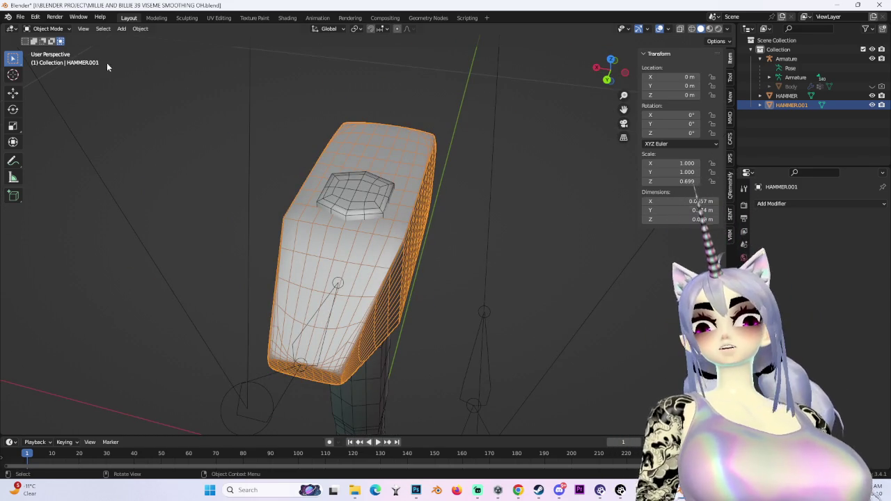
left_click(47, 28)
In Edit Mode and a side orthographic view, run Decimate Geometry on the head.
left_click(42, 51)
mouse_move(515, 258)
middle_mouse_down()
mouse_move(494, 312)
mouse_move(401, 266)
mouse_move(655, 110)
middle_mouse_up()
left_click(609, 77)
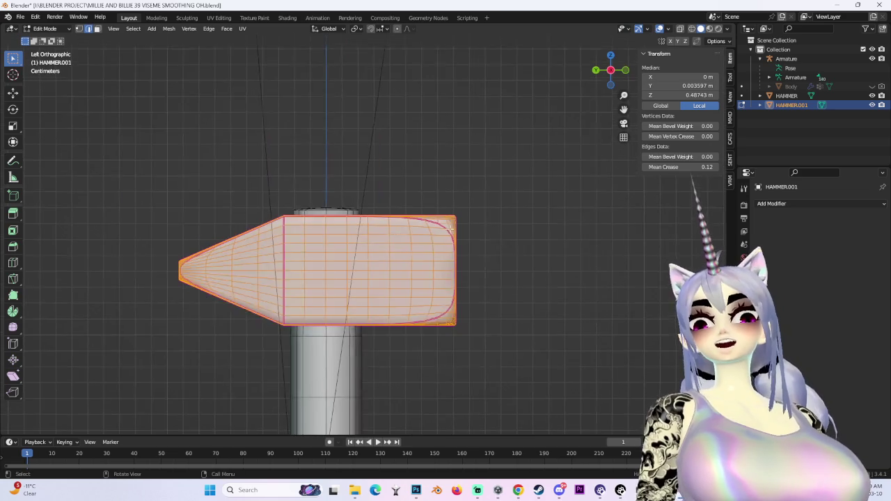
scroll(485, 234, "up", 2)
left_click(168, 29)
mouse_move(185, 241)
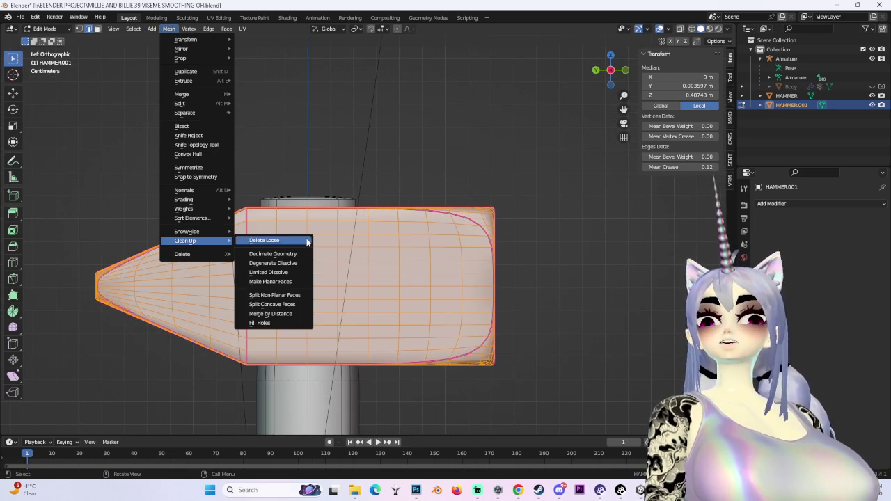
left_click(275, 255)
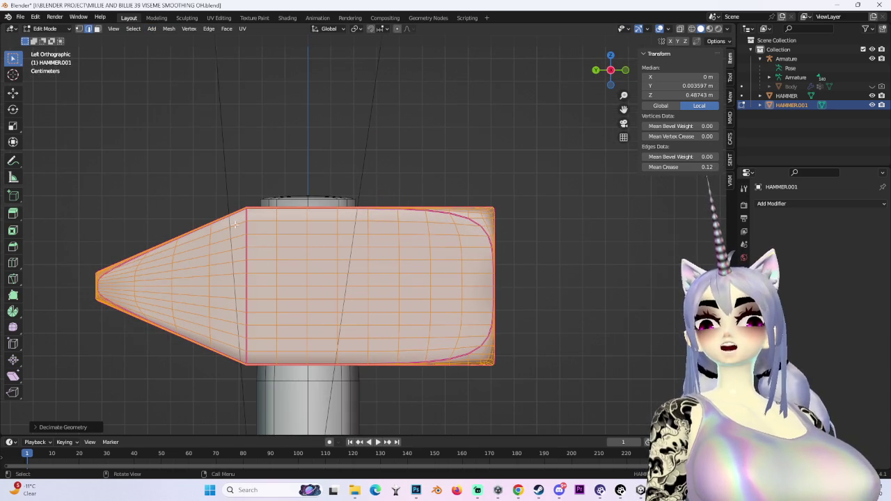
Undo and rerun Decimate Geometry on the full mesh, setting its ratio.
left_click(80, 434)
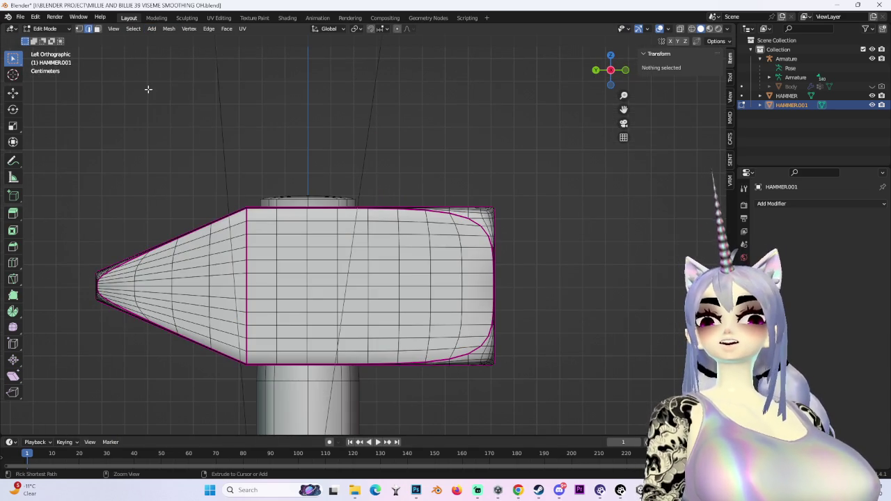
key("ctrl+z")
left_click(171, 28)
mouse_move(185, 241)
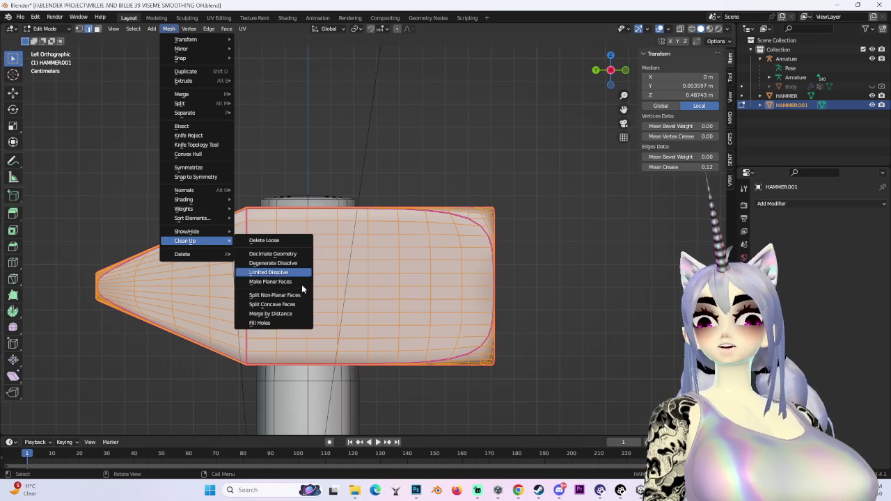
left_click(276, 254)
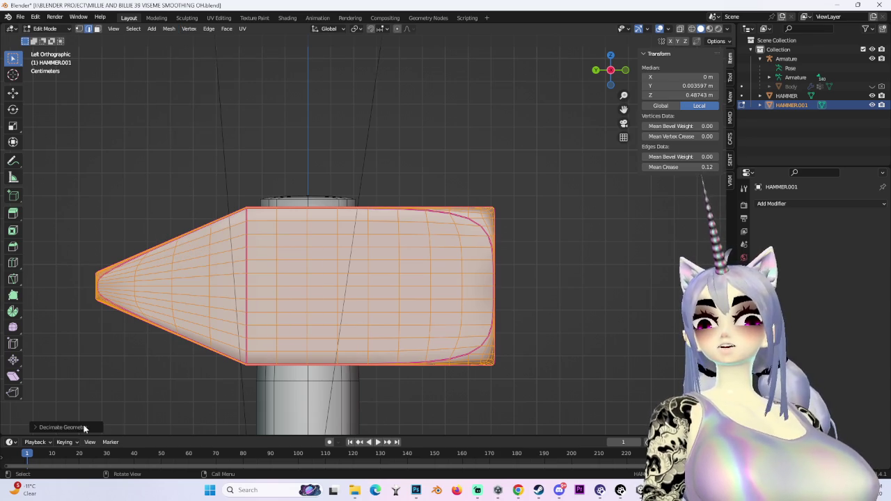
left_click(66, 426)
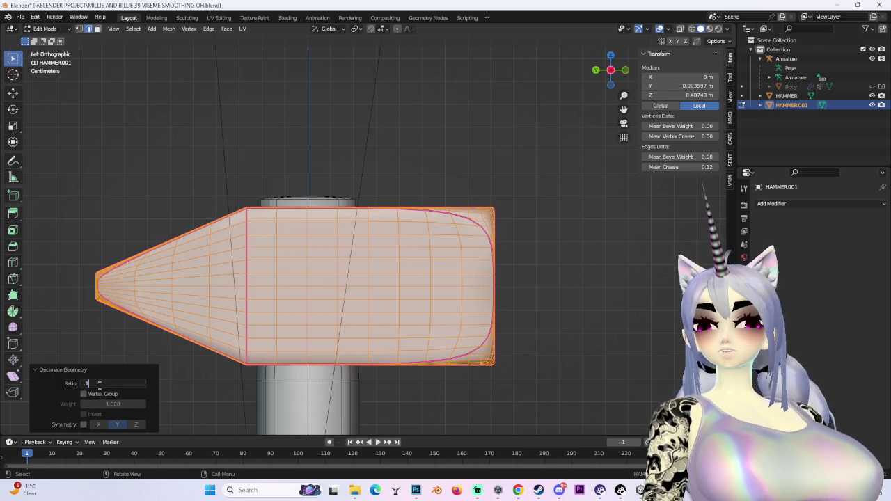
key("Return")
key("alt+a")
Inspect the decimated head from several angles, toggling selection of the mesh.
mouse_move(592, 241)
middle_mouse_down()
mouse_move(619, 302)
mouse_move(599, 334)
mouse_move(552, 322)
mouse_move(589, 302)
mouse_move(477, 302)
mouse_move(506, 309)
mouse_move(441, 318)
middle_mouse_up()
key("a")
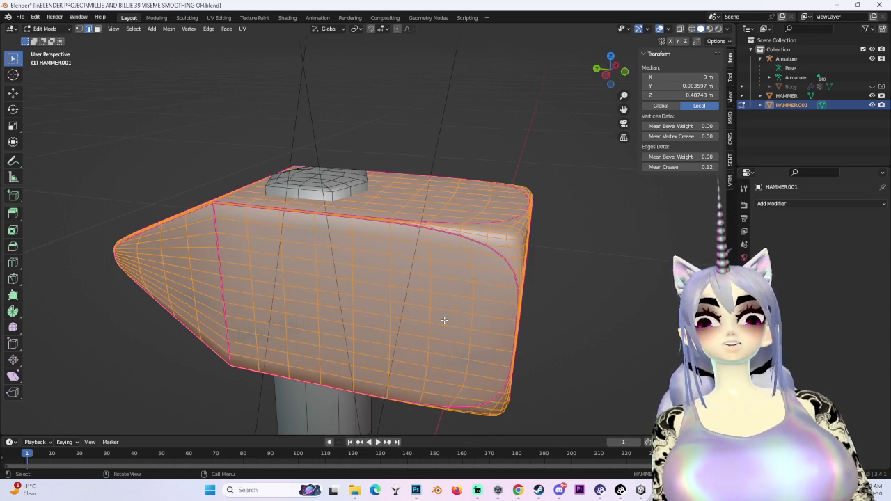
key("alt+a")
mouse_move(575, 360)
middle_mouse_down()
mouse_move(628, 338)
mouse_move(480, 307)
mouse_move(579, 249)
mouse_move(521, 294)
mouse_move(441, 287)
mouse_move(588, 278)
mouse_move(363, 309)
mouse_move(545, 294)
middle_mouse_up()
key("a")
key("alt+a")
key("a")
key("alt+a")
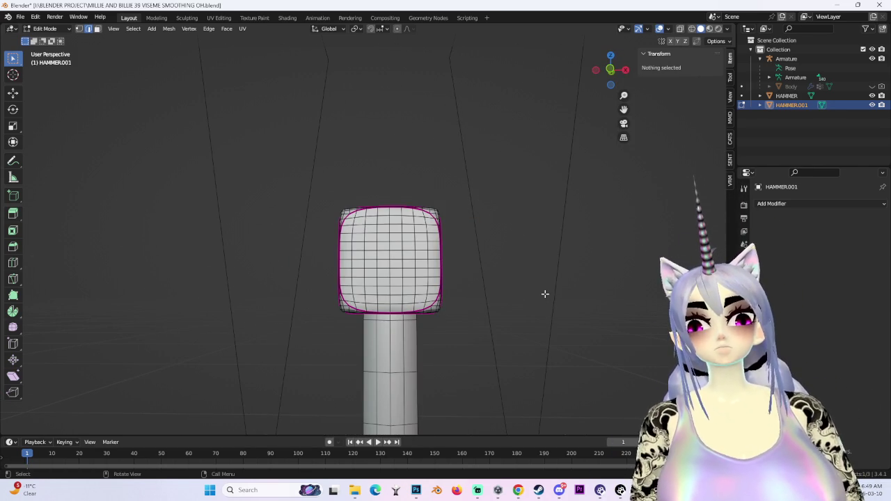
Return HAMMER.001 to Object Mode and snap the view to front orthographic.
scroll(545, 293, "up", 3)
mouse_move(547, 298)
middle_mouse_down()
mouse_move(428, 309)
mouse_move(593, 156)
middle_mouse_up()
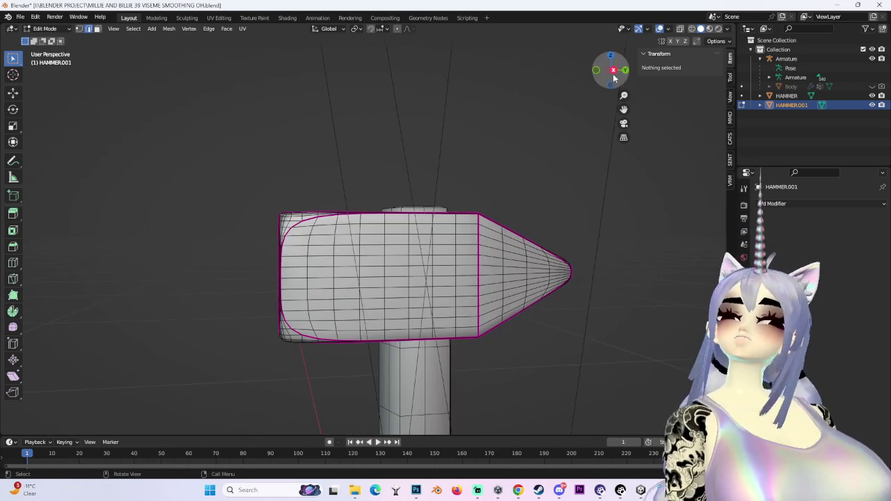
left_click(613, 75)
key("Tab")
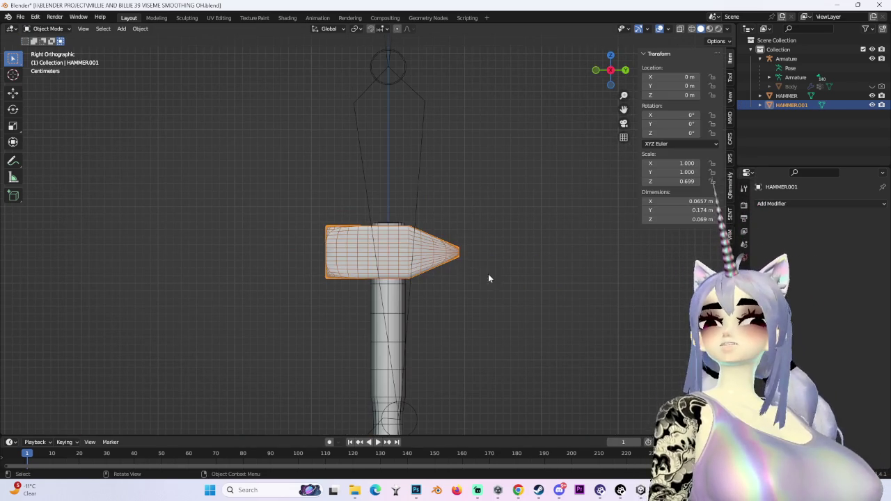
scroll(473, 268, "down", 3)
scroll(480, 306, "up", 3)
middle_click_drag(419, 309, 516, 180)
left_click(611, 82)
mouse_move(461, 309)
middle_mouse_down()
mouse_move(430, 189)
mouse_move(442, 267)
mouse_move(398, 75)
middle_mouse_up()
middle_click_drag(500, 184, 529, 139)
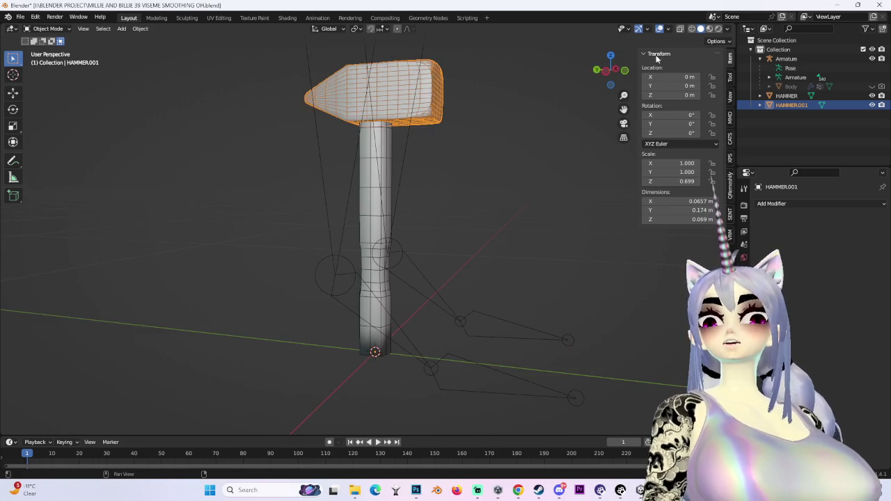
left_click_drag(607, 74, 612, 66)
Add a new 2 m cube mesh at the world origin.
left_click(610, 70)
left_click(66, 29)
left_click(71, 44)
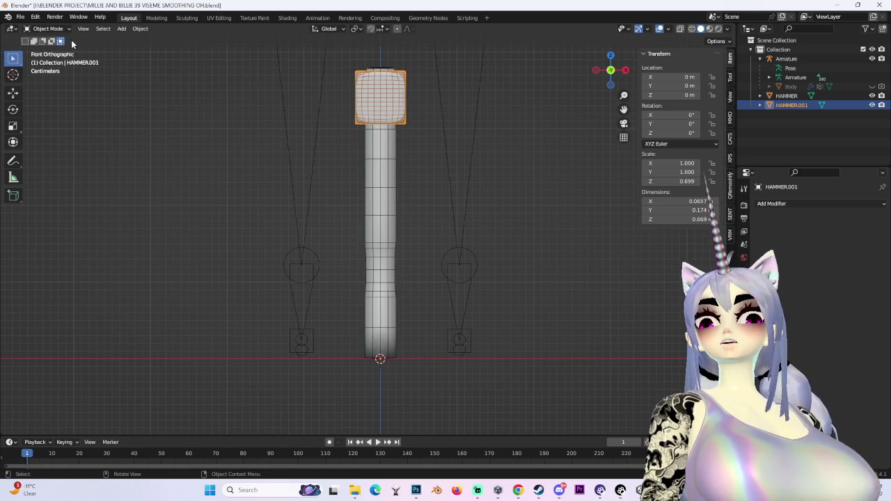
left_click(63, 29)
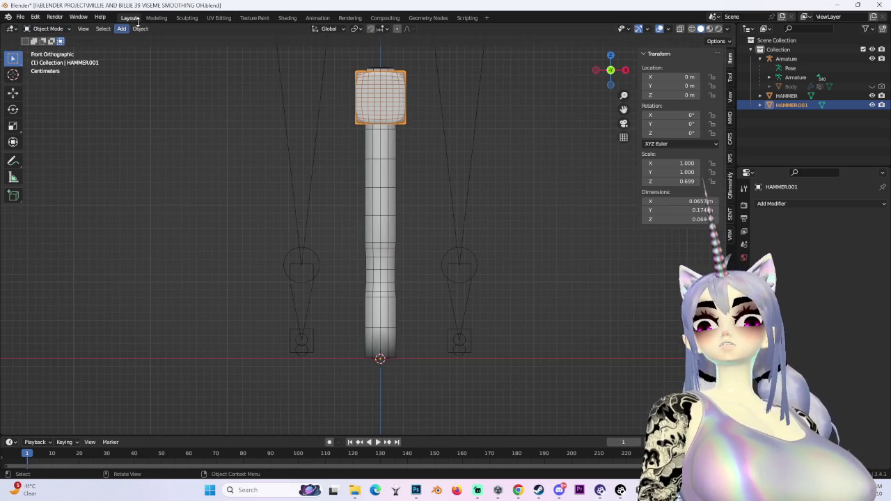
left_click(122, 29)
left_click(209, 48)
Scale the newly added cube down to a small 0.035 size.
scroll(445, 224, "down", 2)
scroll(400, 203, "down", 6)
key("s")
right_click(523, 245)
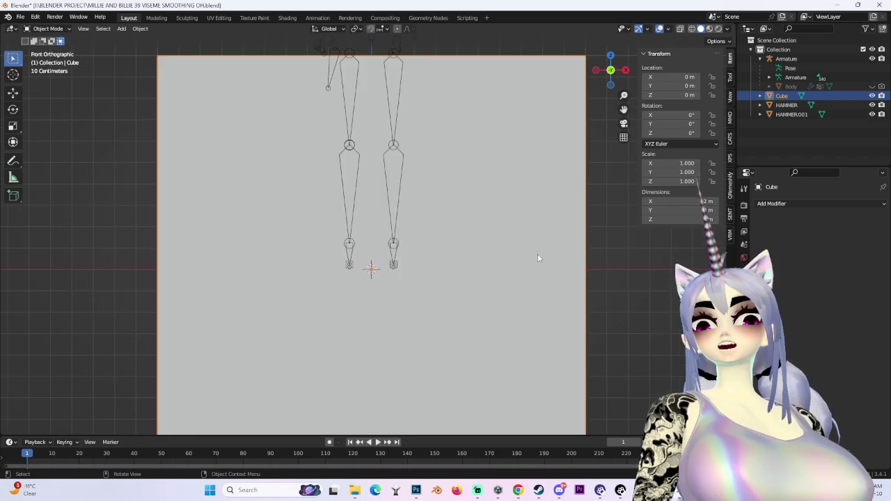
key("s")
left_click(348, 296)
key("ctrl+z")
key("s")
right_click(555, 252)
In Edit Mode, drag one end face along Y to stretch the cube to 0.11 m long.
key("Tab")
middle_click_drag(555, 252, 278, 334)
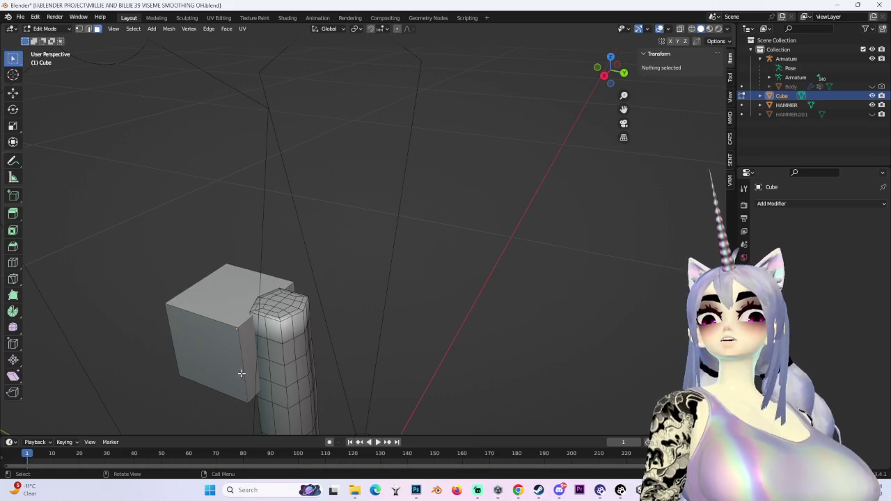
left_click(251, 353)
key("g")
key("y")
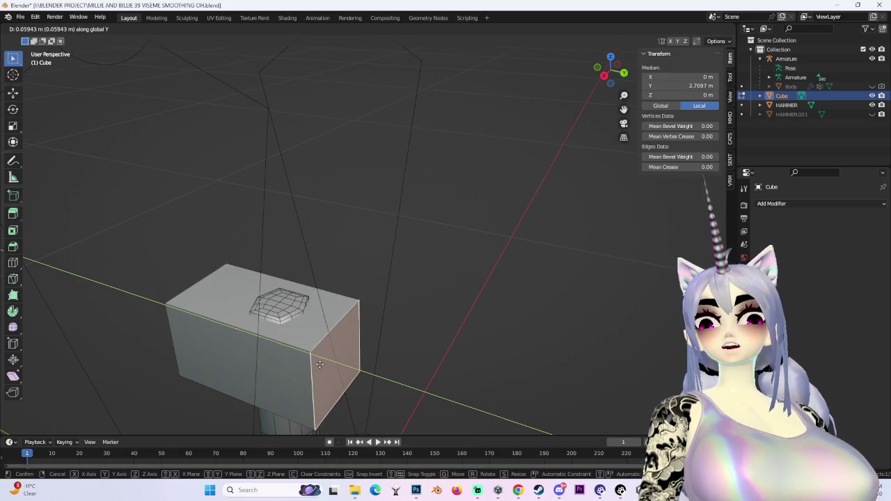
left_click(324, 369)
middle_click_drag(324, 369, 369, 344)
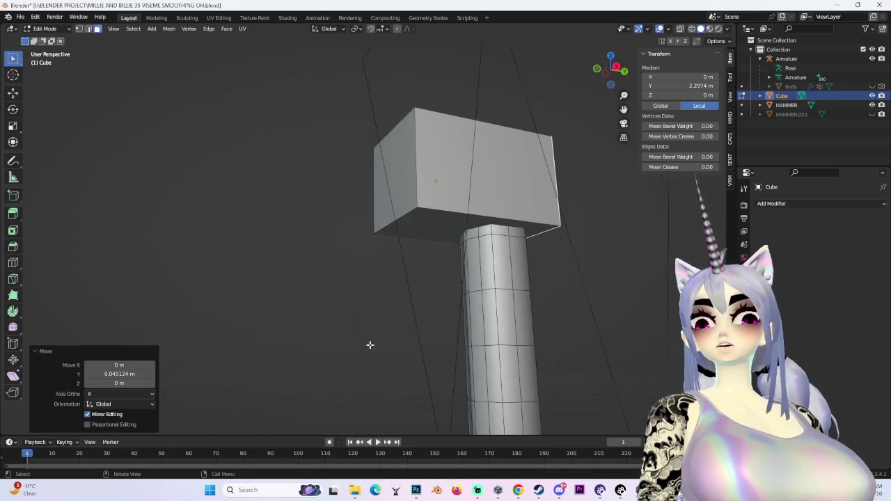
Hide HAMMER, show HAMMER.001, return to Object Mode and delete the HAMMER.001 head.
left_click(602, 75)
left_click(881, 105)
left_click(881, 114)
left_click(444, 227)
left_click(47, 28)
left_click(43, 39)
left_click(792, 114)
right_click(425, 239)
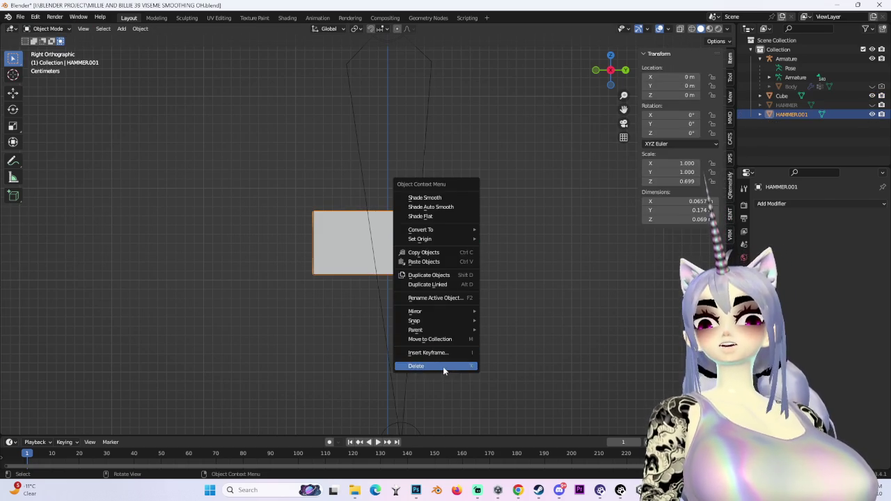
left_click(444, 366)
scroll(444, 371, "up", 3)
Toggle the Body and HAMMER visibility, then undo to restore the deleted HAMMER.001 head.
left_click(872, 86)
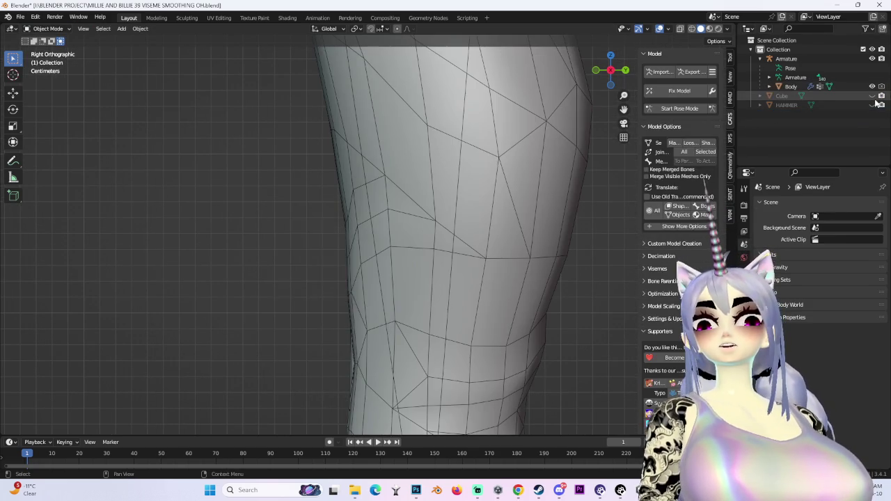
left_click(872, 86)
left_click(872, 105)
middle_click_drag(487, 264, 447, 267)
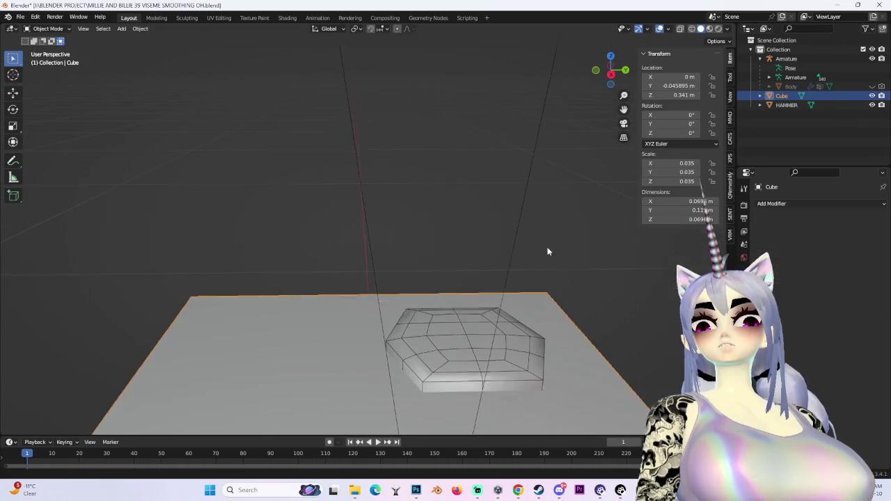
scroll(567, 282, "up", 5)
left_click(872, 105)
left_click(872, 87)
middle_click_drag(586, 164, 377, 214, "ctrl")
key("h")
key("ctrl+v")
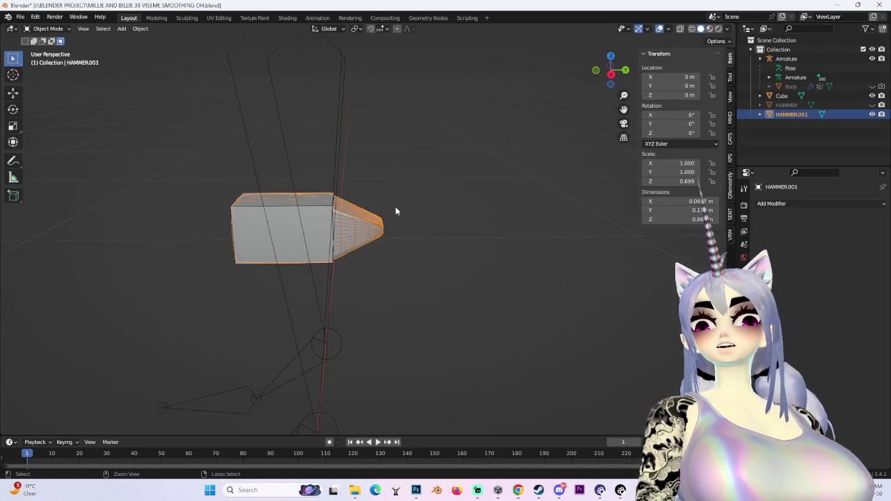
Move the restored HAMMER.001 aside, then extrude the cube's end face outward in Edit Mode.
key("g")
left_click(278, 220)
left_click(279, 220)
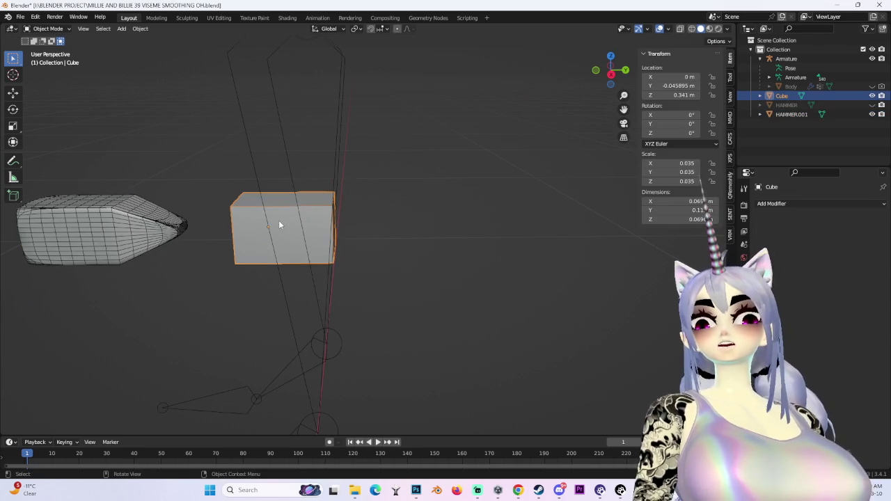
left_click(623, 72)
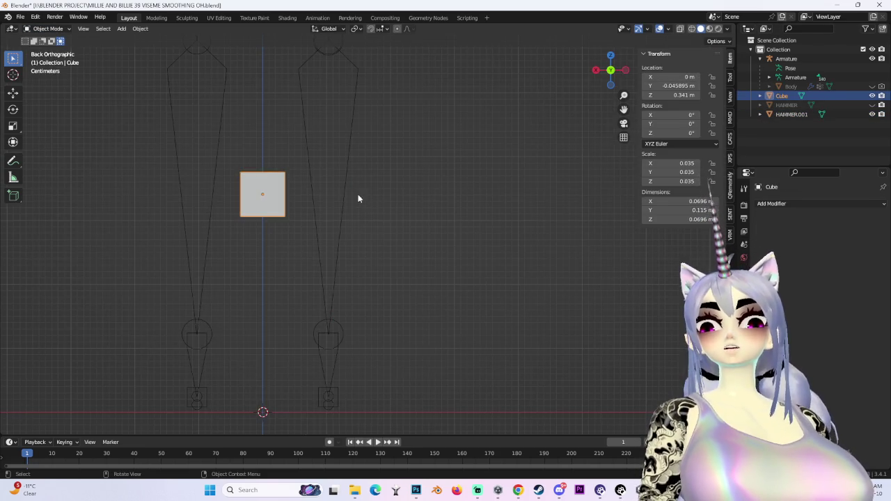
middle_click_drag(272, 202, 387, 229)
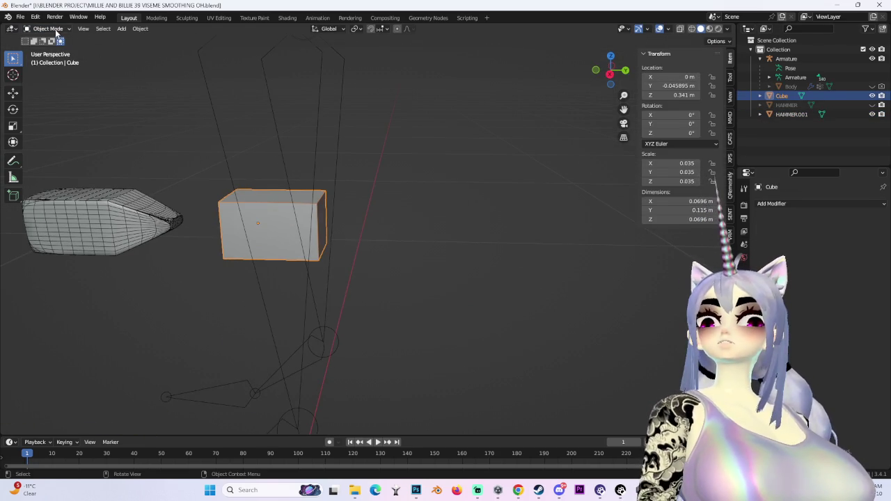
key("Tab")
middle_click_drag(181, 146, 265, 202)
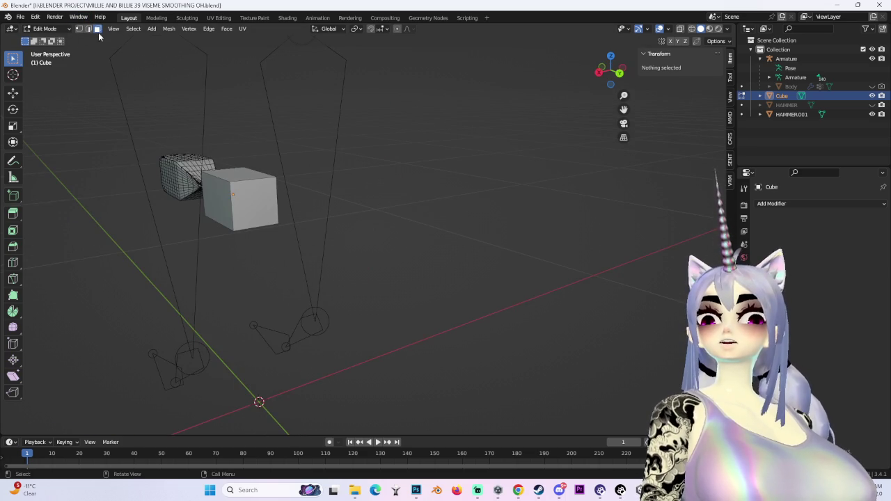
left_click(262, 216)
left_click(619, 82)
left_click(595, 70)
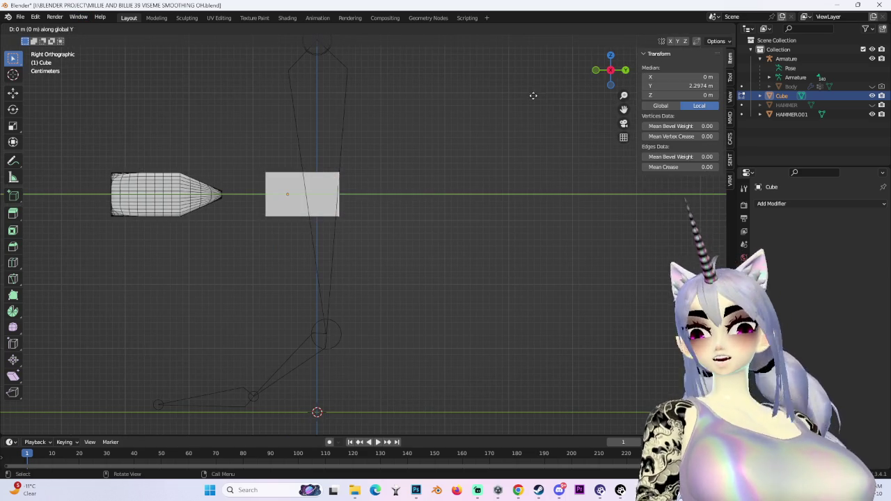
left_click(572, 112)
Flatten the extruded end to 0.191 height and narrow its width to 0.546, forming a wedge.
key("s")
key("z")
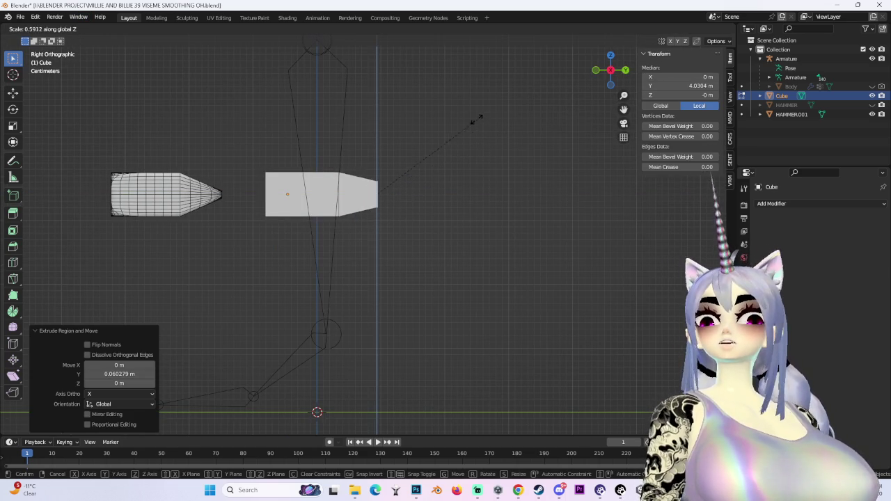
left_click(359, 160)
mouse_move(527, 190)
middle_mouse_down()
mouse_move(368, 240)
mouse_move(543, 234)
middle_mouse_up()
left_click(617, 78)
key("alt+z")
scroll(491, 213, "up", 2)
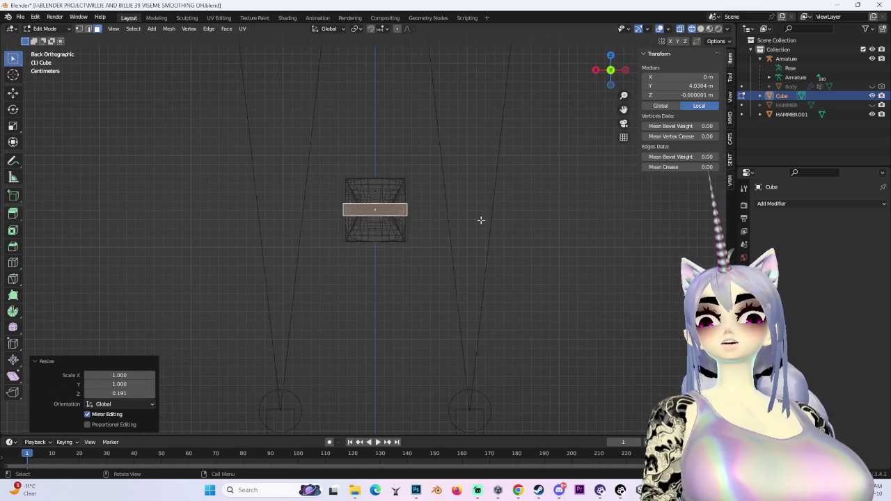
scroll(577, 201, "up", 3)
scroll(546, 254, "up", 3)
key("s")
key("x")
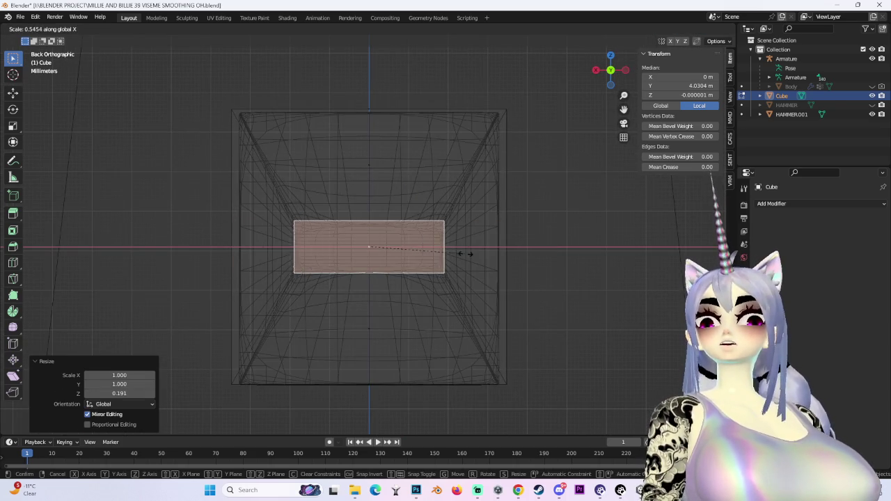
left_click(465, 254)
Check the tapered block from below and the side, then select an edge in edge select mode.
scroll(452, 256, "down", 3)
mouse_move(447, 258)
middle_mouse_down()
mouse_move(513, 260)
mouse_move(620, 243)
mouse_move(639, 66)
middle_mouse_up()
left_click(611, 79)
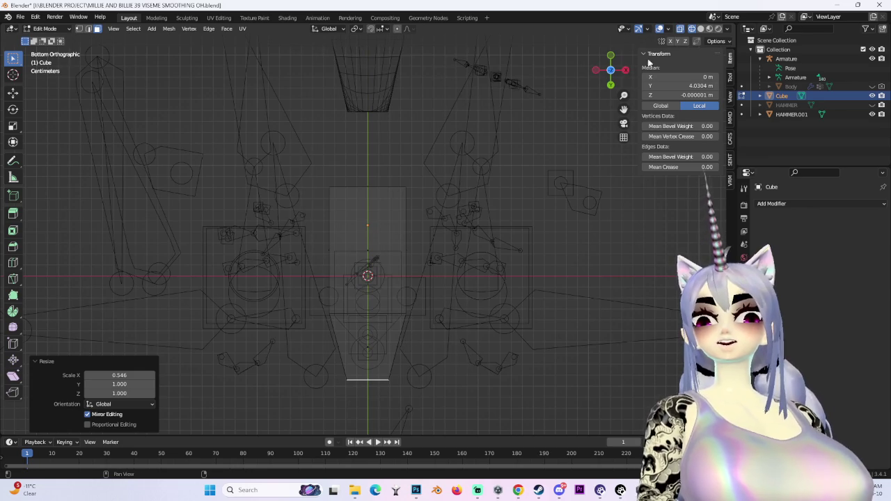
left_click(596, 71)
middle_click_drag(431, 264, 412, 215)
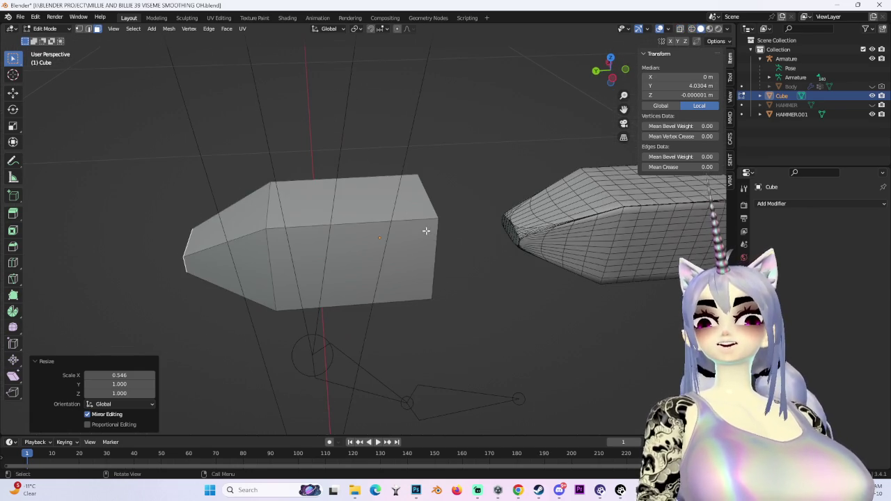
left_click(88, 29)
mouse_move(354, 221)
middle_mouse_down()
mouse_move(404, 227)
mouse_move(473, 200)
middle_mouse_up()
left_click(402, 218, "alt")
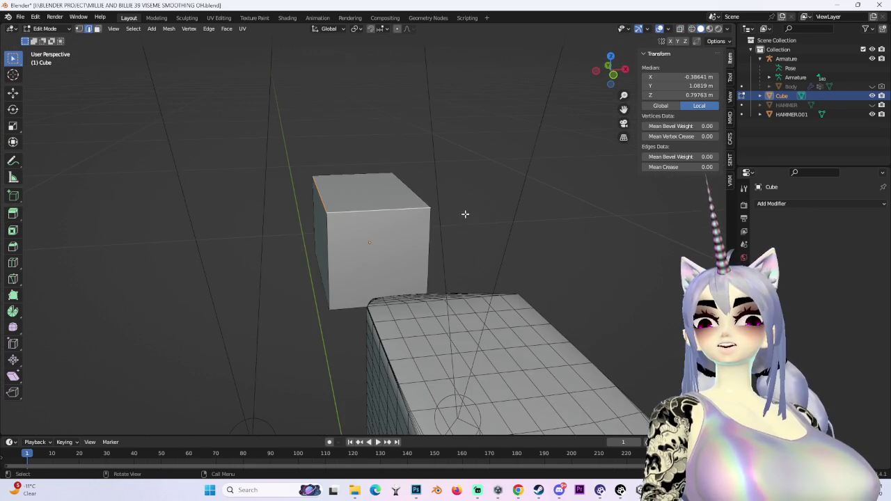
Select outline edges on one side of the tapered head and mark them as seams.
left_click(471, 233)
mouse_move(470, 234)
middle_mouse_down()
mouse_move(480, 225)
mouse_move(460, 183)
middle_mouse_up()
left_click(615, 75)
mouse_move(583, 170)
middle_mouse_down()
mouse_move(530, 223)
mouse_move(513, 199)
mouse_move(487, 234)
mouse_move(495, 222)
mouse_move(556, 193)
mouse_move(557, 150)
middle_mouse_up()
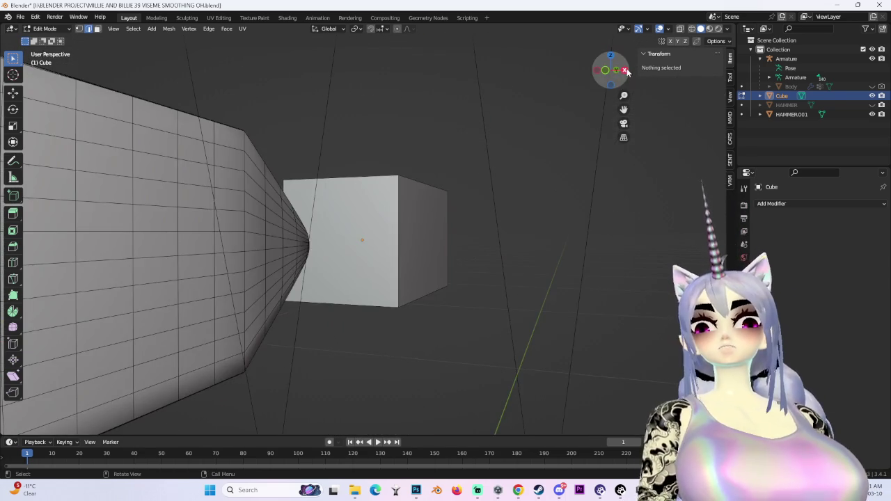
left_click(624, 70)
scroll(418, 324, "down", 5)
scroll(419, 334, "up", 5)
mouse_move(419, 334)
middle_mouse_down()
mouse_move(374, 274)
mouse_move(455, 241)
mouse_move(425, 206)
mouse_move(383, 204)
mouse_move(427, 274)
mouse_move(477, 258)
mouse_move(315, 231)
mouse_move(63, 45)
middle_mouse_up()
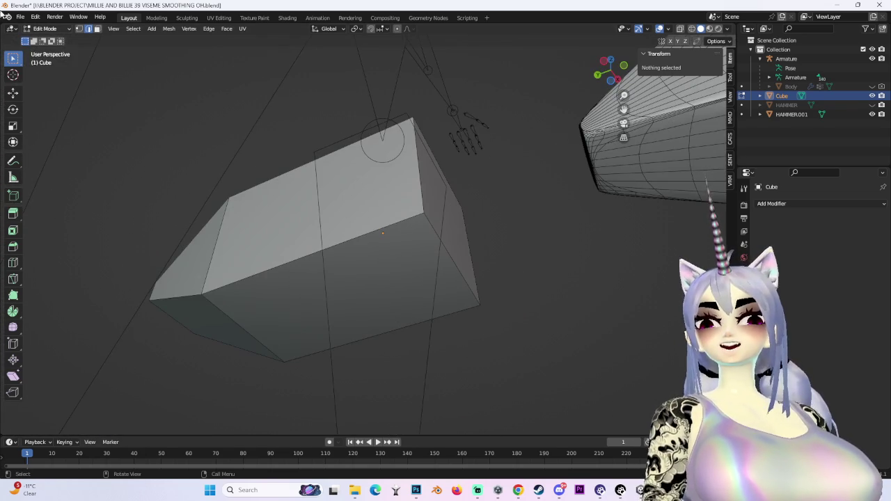
left_click(358, 231)
mouse_move(473, 253)
middle_mouse_down()
mouse_move(419, 255)
mouse_move(439, 300)
mouse_move(392, 193)
mouse_move(384, 213)
middle_mouse_up()
mouse_move(359, 244)
middle_mouse_down()
mouse_move(342, 249)
mouse_move(401, 292)
middle_mouse_up()
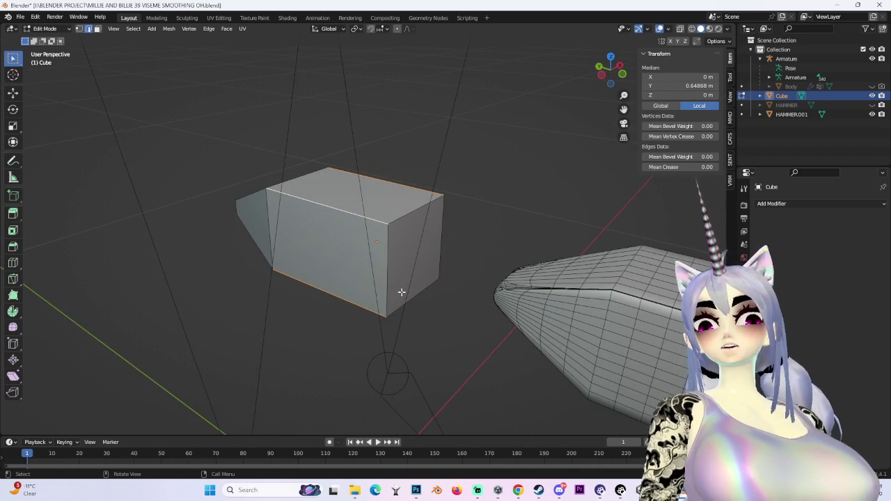
right_click(371, 222)
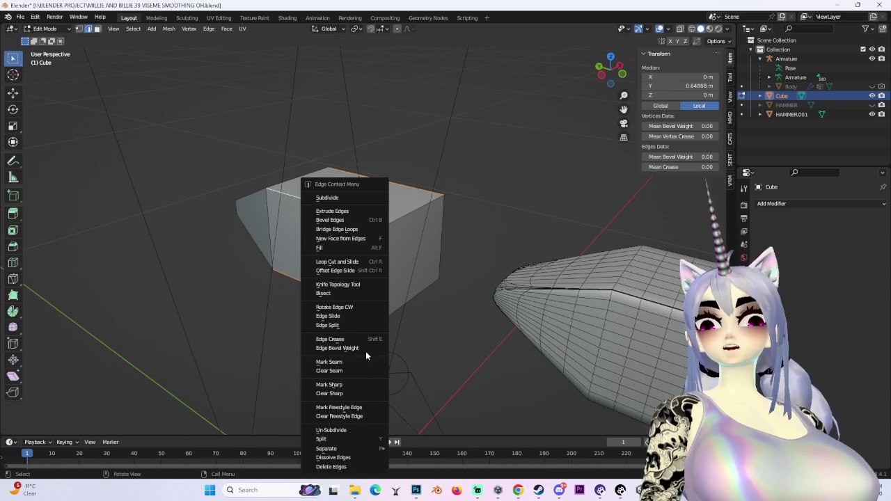
left_click(365, 362)
Mark seams on the chosen outline edges on the opposite side, then deselect.
mouse_move(365, 362)
middle_mouse_down()
mouse_move(371, 255)
mouse_move(378, 265)
mouse_move(444, 263)
middle_mouse_up()
mouse_move(474, 226)
middle_mouse_down()
mouse_move(531, 249)
mouse_move(449, 251)
mouse_move(471, 273)
middle_mouse_up()
right_click(341, 264)
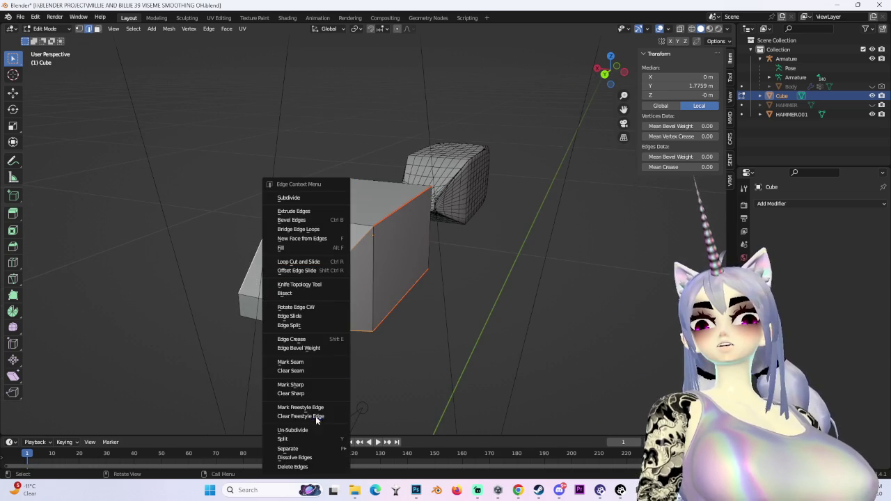
left_click(314, 362)
left_click(527, 259)
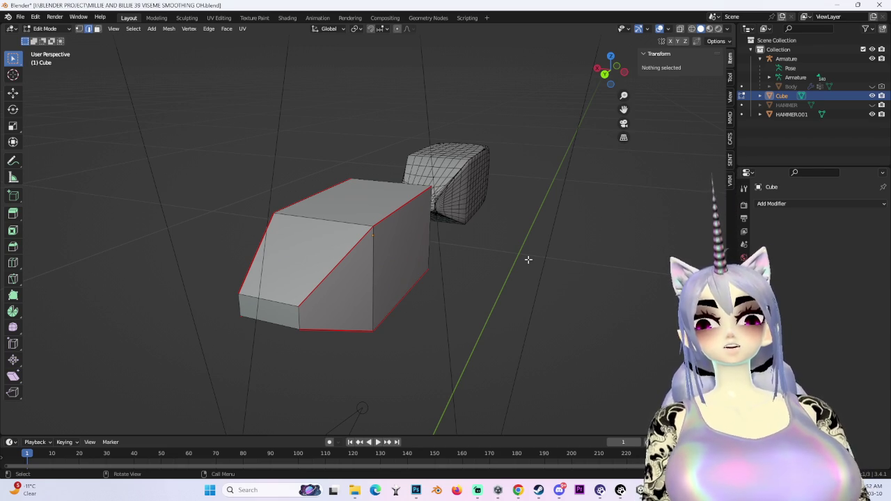
Inspect the marked seams from several angles and switch back to Object Mode.
mouse_move(533, 271)
middle_mouse_down()
mouse_move(501, 253)
mouse_move(471, 272)
mouse_move(490, 309)
mouse_move(522, 286)
middle_mouse_up()
scroll(489, 308, "up", 3)
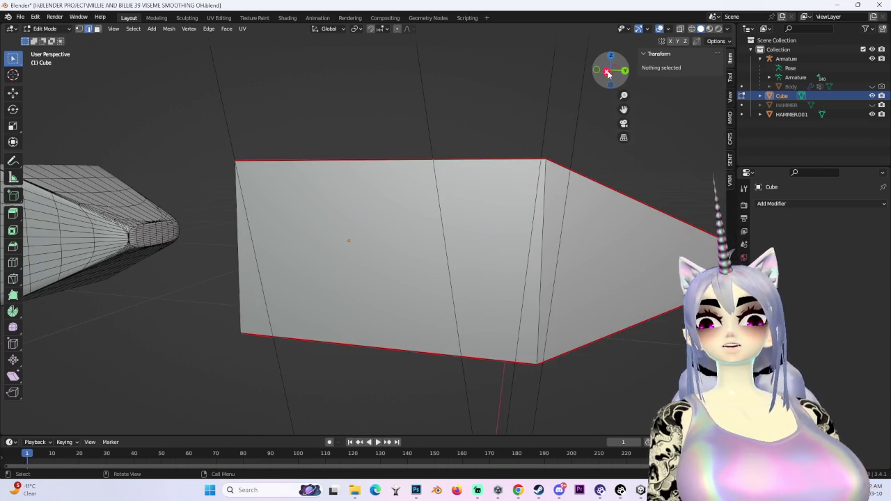
left_click(607, 72)
scroll(607, 73, "down", 1)
mouse_move(608, 72)
middle_mouse_down()
mouse_move(466, 125)
mouse_move(505, 185)
mouse_move(399, 201)
mouse_move(323, 277)
mouse_move(369, 269)
mouse_move(434, 237)
mouse_move(485, 269)
mouse_move(552, 276)
mouse_move(525, 281)
mouse_move(477, 261)
middle_mouse_up()
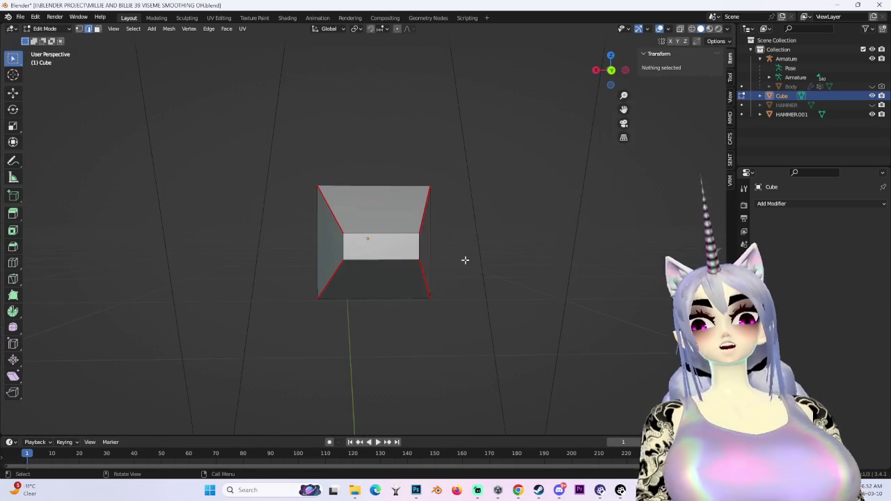
mouse_move(423, 253)
middle_mouse_down()
mouse_move(574, 258)
mouse_move(271, 265)
mouse_move(441, 235)
mouse_move(471, 249)
mouse_move(433, 236)
mouse_move(487, 233)
mouse_move(445, 237)
mouse_move(477, 218)
mouse_move(480, 234)
mouse_move(452, 247)
mouse_move(216, 123)
middle_mouse_up()
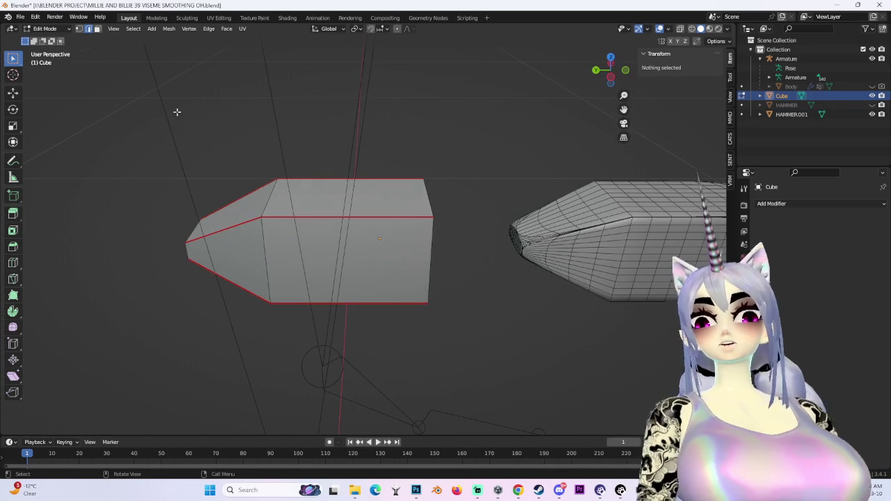
left_click(45, 29)
left_click(49, 35)
middle_click_drag(278, 174, 380, 225)
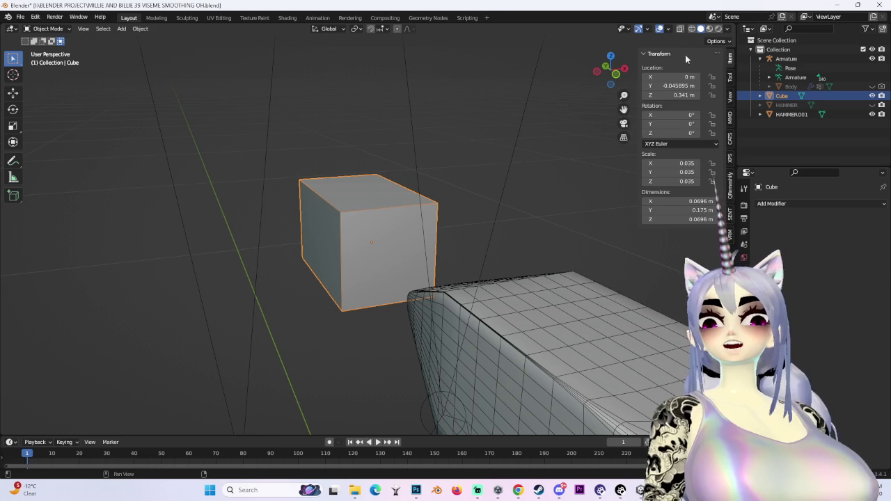
Toggle X-ray on and back off while orbiting to a near-front view of the cube.
left_click(680, 30)
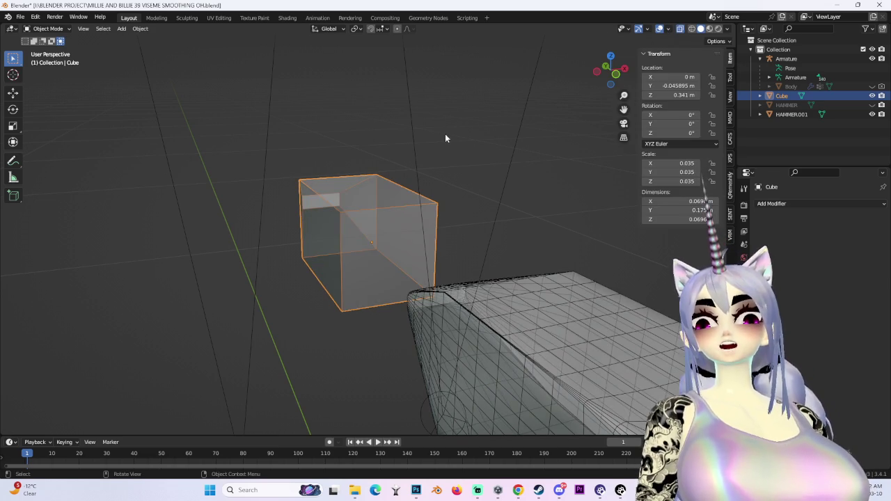
middle_click_drag(439, 137, 693, 19)
left_click(683, 31)
mouse_move(459, 169)
middle_mouse_down()
mouse_move(402, 230)
mouse_move(356, 243)
middle_mouse_up()
Enter Edit Mode, select a vertex on the cube head and open the Edge Context Menu.
left_click(47, 29)
left_click(42, 49)
scroll(466, 250, "up", 3)
mouse_move(465, 250)
middle_mouse_down()
mouse_move(435, 253)
mouse_move(501, 244)
mouse_move(441, 259)
mouse_move(473, 269)
mouse_move(467, 265)
mouse_move(543, 252)
mouse_move(563, 267)
mouse_move(299, 189)
mouse_move(492, 276)
mouse_move(446, 238)
mouse_move(557, 228)
mouse_move(473, 229)
mouse_move(436, 253)
mouse_move(238, 211)
mouse_move(459, 285)
mouse_move(411, 278)
mouse_move(425, 251)
mouse_move(508, 247)
middle_mouse_up()
left_click(239, 212)
right_click(341, 231)
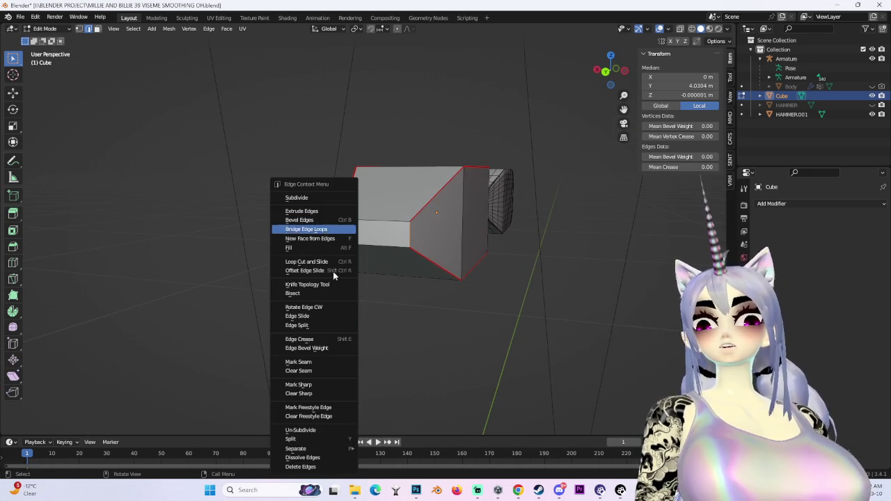
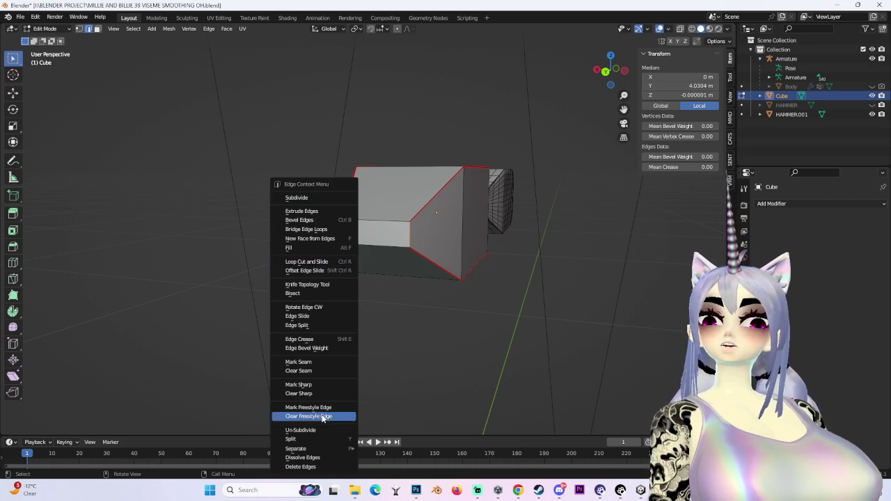
Mark the selected edges as a seam and project the cube's UVs from the front view.
left_click(347, 359)
mouse_move(345, 354)
middle_mouse_down()
mouse_move(554, 238)
mouse_move(418, 245)
middle_mouse_up()
left_click(621, 72)
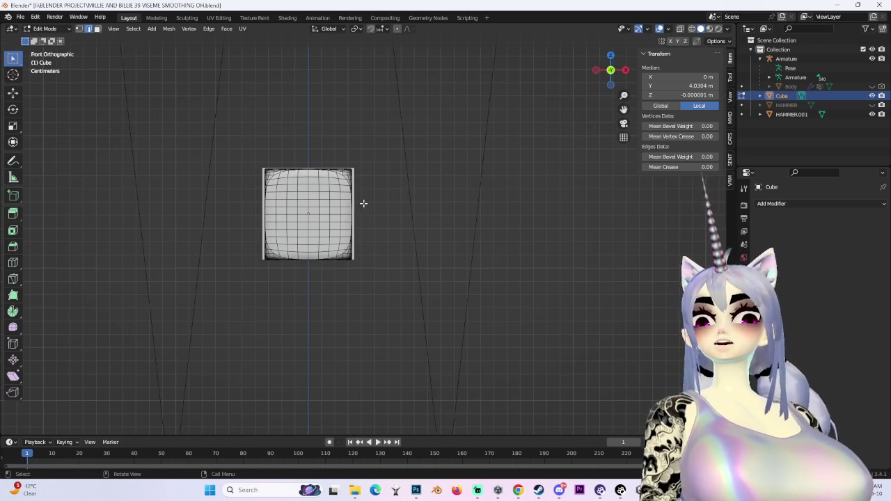
left_click(240, 30)
left_click(287, 119)
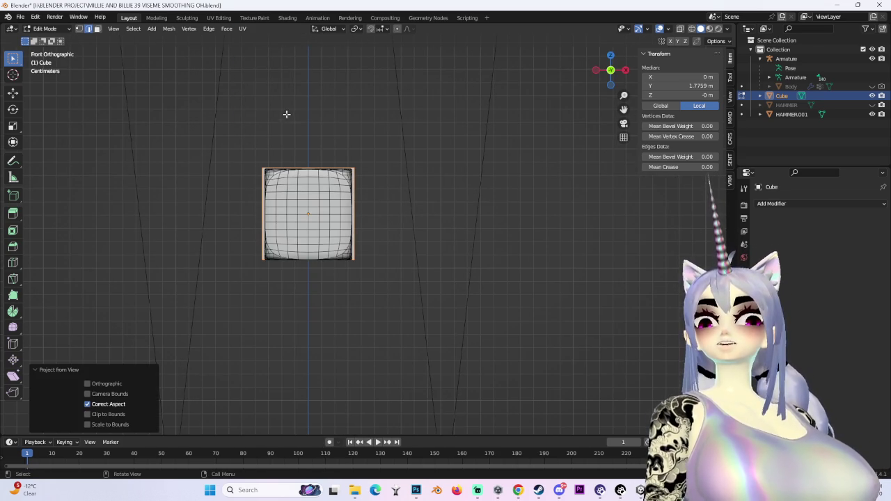
Unwrap the cube in the UV Editing workspace, then undo the unwrap.
left_click(218, 17)
scroll(258, 277, "up", 2)
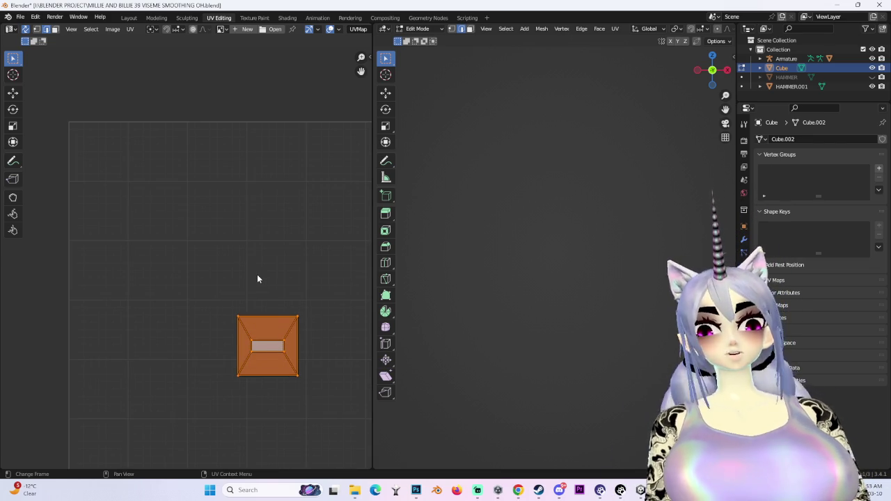
right_click(263, 310)
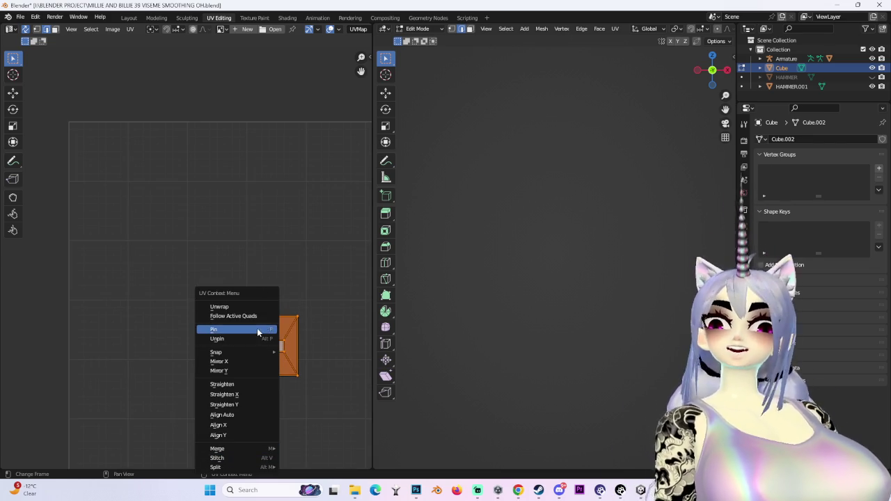
left_click(219, 306)
scroll(309, 325, "down", 5)
scroll(216, 282, "up", 3)
scroll(215, 281, "down", 2)
key("ctrl+z")
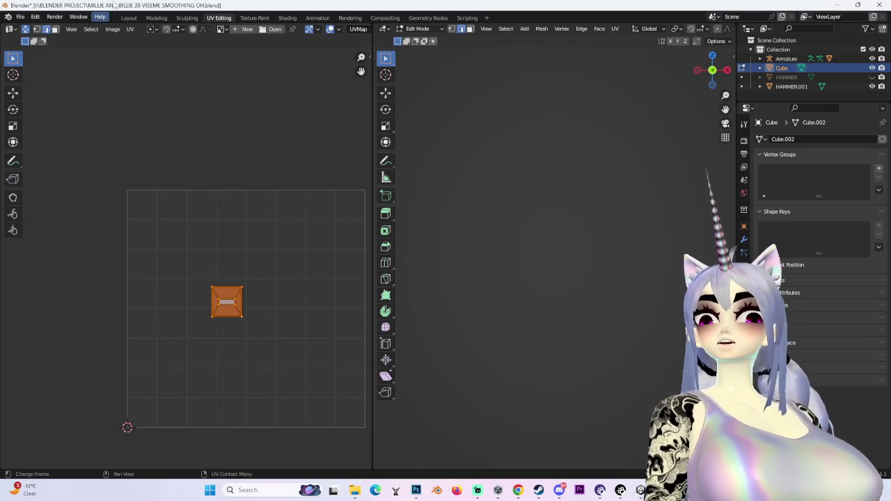
Return to the Layout workspace and orbit around the cube.
left_click(129, 17)
scroll(436, 300, "up", 3)
mouse_move(436, 300)
middle_mouse_down()
mouse_move(494, 337)
mouse_move(579, 272)
middle_mouse_up()
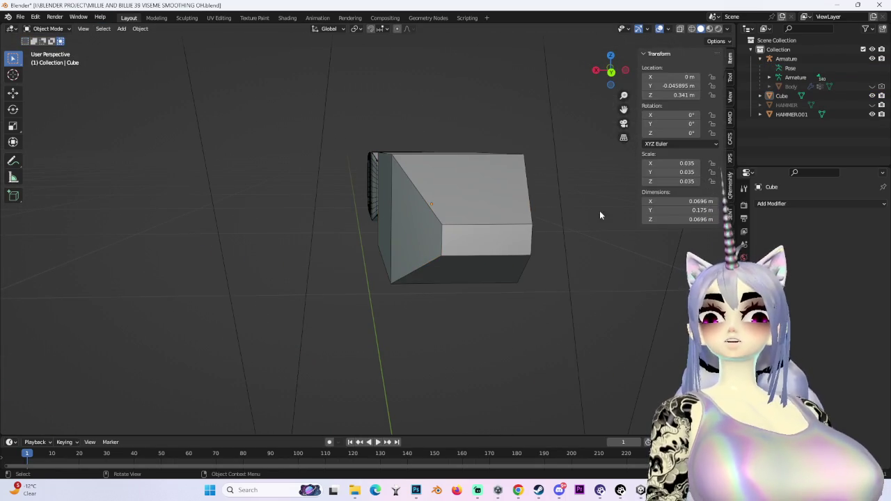
Switch the cube to Edit Mode, select all its edges and mark them as seams.
mouse_move(514, 173)
middle_mouse_down()
mouse_move(411, 201)
mouse_move(334, 146)
middle_mouse_up()
left_click(411, 200)
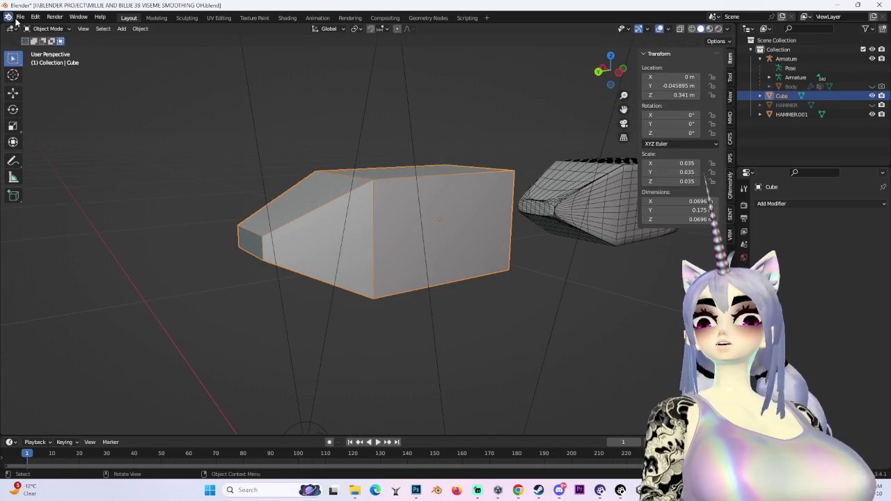
left_click(47, 29)
left_click(42, 41)
mouse_move(560, 324)
middle_mouse_down()
mouse_move(624, 303)
mouse_move(578, 243)
mouse_move(578, 161)
mouse_move(549, 294)
mouse_move(411, 239)
mouse_move(361, 236)
middle_mouse_up()
key("a")
right_click(361, 235)
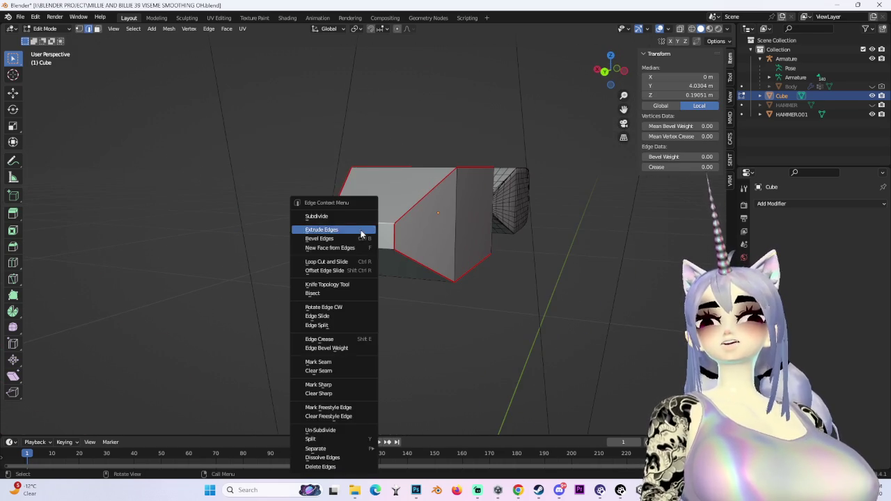
left_click(351, 362)
Project the cube's UVs from the front view.
mouse_move(351, 362)
middle_mouse_down()
mouse_move(503, 304)
mouse_move(330, 299)
mouse_move(570, 89)
middle_mouse_up()
left_click(615, 74)
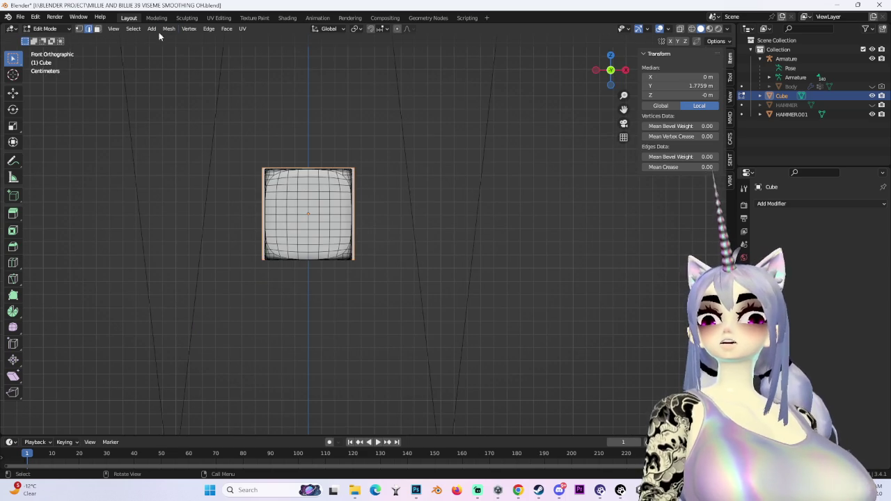
left_click(241, 28)
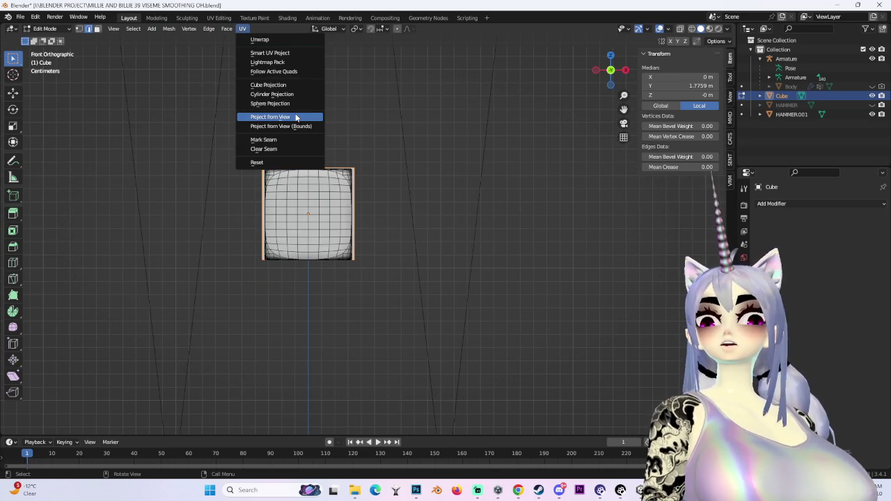
left_click(292, 116)
Unwrap the cube into a cross-shaped UV layout, deselect the UVs and return to Layout.
left_click(223, 20)
key("u")
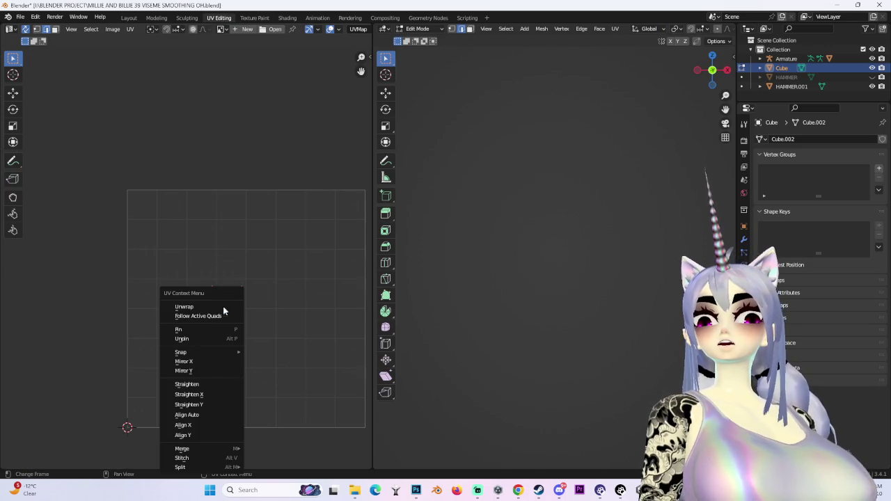
left_click(229, 311)
middle_click_drag(302, 229, 281, 202)
key("alt+a")
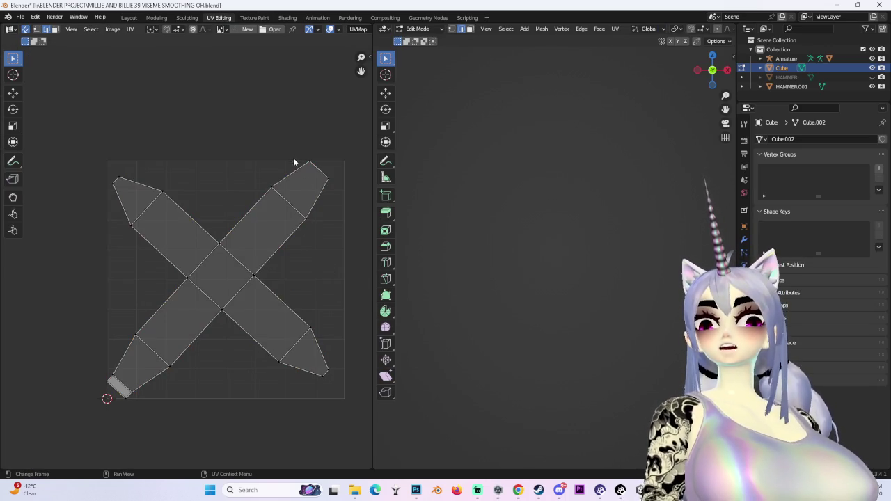
left_click(129, 17)
middle_click_drag(394, 232, 348, 261)
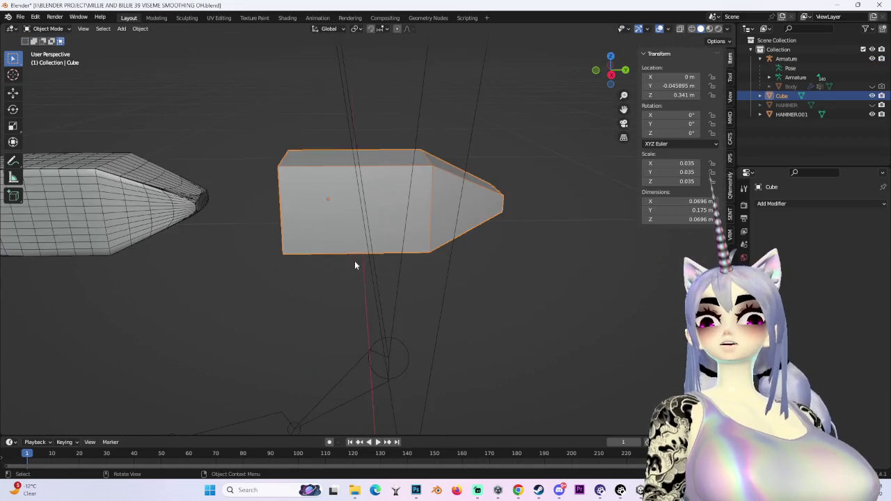
Put the cube into Edit Mode and select its end face.
mouse_move(464, 221)
middle_mouse_down()
mouse_move(372, 212)
mouse_move(418, 202)
mouse_move(132, 66)
middle_mouse_up()
left_click(63, 28)
left_click(48, 54)
mouse_move(417, 174)
middle_mouse_down()
mouse_move(431, 185)
mouse_move(402, 230)
mouse_move(296, 243)
mouse_move(518, 190)
mouse_move(471, 215)
middle_mouse_up()
left_click(471, 215)
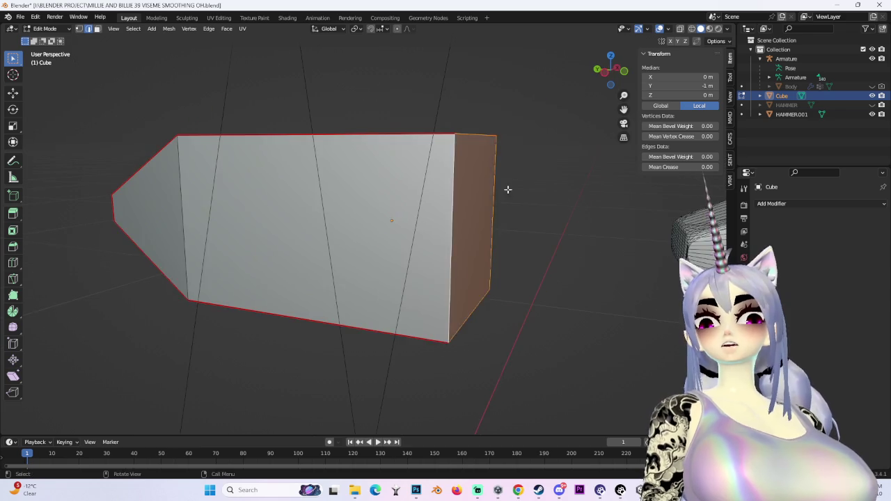
middle_click_drag(519, 187, 401, 214)
key("alt+a")
Select the cube's outer edges, checking them from the side and narrow end.
key("a")
left_click(340, 211)
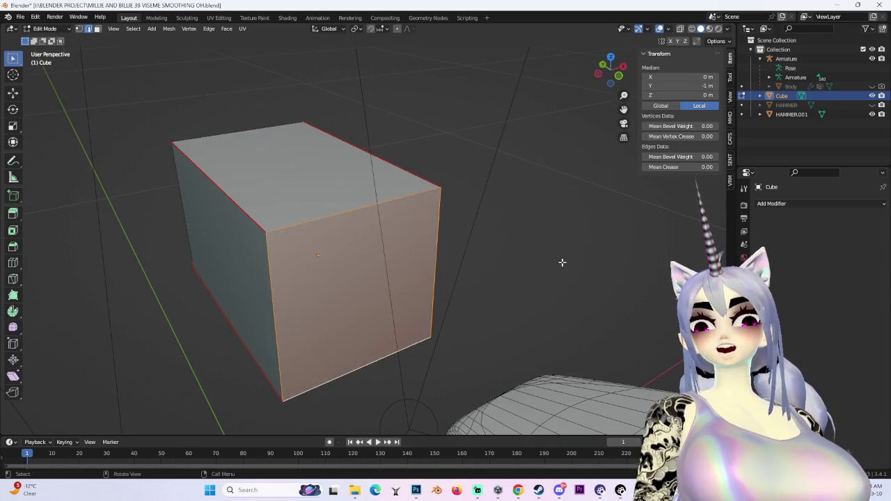
middle_click_drag(507, 288, 387, 169)
middle_click_drag(529, 247, 536, 240)
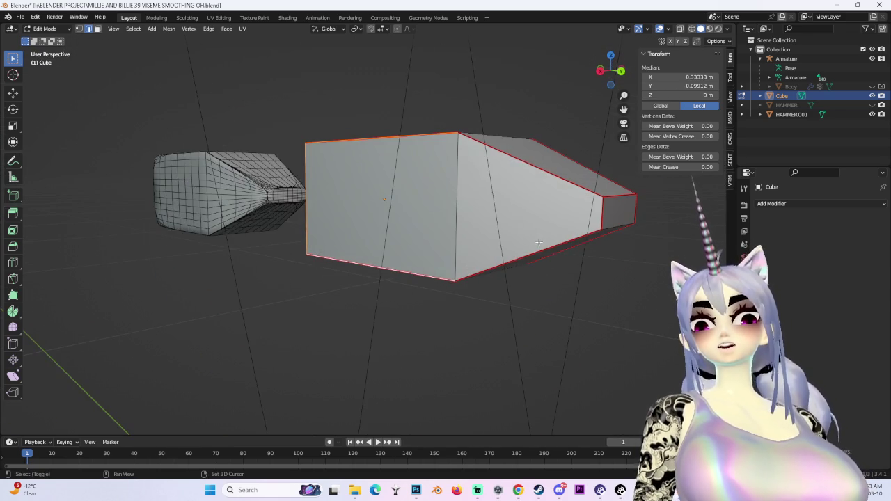
mouse_move(592, 199)
middle_mouse_down()
mouse_move(472, 228)
mouse_move(319, 207)
middle_mouse_up()
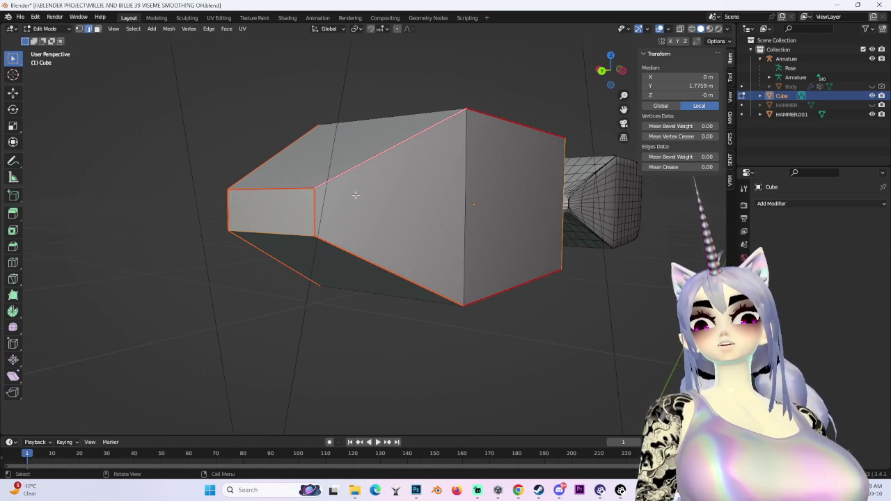
mouse_move(283, 236)
middle_mouse_down()
mouse_move(479, 261)
mouse_move(420, 185)
mouse_move(466, 223)
mouse_move(467, 201)
mouse_move(288, 229)
mouse_move(513, 223)
mouse_move(507, 213)
mouse_move(389, 228)
middle_mouse_up()
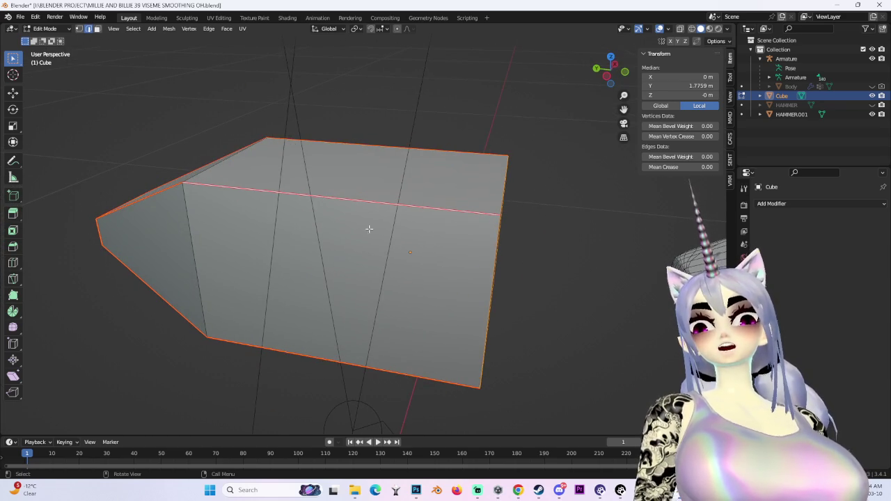
left_click(209, 29)
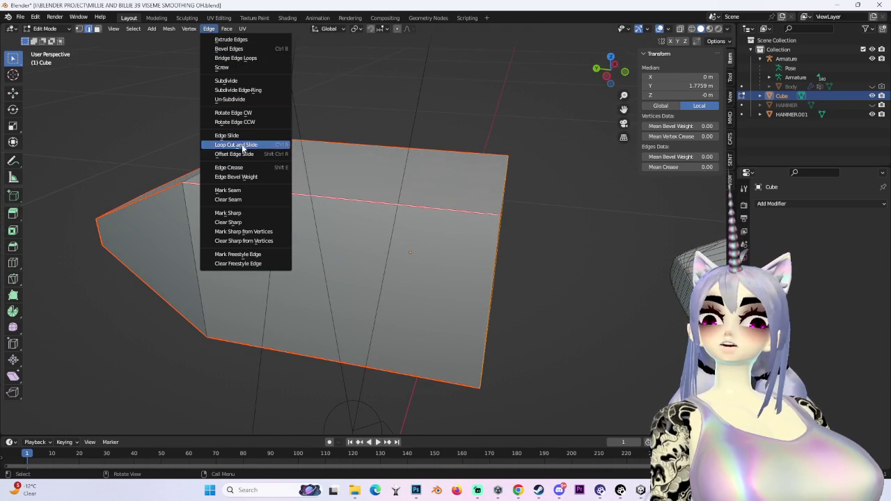
Bevel the selected edges into narrow chamfers and deselect everything.
left_click(242, 50)
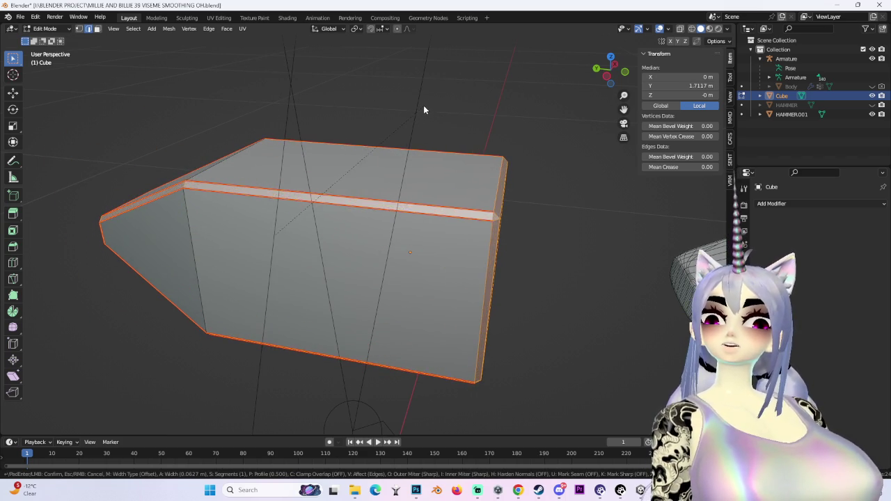
left_click(425, 108)
key("alt+a")
mouse_move(425, 111)
middle_mouse_down()
mouse_move(509, 253)
mouse_move(430, 253)
mouse_move(131, 48)
middle_mouse_up()
Return the cube to Object Mode and inspect the bevelled top and side.
left_click(45, 28)
left_click(48, 40)
mouse_move(457, 223)
middle_mouse_down()
mouse_move(408, 223)
mouse_move(545, 242)
mouse_move(488, 230)
middle_mouse_up()
scroll(391, 213, "up", 3)
mouse_move(391, 214)
middle_mouse_down()
mouse_move(458, 190)
mouse_move(403, 179)
mouse_move(459, 181)
mouse_move(388, 215)
mouse_move(507, 202)
mouse_move(468, 150)
mouse_move(306, 169)
mouse_move(431, 200)
mouse_move(533, 145)
middle_mouse_up()
mouse_move(408, 160)
middle_mouse_down()
mouse_move(419, 196)
mouse_move(369, 209)
mouse_move(306, 90)
middle_mouse_up()
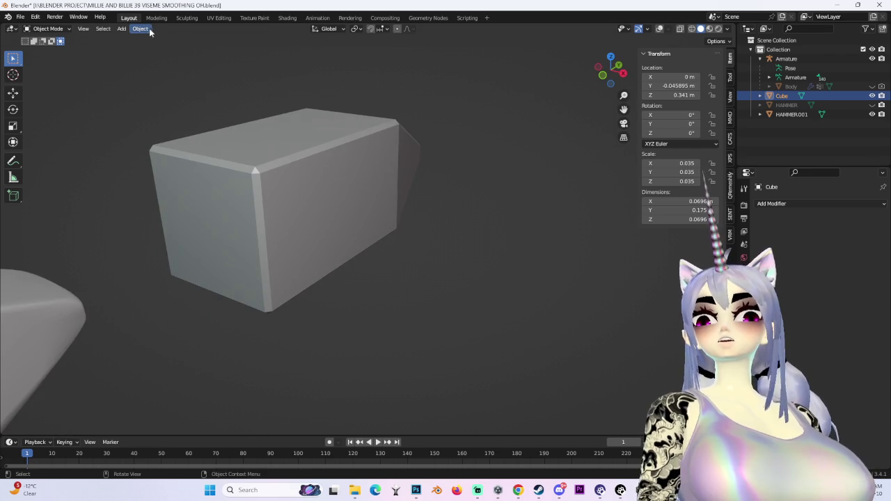
Apply Shade Smooth to the bevelled cube.
left_click(142, 29)
left_click(192, 232)
mouse_move(521, 221)
middle_mouse_down()
mouse_move(441, 215)
mouse_move(492, 175)
mouse_move(398, 221)
mouse_move(395, 208)
mouse_move(346, 213)
mouse_move(402, 228)
mouse_move(365, 224)
mouse_move(391, 207)
mouse_move(326, 185)
middle_mouse_up()
Unhide the Body mesh, restore viewport overlays and select all the cube's UV islands.
left_click(872, 86)
key("shift+alt+z")
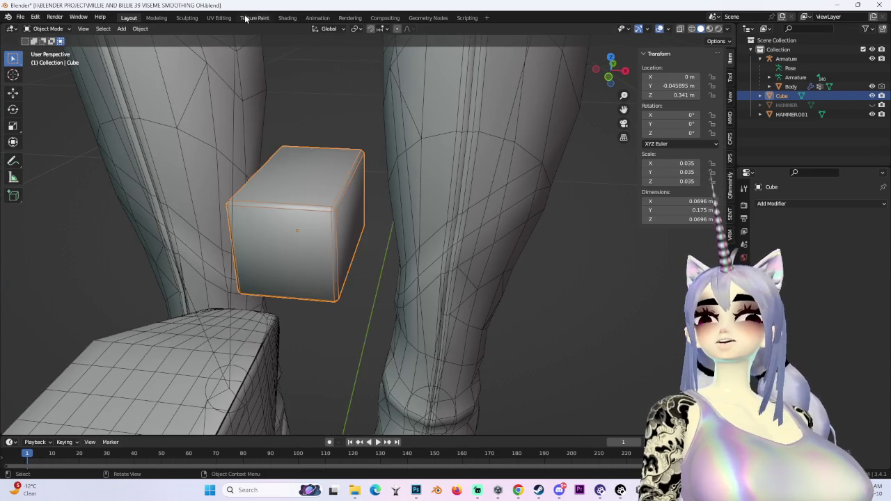
left_click(216, 19)
key("a")
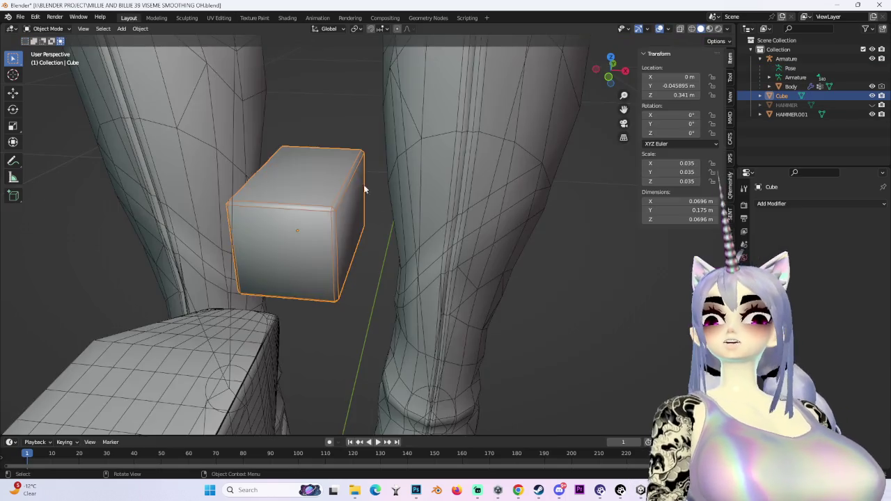
Hide HAMMER.001, show and select the HAMMER object, and hide the Body mesh.
scroll(363, 184, "down", 3)
middle_click_drag(378, 225, 195, 247)
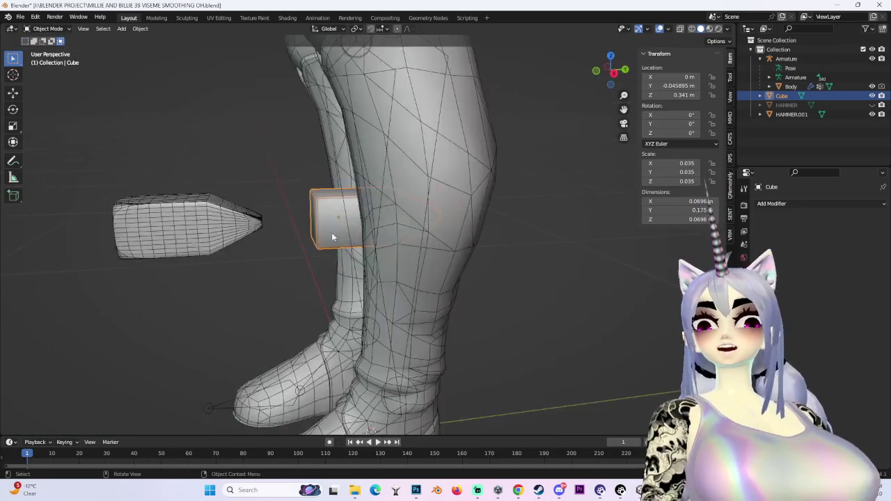
left_click(188, 249)
left_click(871, 114)
left_click(871, 104)
left_click(787, 105)
mouse_move(320, 293)
middle_mouse_down()
mouse_move(387, 255)
mouse_move(503, 308)
mouse_move(522, 254)
middle_mouse_up()
left_click(818, 86)
key("h")
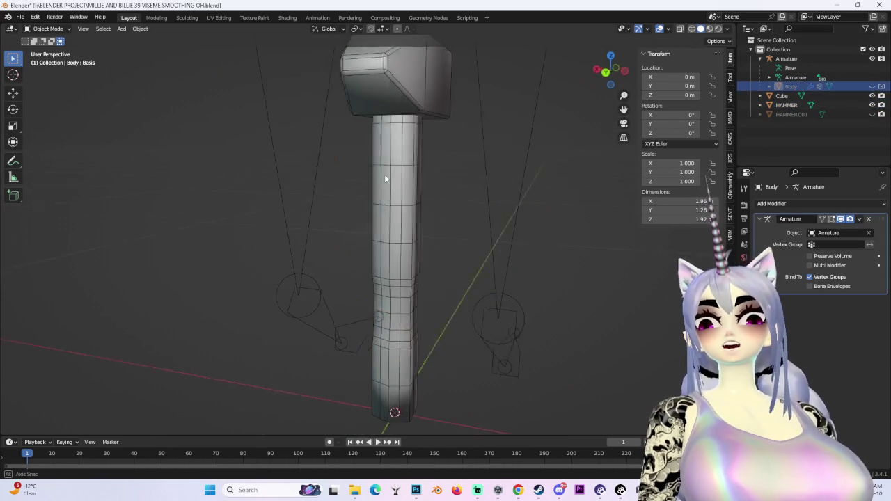
Snap to orthographic front and back views of the hammer.
left_click(487, 111)
scroll(509, 150, "up", 3)
left_click(607, 73)
mouse_move(417, 175)
middle_mouse_down()
mouse_move(418, 225)
mouse_move(531, 163)
middle_mouse_up()
left_click(612, 72)
left_click(529, 221)
mouse_move(528, 222)
middle_mouse_down()
mouse_move(458, 266)
mouse_move(469, 258)
mouse_move(428, 274)
mouse_move(508, 279)
mouse_move(457, 269)
mouse_move(501, 258)
middle_mouse_up()
left_click(622, 72)
left_click(610, 70)
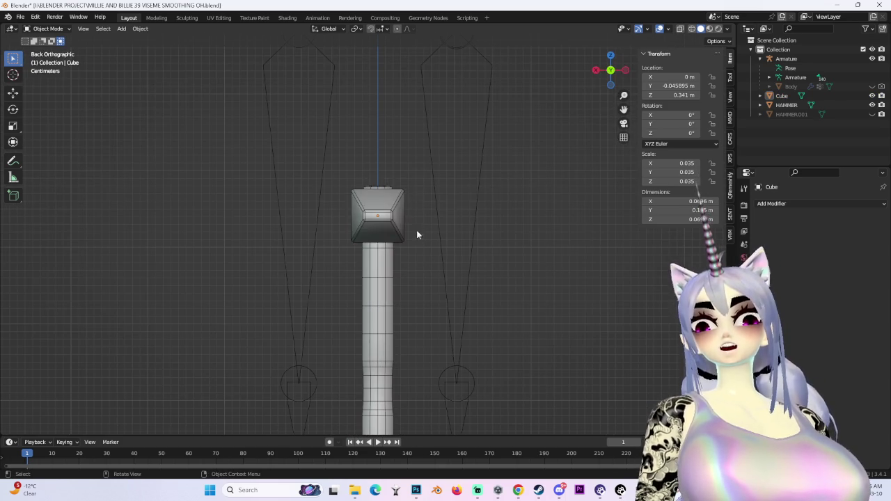
Select the cube head and the HAMMER handle and join them with Ctrl+J.
left_click(401, 214)
left_click(398, 314, "shift")
key("ctrl+h")
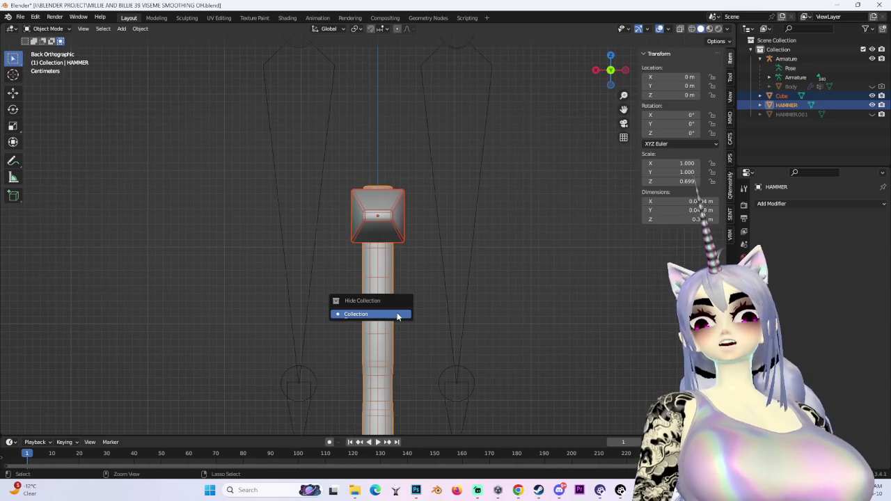
key("ctrl+j")
mouse_move(388, 270)
middle_mouse_down()
mouse_move(383, 253)
mouse_move(378, 275)
middle_mouse_up()
Try a 25° rotation of the UV islands, then undo it.
left_click(219, 17)
scroll(334, 222, "down", 2)
scroll(276, 271, "up", 3)
scroll(290, 280, "down", 1)
type("r25")
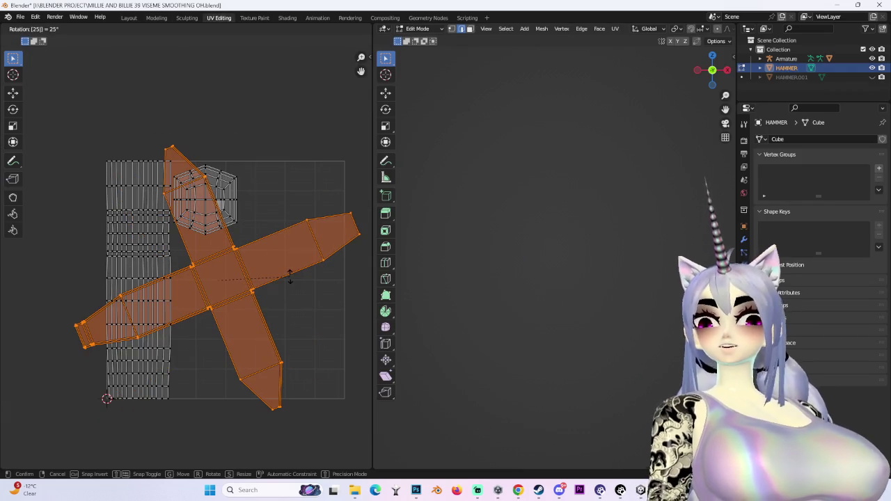
key("Return")
key("ctrl+z")
Rotate the UV cross 45° so it sits axis-aligned.
type("r")
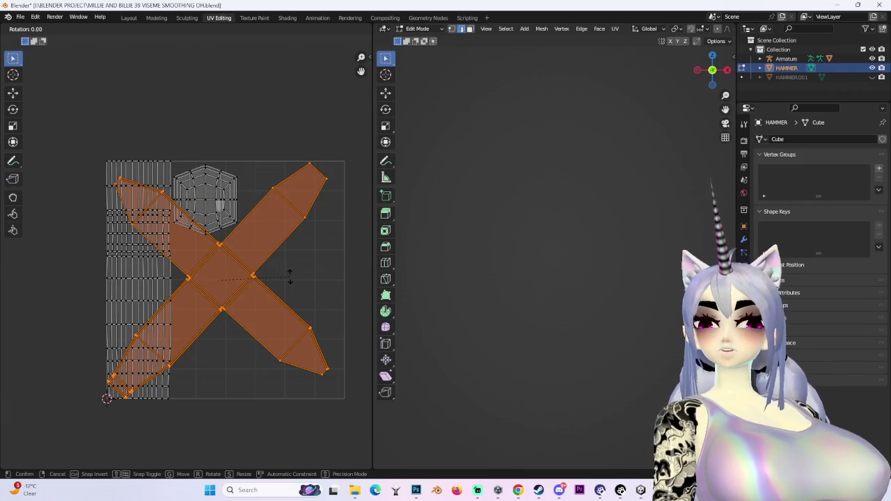
type("45")
key("Return")
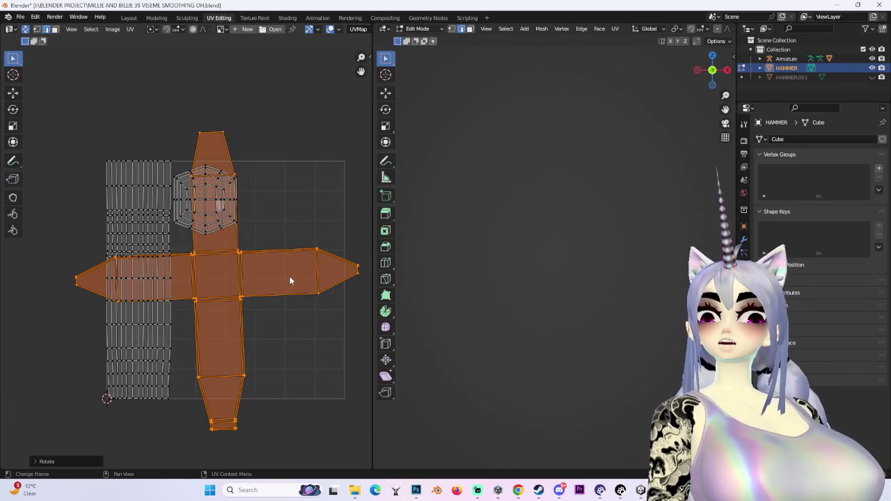
scroll(290, 276, "up", 2)
key("r")
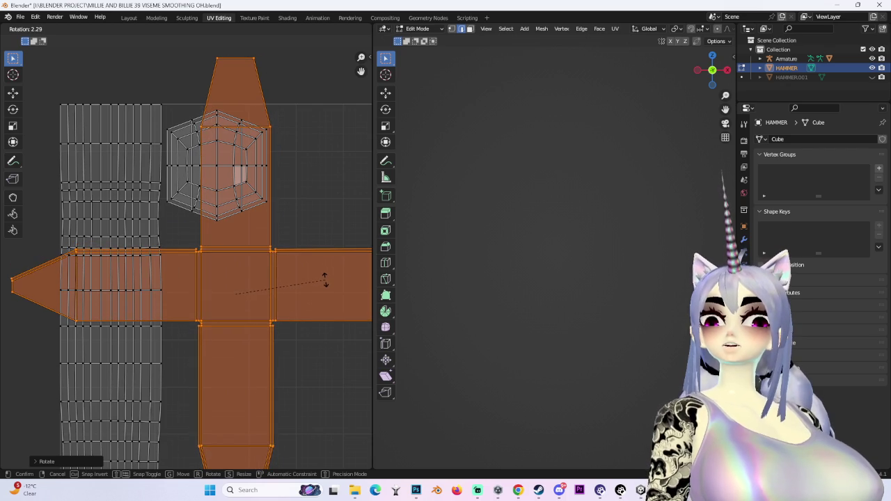
key("Escape")
scroll(332, 281, "down", 2)
Shrink the UV cross and shift it to the right.
key("r")
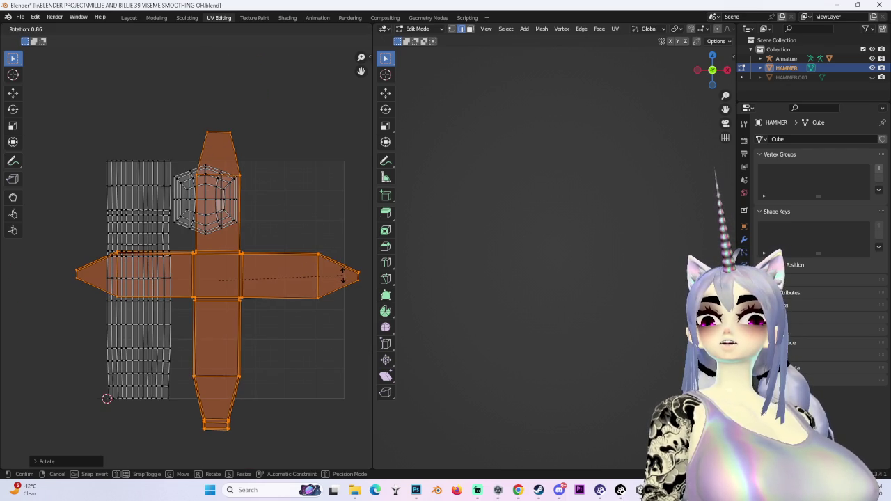
key("s")
key("g")
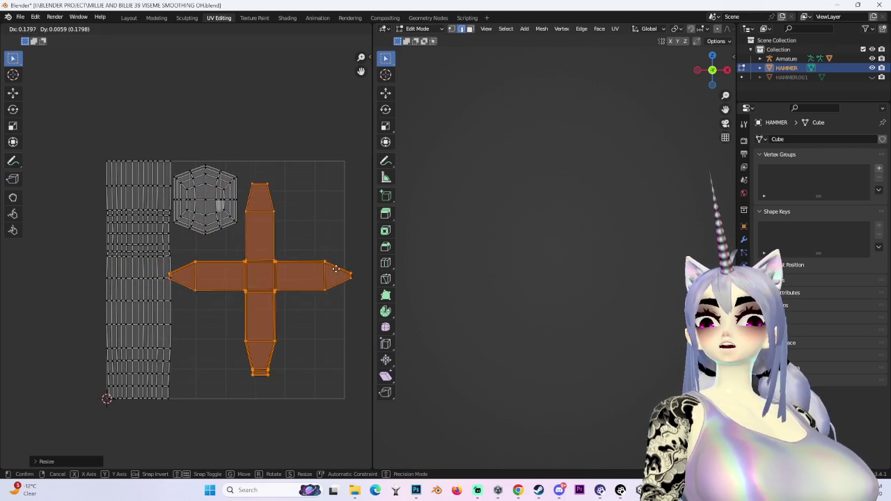
left_click(341, 276)
key("s")
left_click(341, 276)
Move the cross below the octagon island and select all UV islands.
key("g")
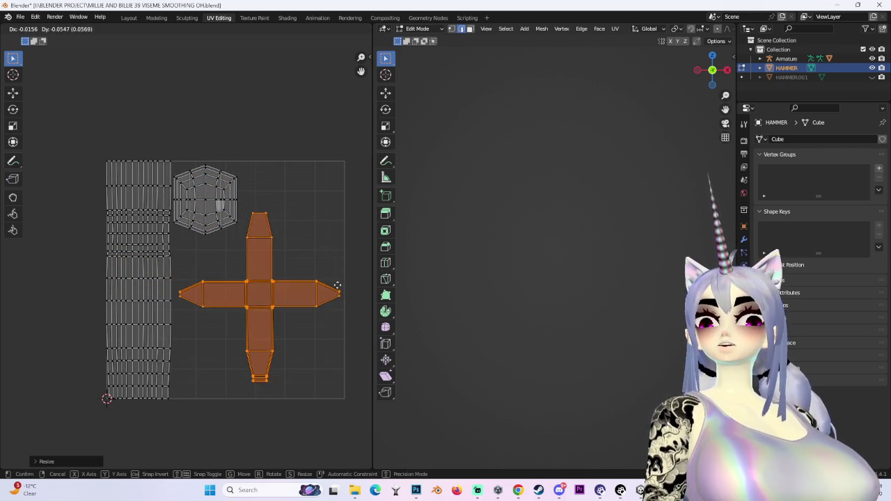
left_click(337, 295)
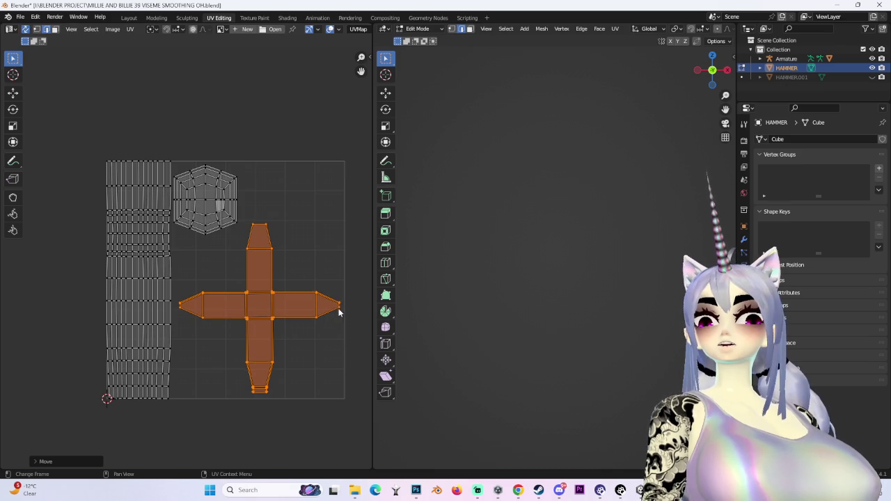
scroll(362, 331, "down", 2)
key("a")
left_click(129, 28)
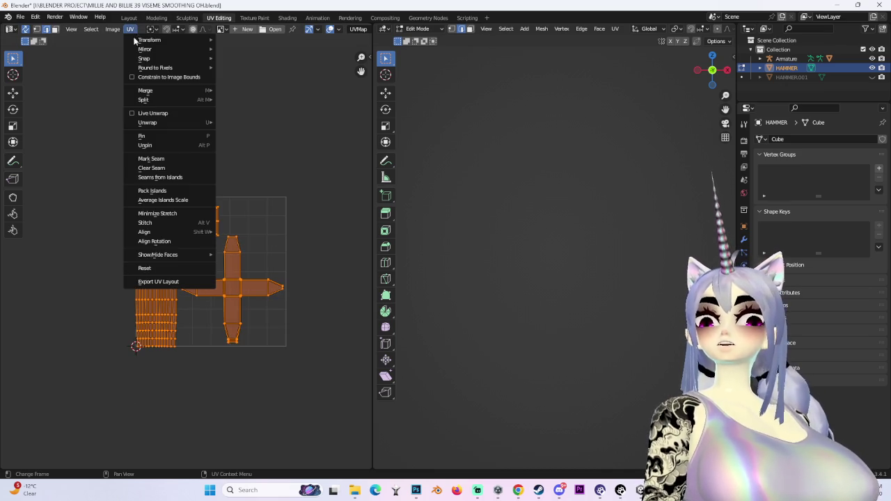
Open the Export UV Layout browser, look through the Desktop folders, then cancel it.
left_click(149, 280)
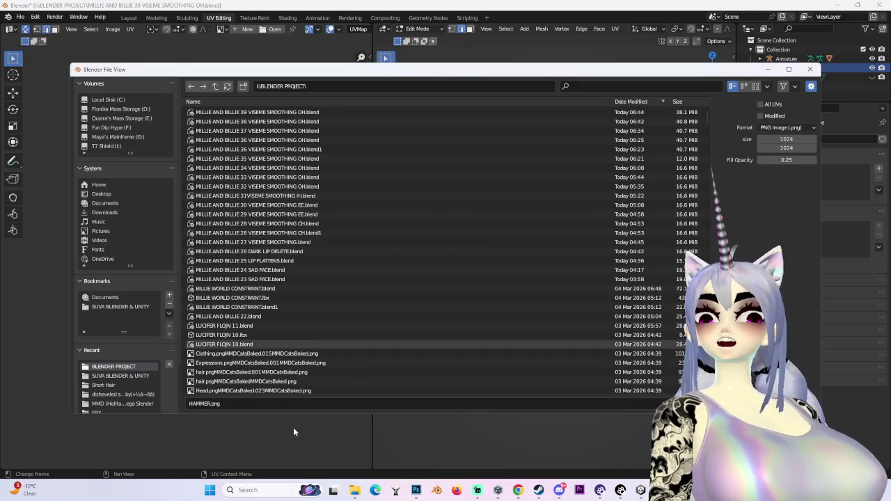
left_click(226, 404)
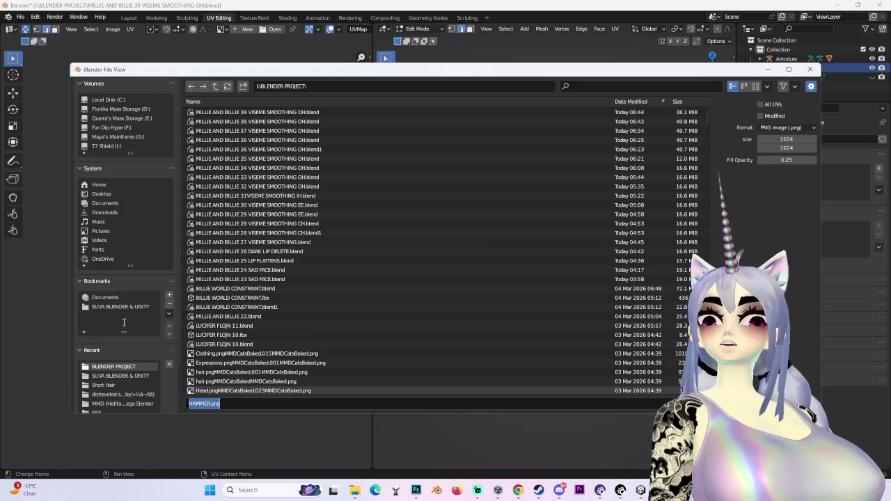
left_click(102, 194)
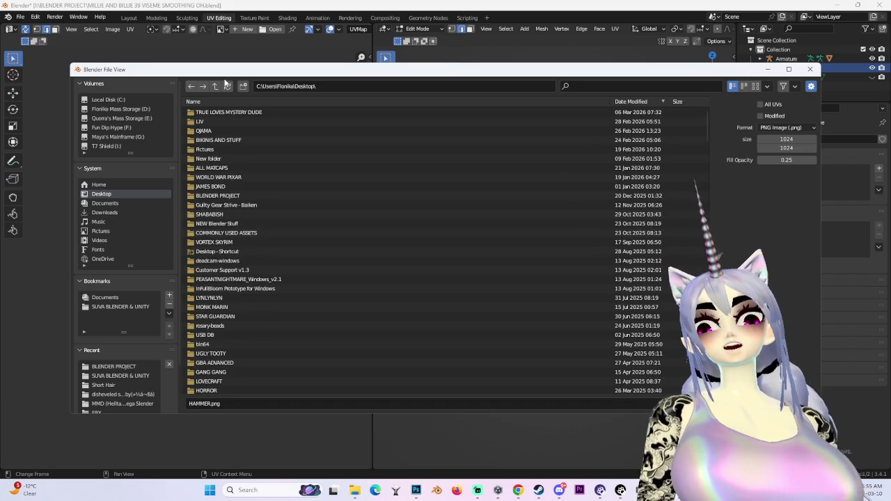
left_click(250, 139)
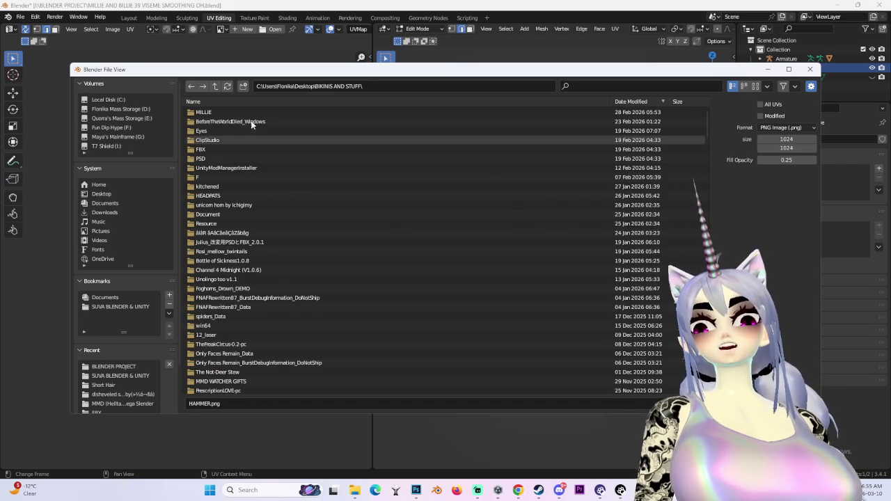
left_click(215, 86)
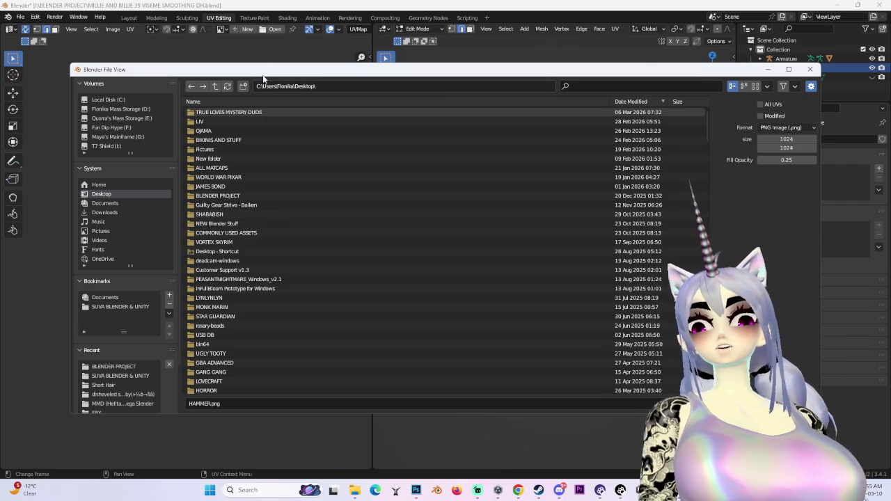
left_click_drag(426, 69, 775, 143)
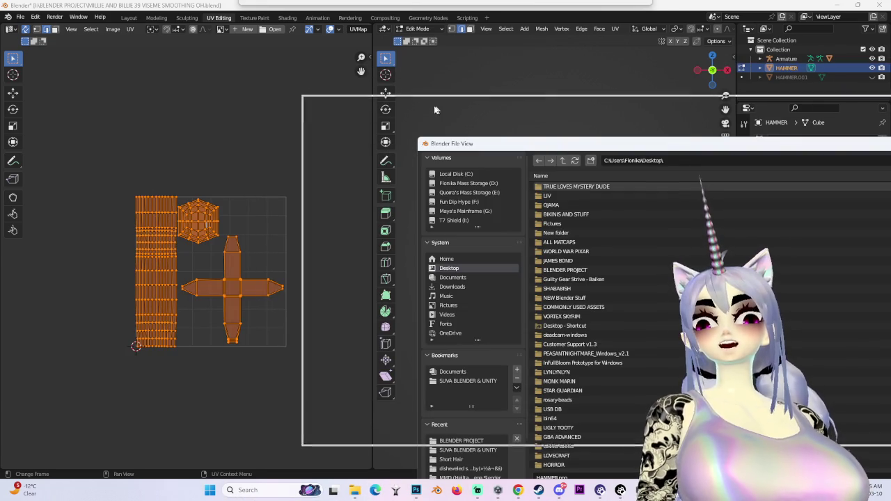
left_click_drag(311, 77, 490, 119)
key("Escape")
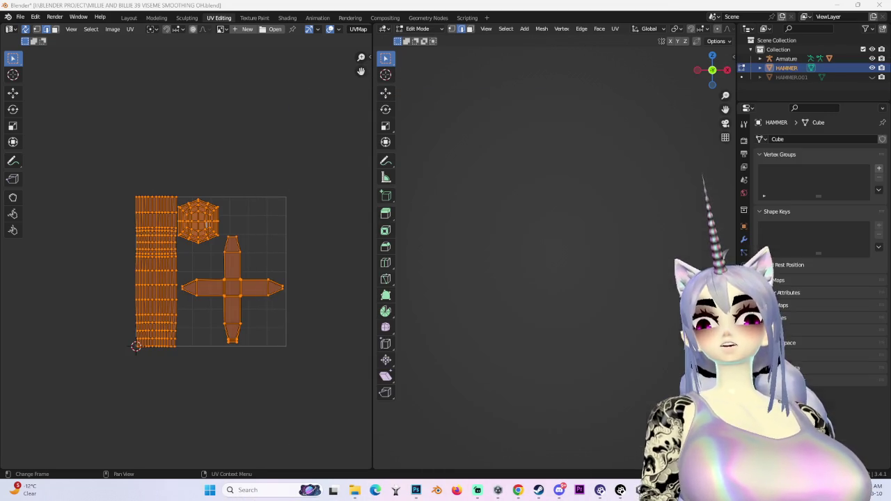
Reopen the UV layout export with Shift+R and cancel it again.
scroll(238, 244, "up", 1)
scroll(238, 243, "up", 1)
scroll(249, 266, "up", 3)
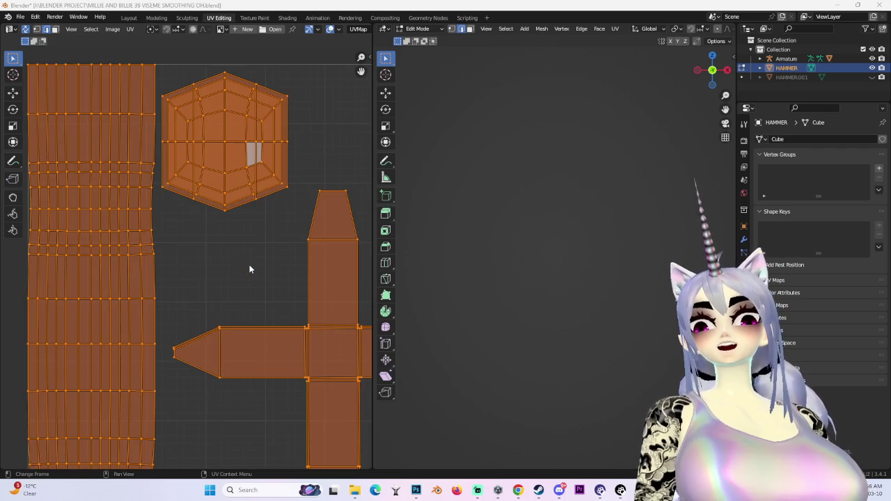
scroll(188, 268, "down", 3)
scroll(164, 281, "up", 3)
scroll(202, 274, "down", 3)
key("shift+r")
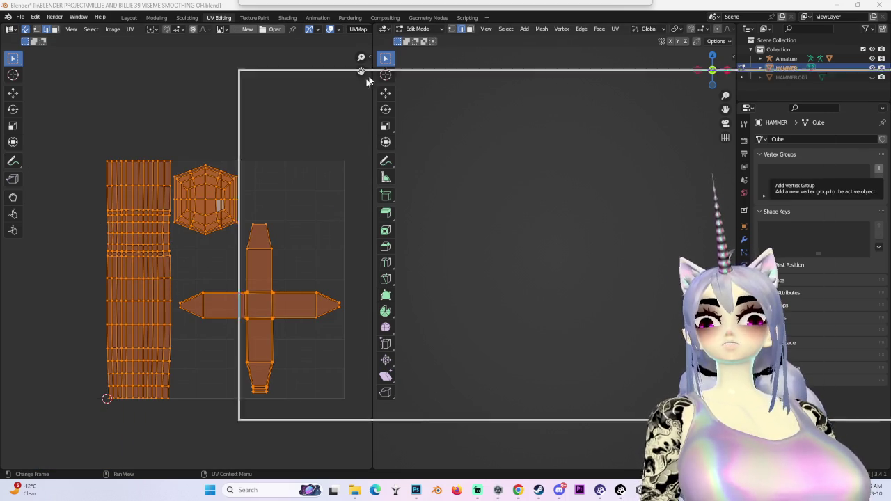
scroll(212, 370, "down", 2)
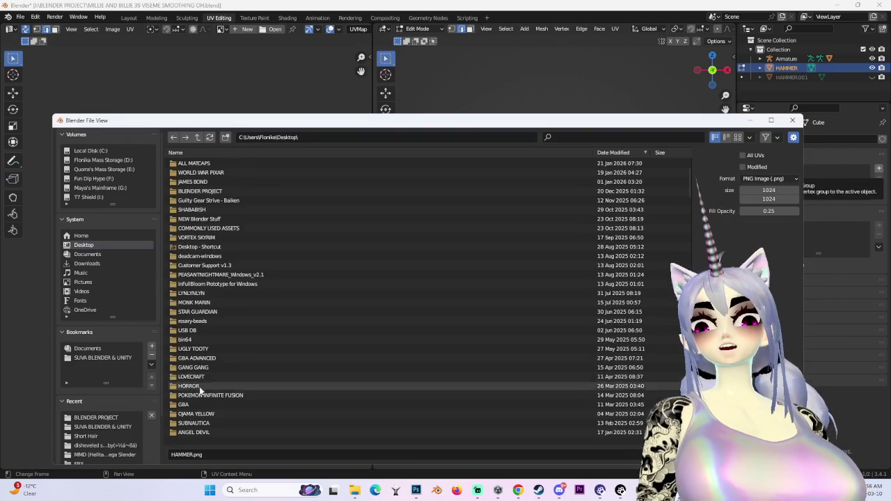
scroll(198, 365, "down", 3)
scroll(199, 365, "up", 5)
scroll(207, 367, "up", 3)
key("Escape")
scroll(203, 308, "down", 2)
scroll(188, 264, "up", 4)
Switch to the Layout workspace, orbit to a head-on view of the hammer, and select it.
left_click(129, 18)
mouse_move(309, 237)
middle_mouse_down()
mouse_move(448, 265)
mouse_move(479, 294)
mouse_move(500, 292)
mouse_move(455, 233)
mouse_move(512, 229)
mouse_move(428, 208)
middle_mouse_up()
scroll(418, 197, "down", 2)
scroll(404, 205, "up", 4)
mouse_move(469, 178)
middle_mouse_down()
mouse_move(457, 211)
mouse_move(508, 191)
mouse_move(504, 157)
mouse_move(434, 158)
mouse_move(430, 205)
middle_mouse_up()
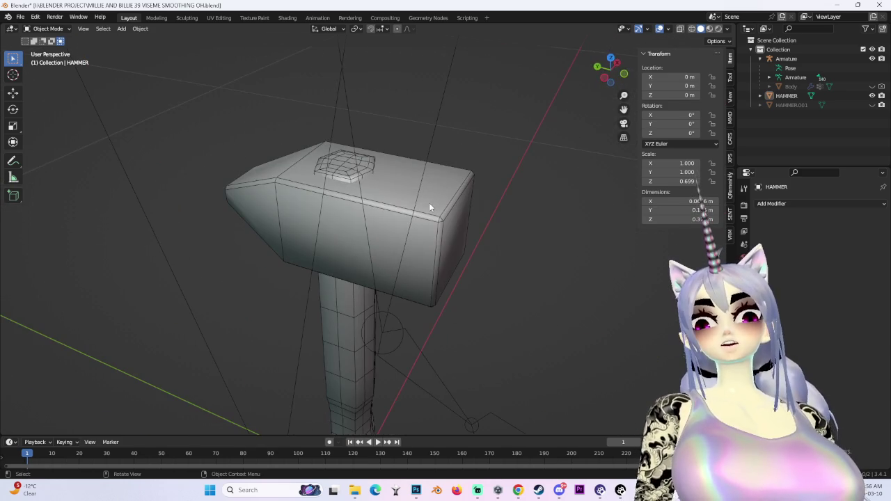
left_click(602, 81)
mouse_move(521, 267)
middle_mouse_down()
mouse_move(381, 222)
mouse_move(364, 233)
mouse_move(395, 295)
mouse_move(457, 289)
mouse_move(445, 280)
mouse_move(436, 212)
mouse_move(393, 230)
middle_mouse_up()
left_click(436, 213)
In the export browser, open BIKINIS AND STUFF and name the file HAMMER UV.png.
left_click(610, 75)
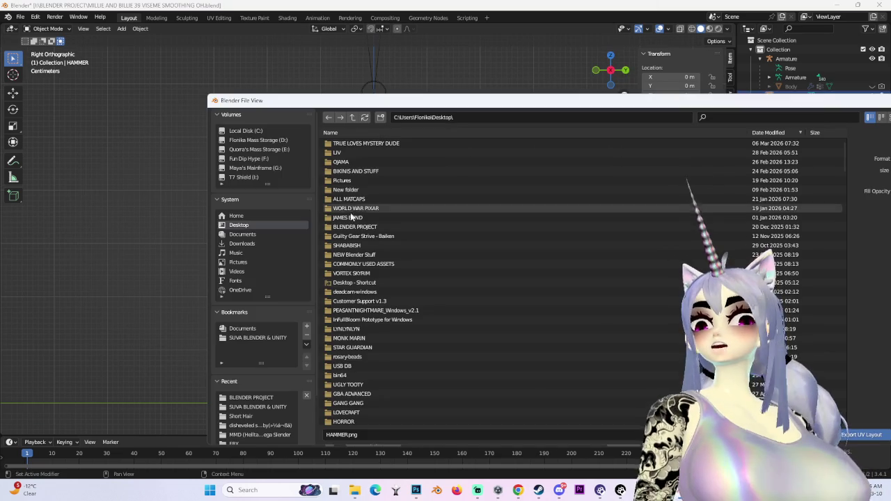
double_click(371, 171)
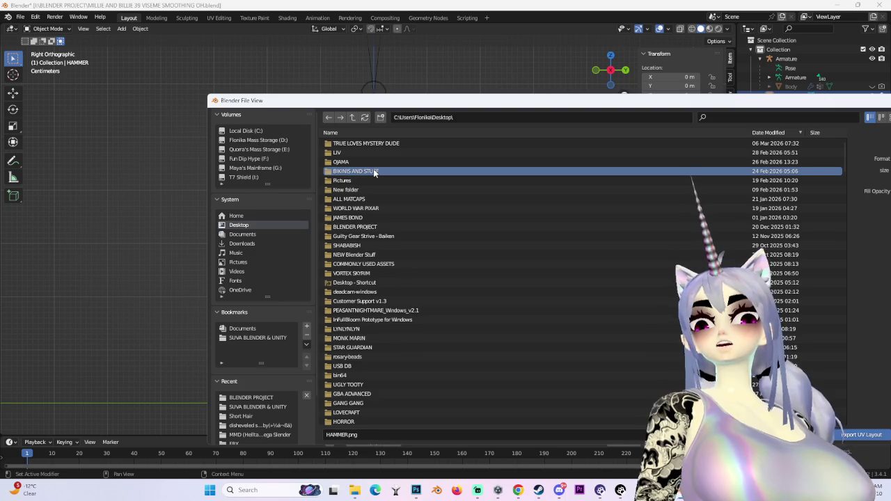
left_click(376, 434)
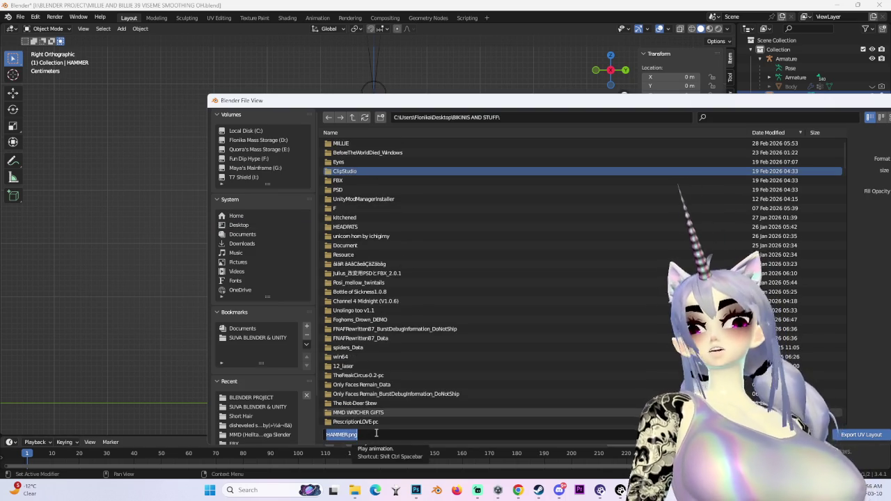
type("HAMMER")
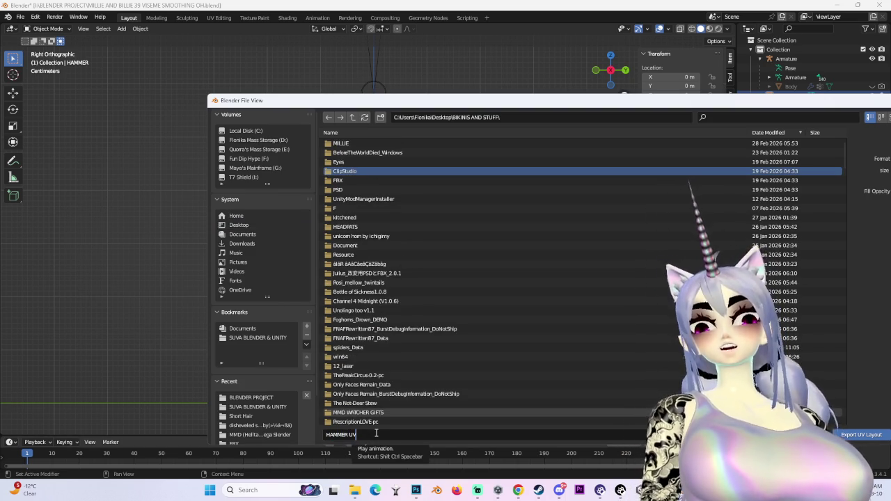
key("Return")
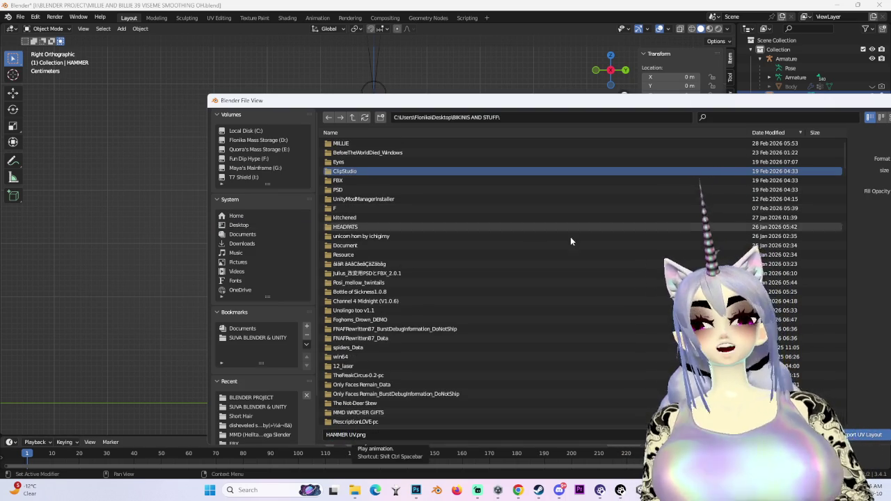
Browse into the MILLIE folder and export the UV layout there.
double_click(344, 171)
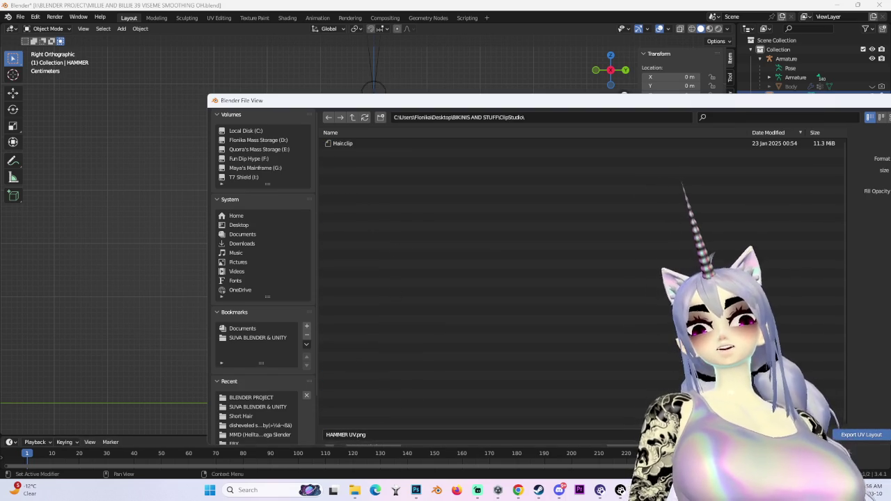
left_click(352, 117)
double_click(343, 143)
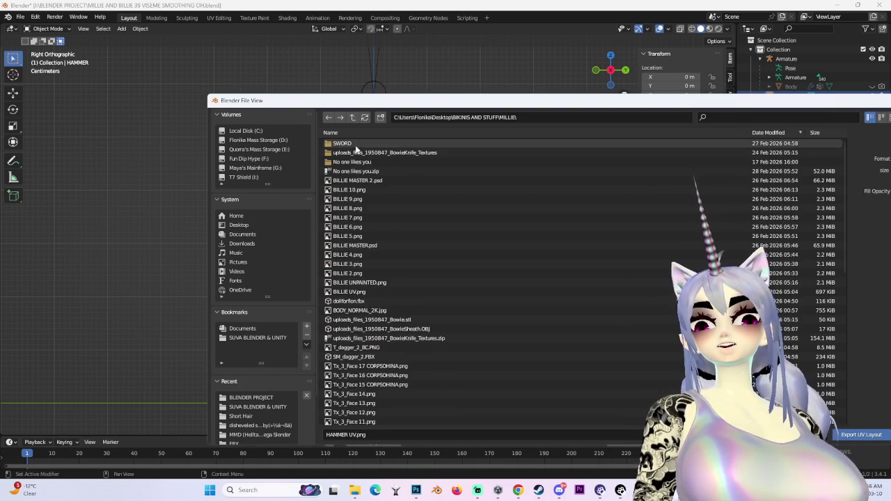
left_click_drag(430, 100, 328, 81)
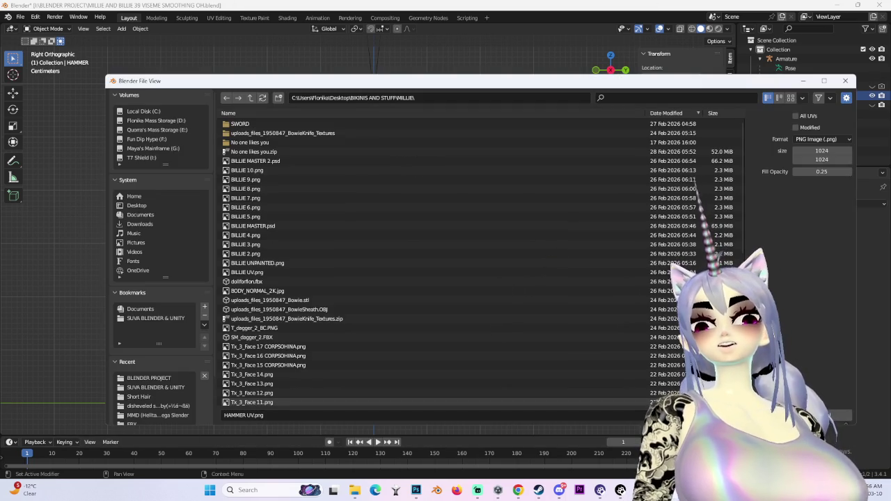
key("Return")
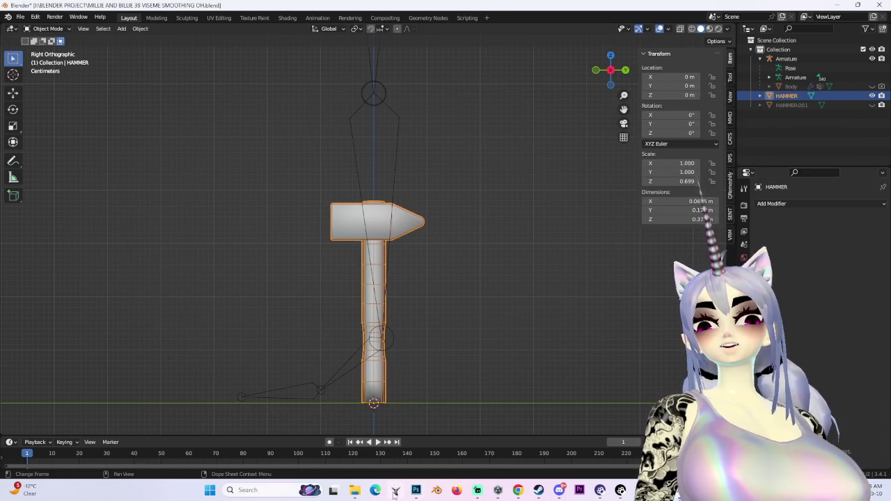
Cancel Photoshop's New document prompt, bucket-fill the face skin white, and zoom out.
left_click(415, 490)
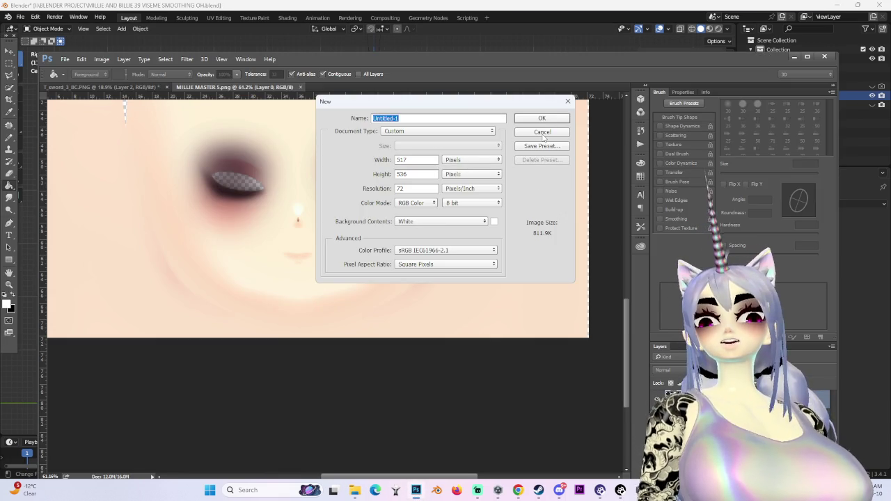
left_click(542, 132)
left_click(533, 135)
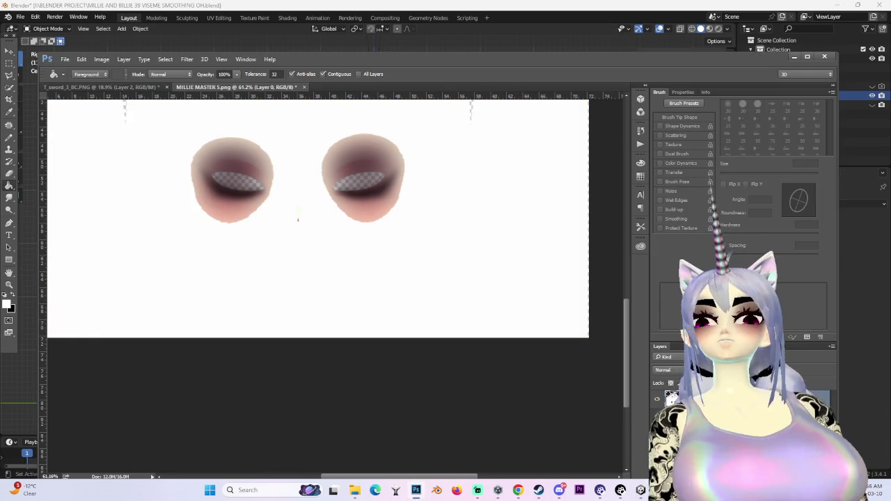
key("ctrl+minus")
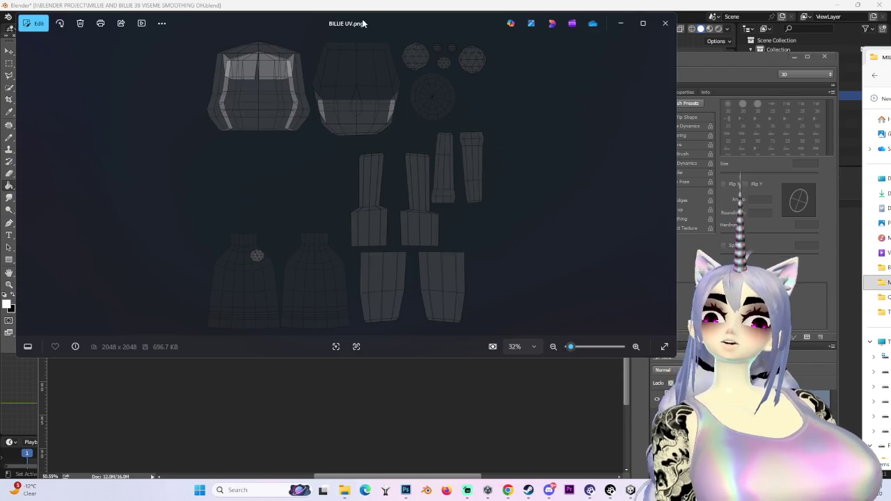
Move the Photos viewer aside, then close the BILLIE UV.png preview.
mouse_move(362, 23)
left_mouse_down()
mouse_move(634, 94)
mouse_move(378, 97)
left_mouse_up()
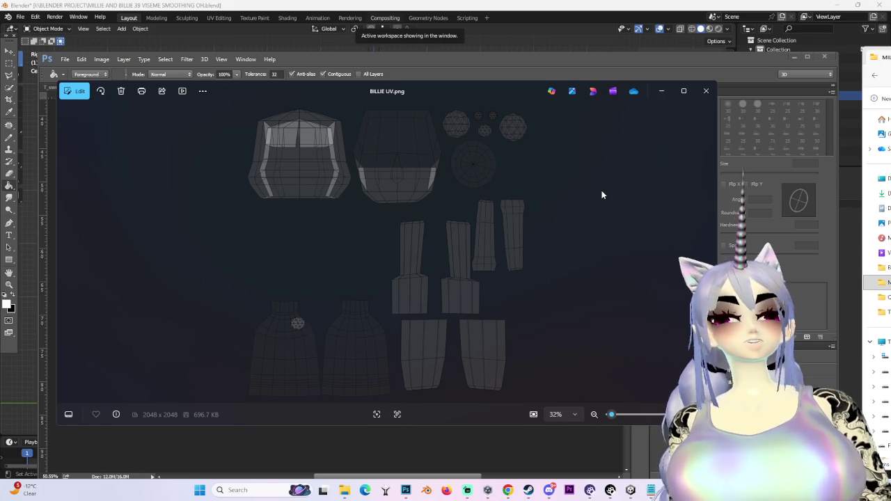
left_click(705, 91)
scroll(373, 292, "down", 3, "alt")
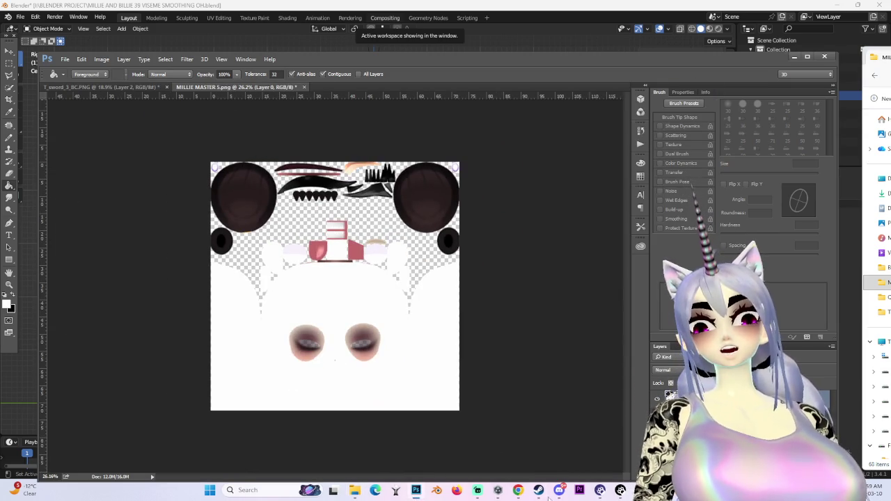
Check the hammer in Blender from a front perspective view and deselect it.
left_click(416, 490)
mouse_move(492, 278)
middle_mouse_down()
mouse_move(418, 309)
mouse_move(524, 314)
middle_mouse_up()
scroll(524, 315, "up", 1)
left_click(524, 303)
mouse_move(518, 490)
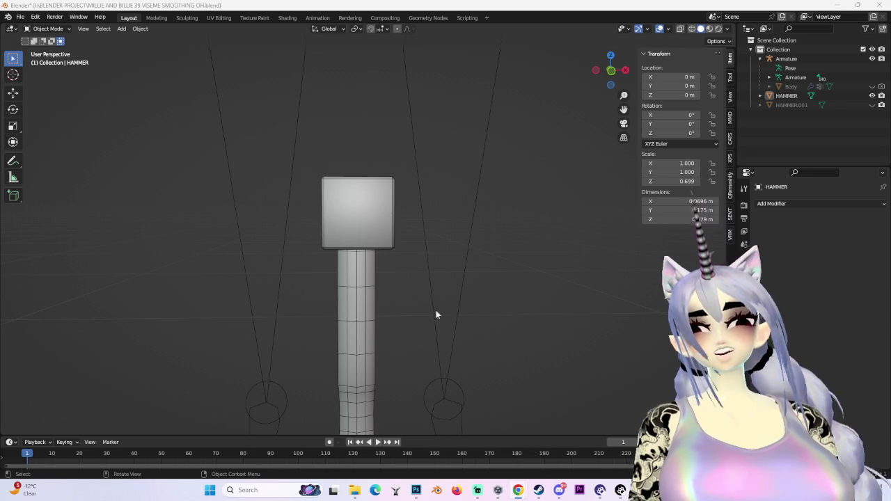
Back in Photoshop, close MILLIE MASTER 5.png without saving.
left_click(416, 490)
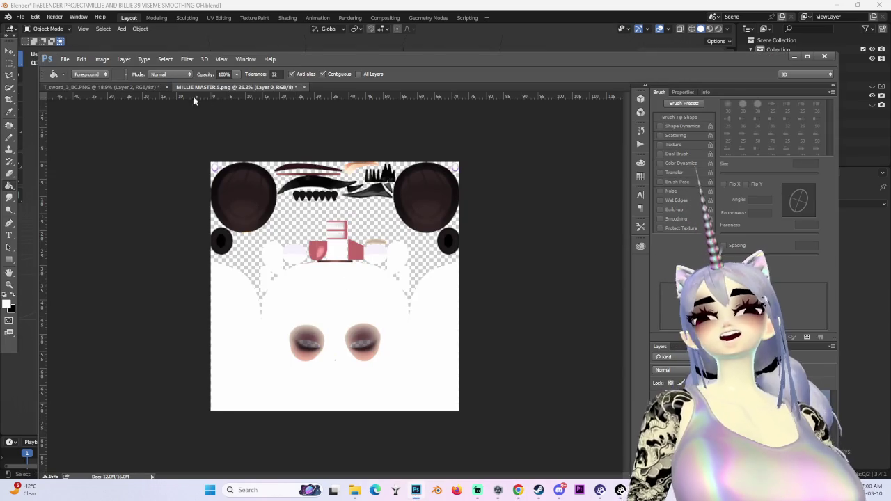
left_click(304, 87)
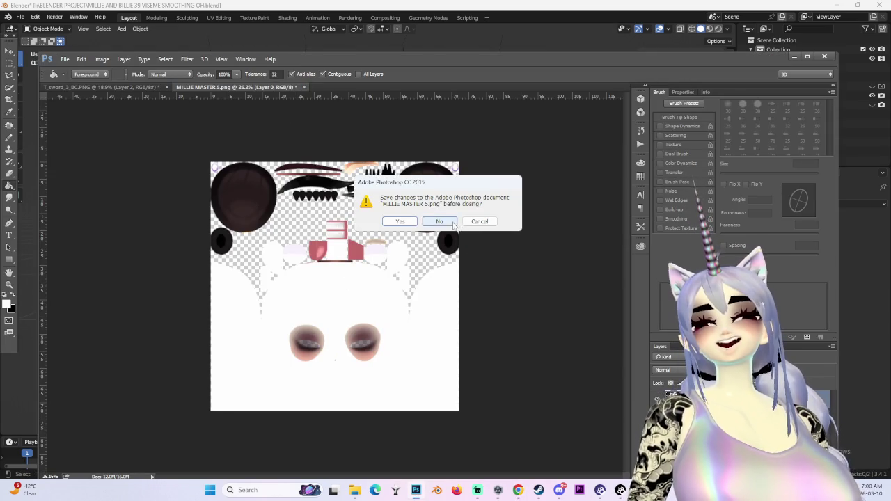
left_click(452, 224)
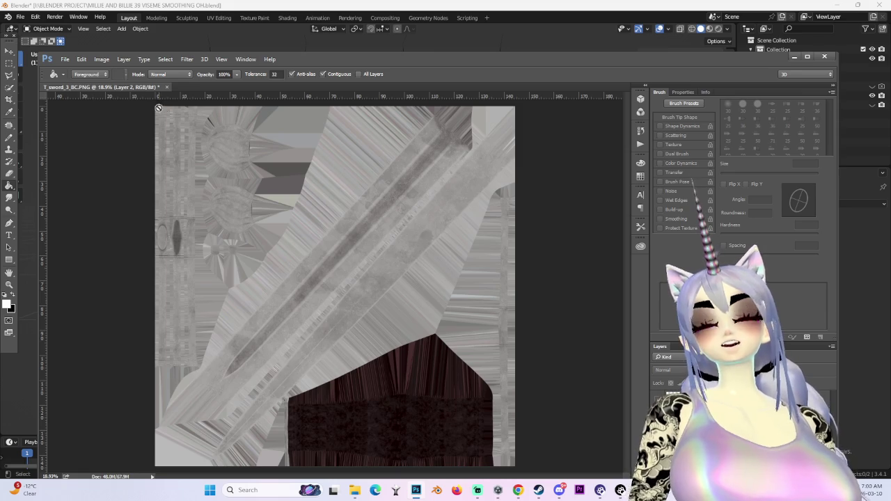
mouse_move(354, 490)
left_click(299, 430)
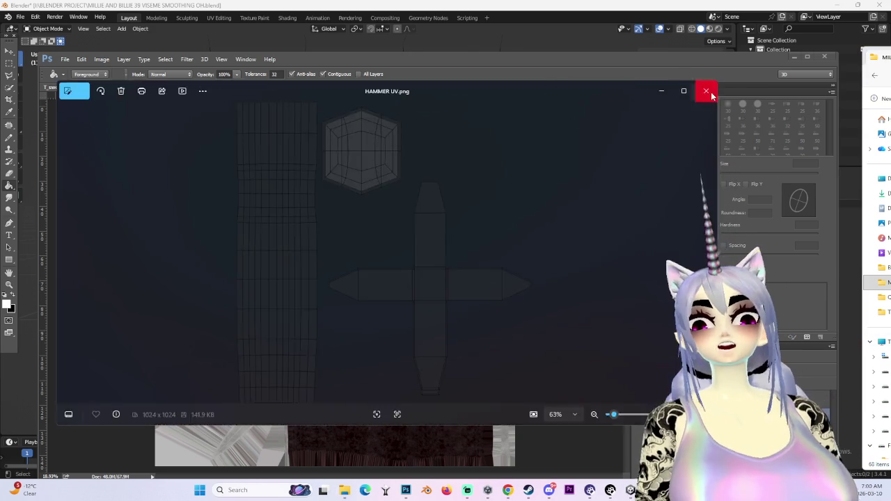
Close the Photos preview of HAMMER UV.png.
left_click(707, 91)
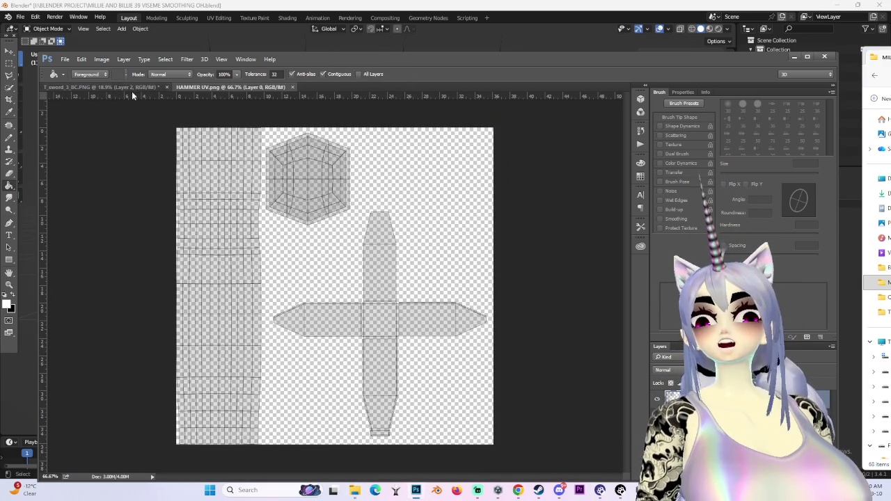
On the T_sword_3_BC tab, zoom in and outline a metal patch with the Polygonal Lasso.
left_click(98, 87)
scroll(406, 239, "up", 3, "alt")
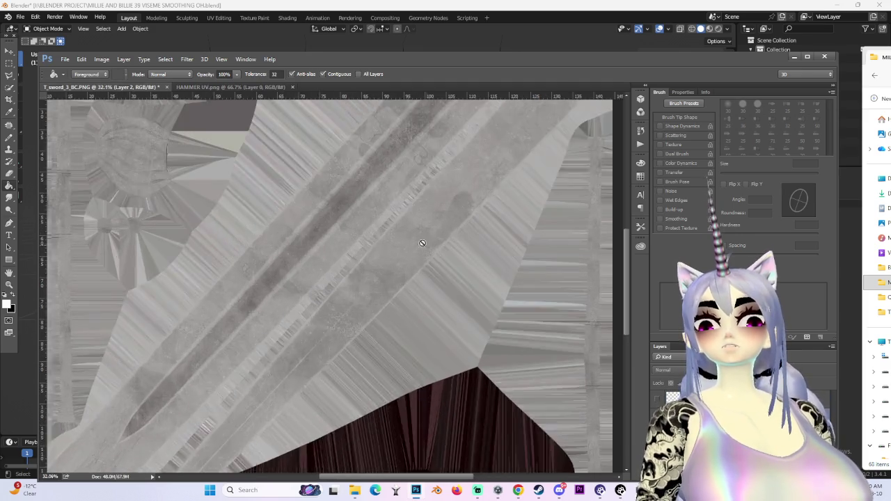
scroll(436, 218, "up", 3, "alt")
scroll(380, 279, "down", 3, "alt")
scroll(350, 253, "up", 2, "alt")
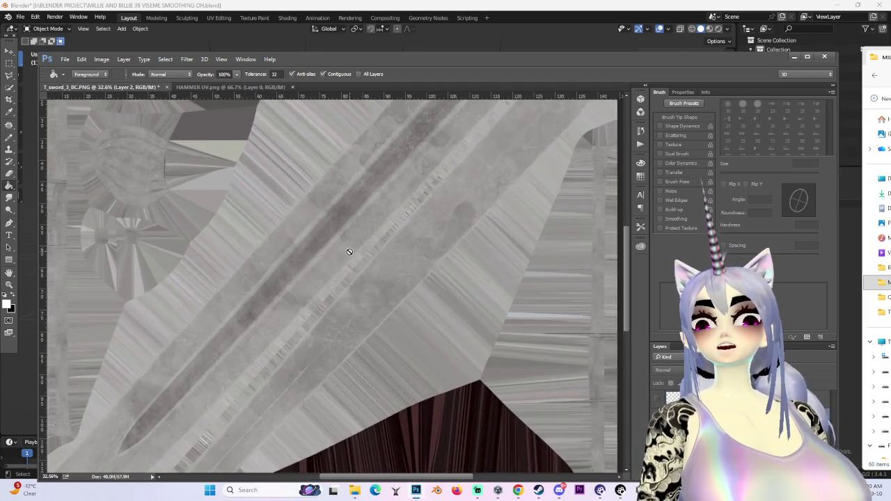
scroll(350, 251, "up", 2, "alt")
scroll(352, 254, "up", 3, "alt")
scroll(361, 275, "up", 2, "alt")
scroll(369, 285, "up", 2, "alt")
scroll(368, 283, "down", 2, "alt")
scroll(367, 283, "down", 2, "alt")
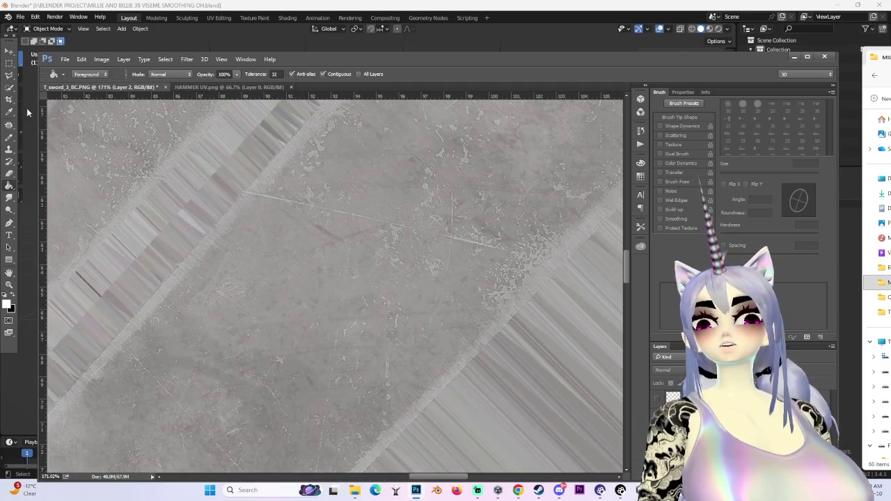
left_click(10, 75)
scroll(301, 312, "down", 3, "alt")
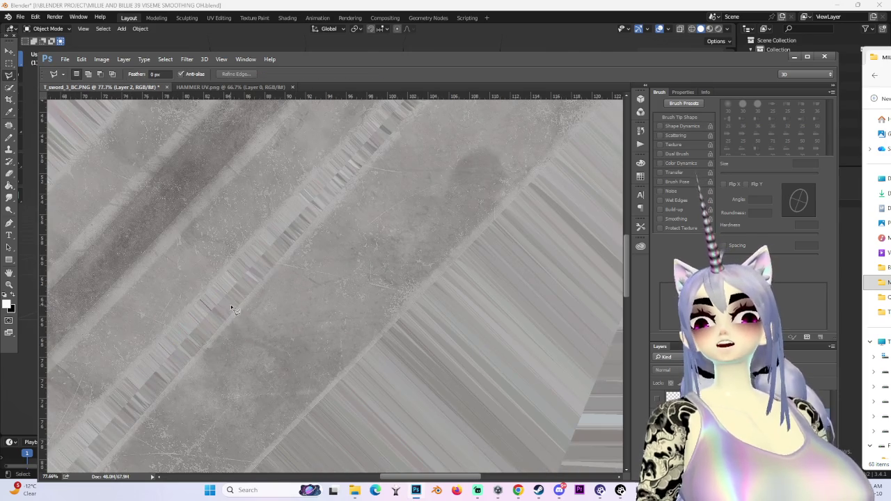
left_click_drag(243, 317, 324, 388)
left_click(327, 387)
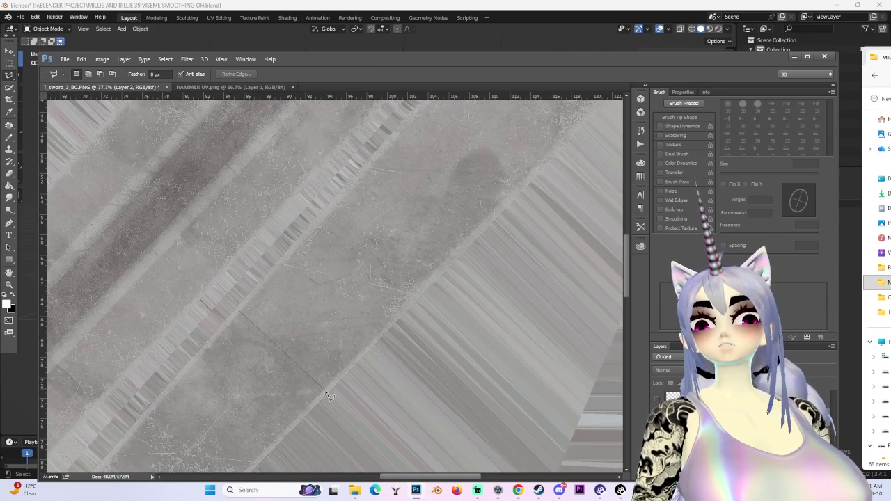
left_click(477, 236)
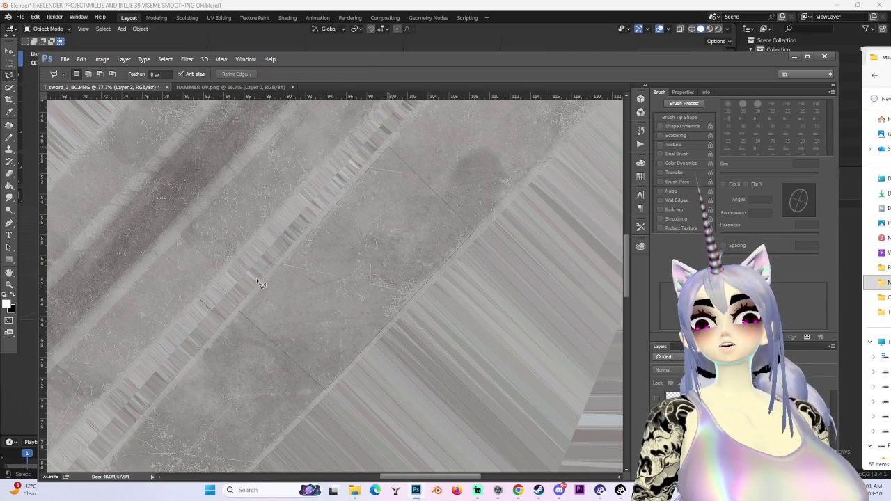
left_click(242, 315)
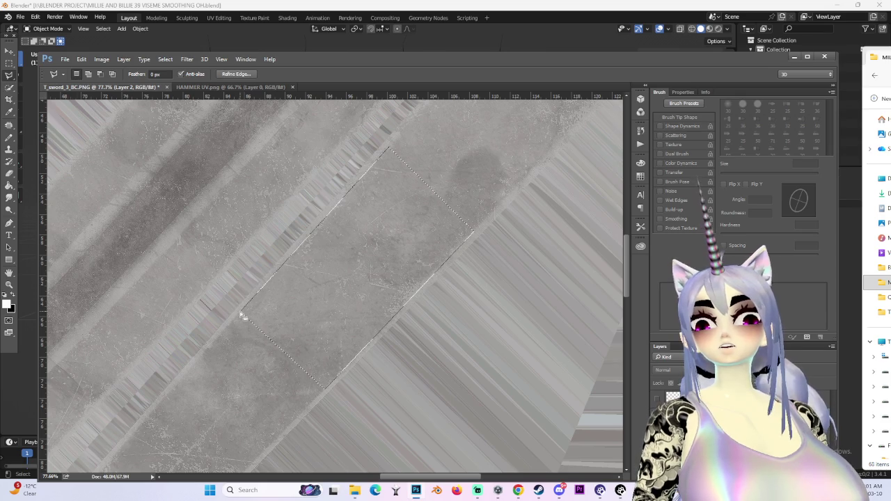
scroll(242, 316, "down", 3, "alt")
Clear a stray marquee on the hammer UV, then try moving the sword's selected patch.
key("m")
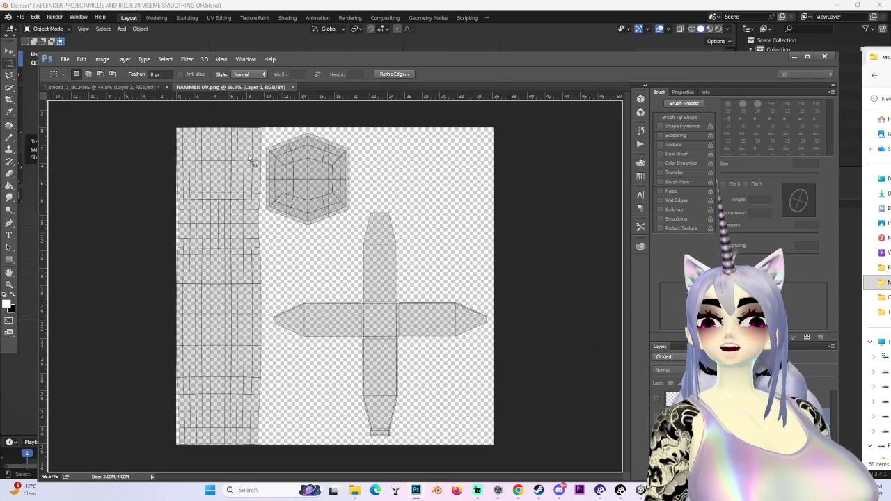
left_click_drag(207, 104, 449, 363)
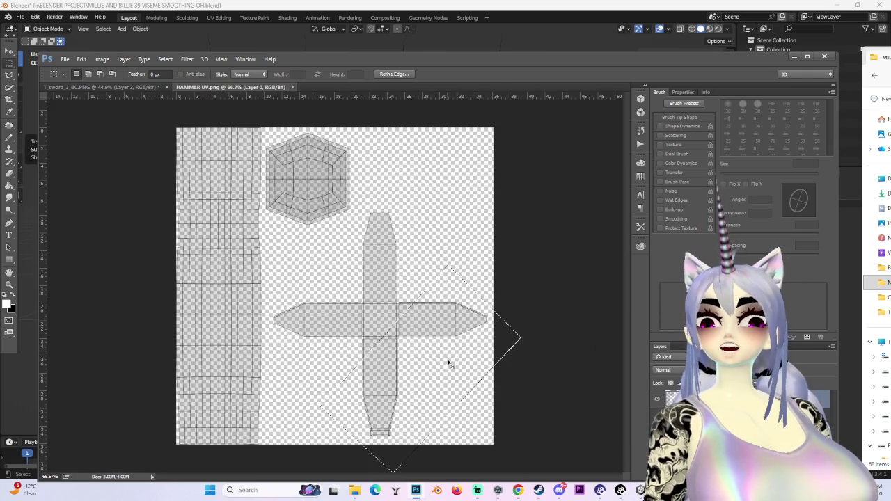
key("ctrl+d")
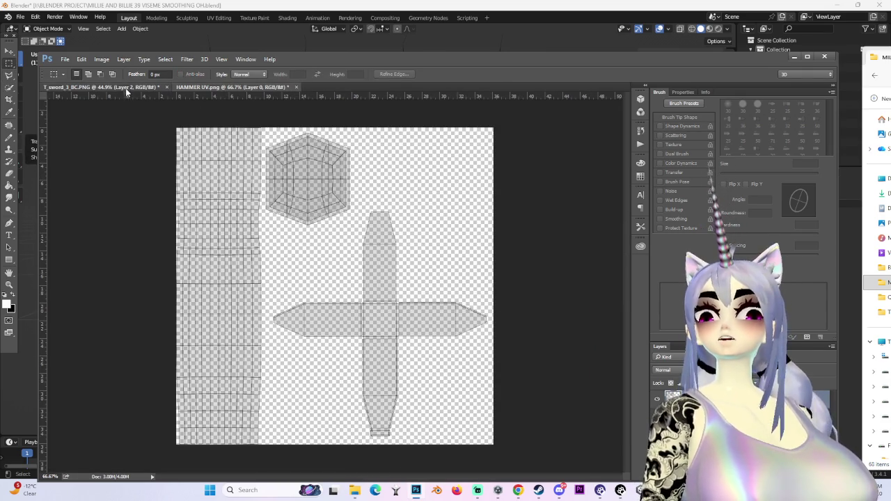
left_click(126, 87)
key("v")
left_click(299, 321)
left_click(438, 223)
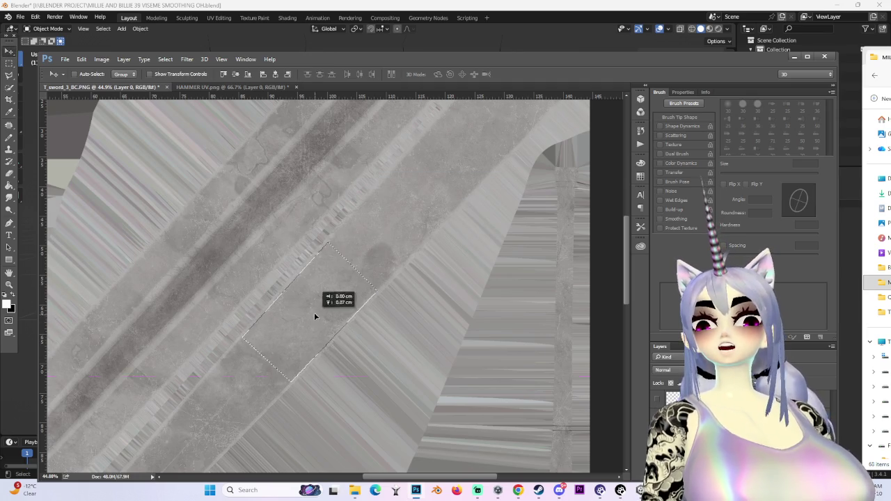
Drag the metal patch onto HAMMER UV, rotate it, shrink it to 43%, and place it over the head.
left_click_drag(315, 318, 367, 352)
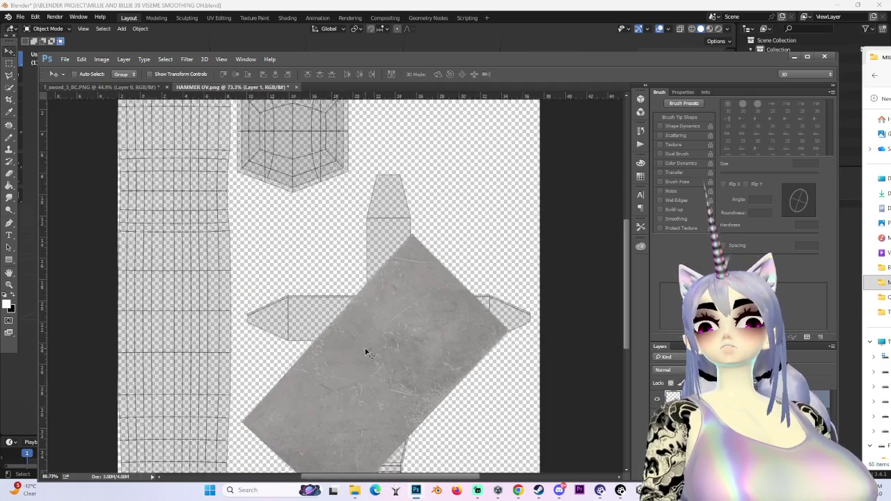
scroll(499, 289, "down", 1, "alt")
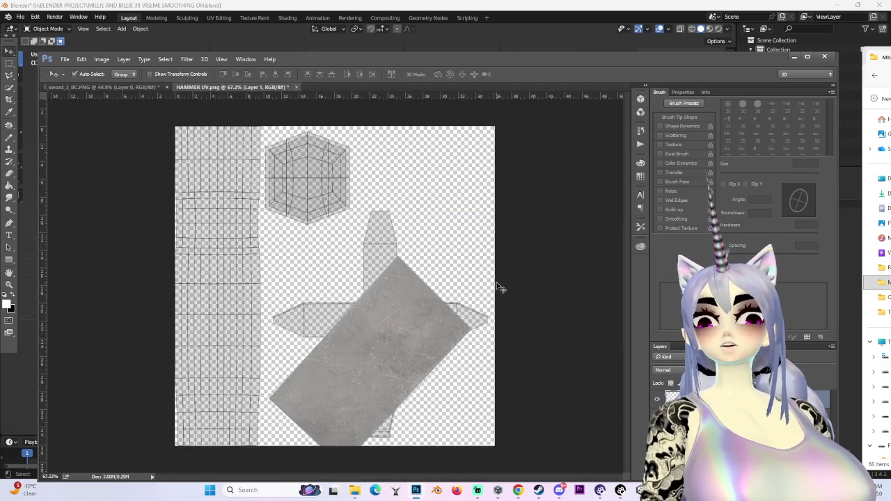
key("ctrl+t")
mouse_move(482, 244)
left_mouse_down()
mouse_move(513, 328)
mouse_move(507, 359)
left_mouse_up()
scroll(361, 405, "up", 2, "alt")
left_click_drag(361, 405, 450, 363)
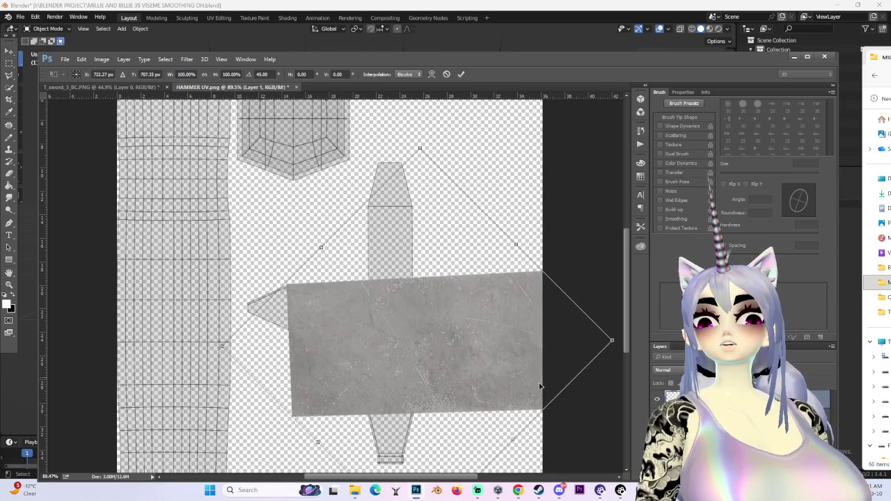
left_click_drag(613, 340, 390, 344)
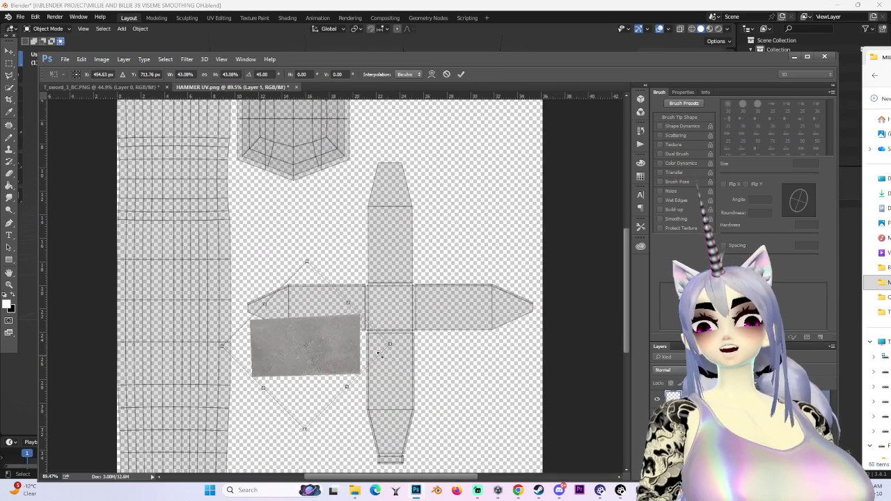
left_click_drag(309, 344, 322, 308)
scroll(420, 362, "up", 3, "alt")
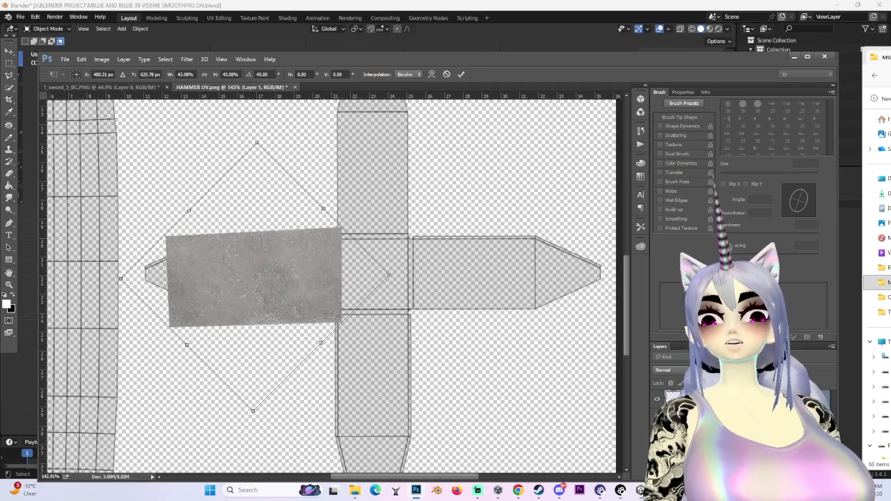
key("Return")
Set the metal layer's blend mode to Darken, then Color Burn, and nudge it left.
left_click(672, 369)
key("Escape")
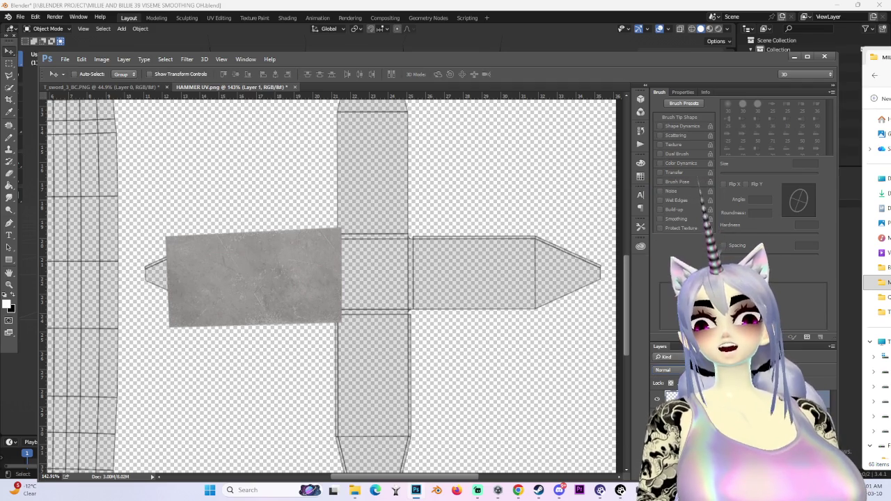
left_click(672, 370)
left_click(668, 209)
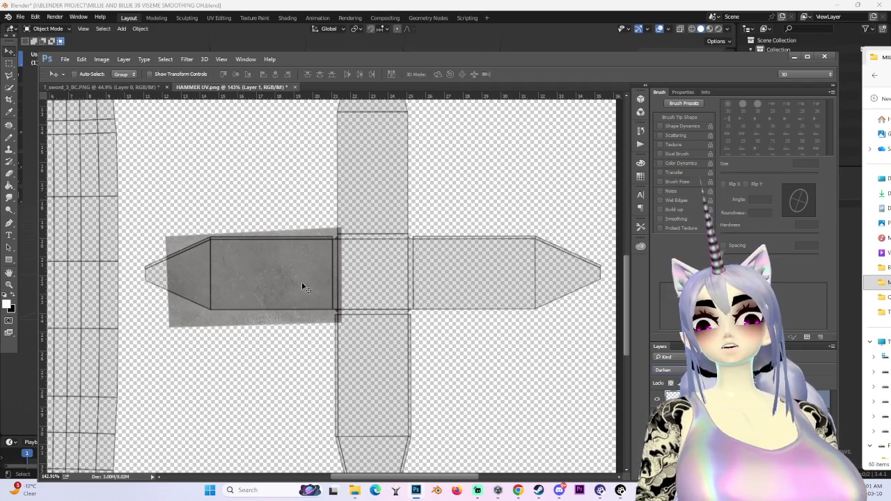
left_click(664, 370)
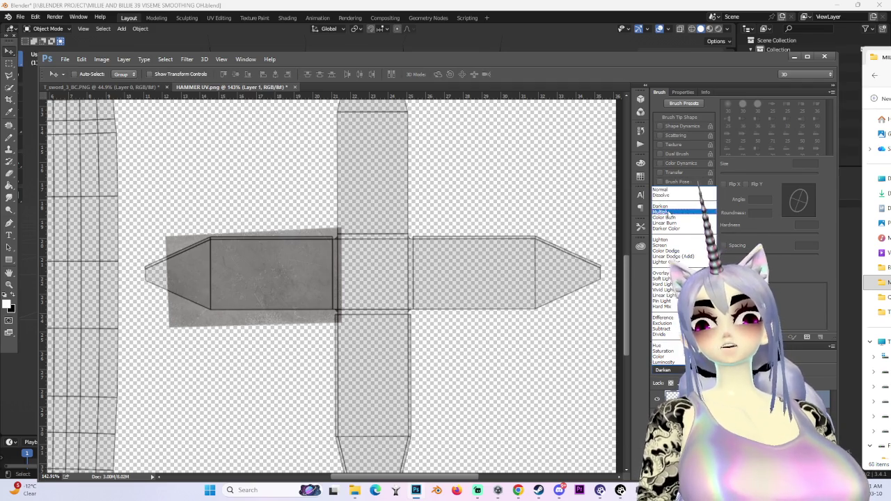
left_click(664, 217)
left_click_drag(294, 274, 289, 273)
key("ctrl")
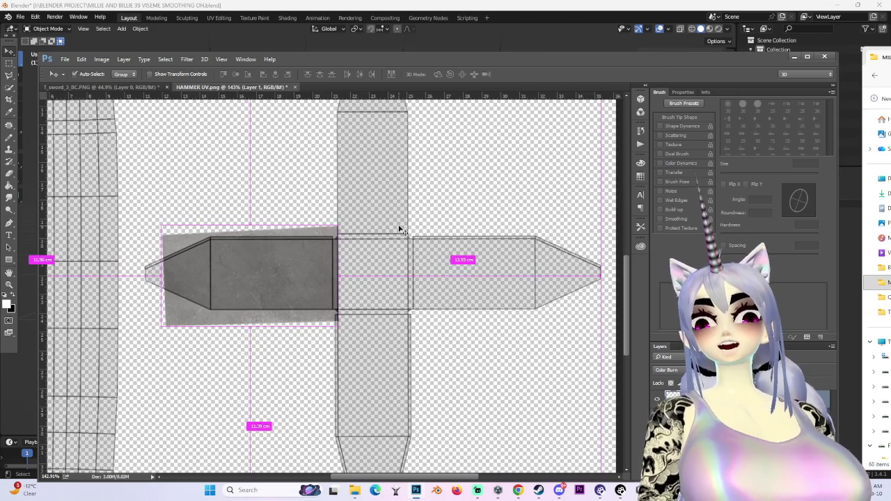
Rotate the patch slightly, scale it to 75%, and move it over the head's end.
key("ctrl+t")
left_click_drag(400, 229, 470, 209)
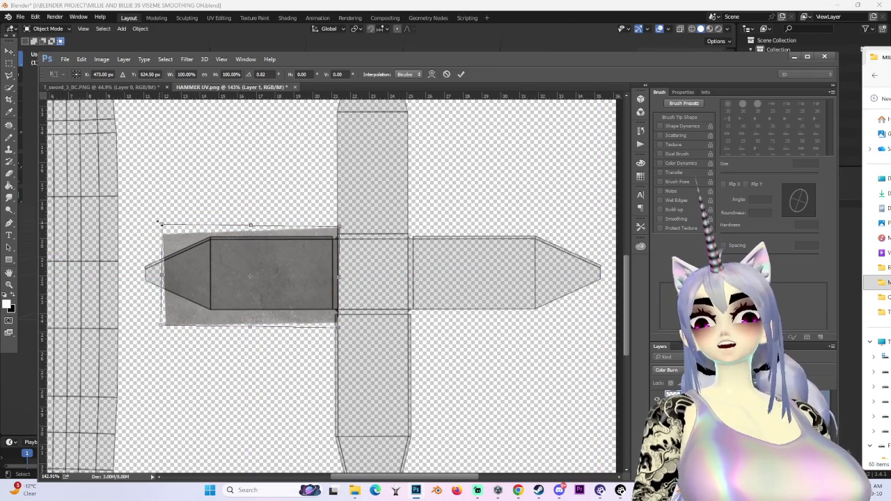
left_click_drag(159, 223, 203, 248)
left_click_drag(259, 274, 263, 265)
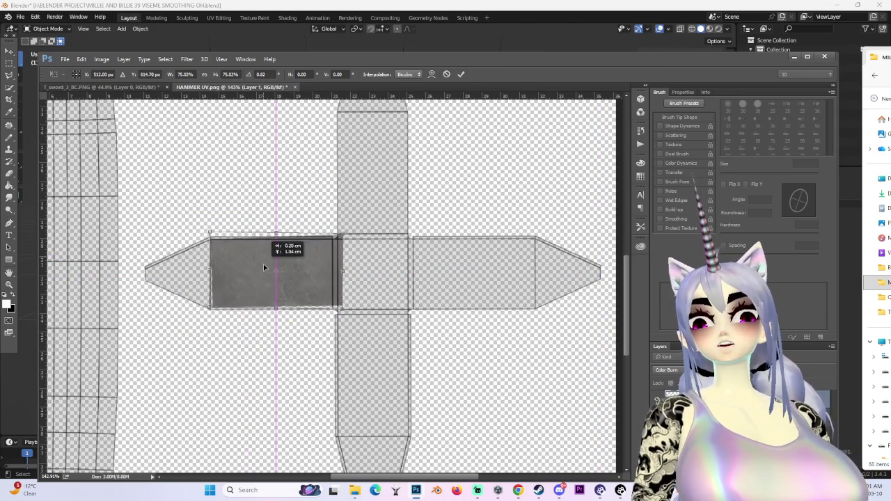
left_click_drag(395, 242, 392, 248)
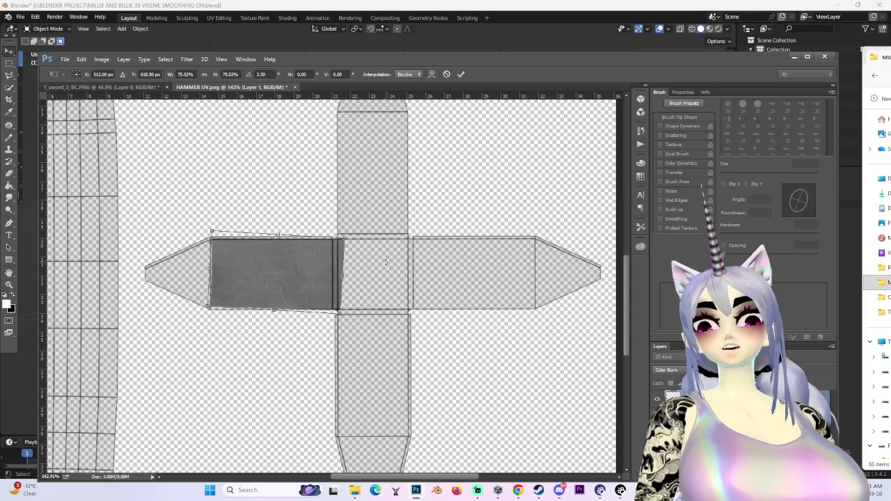
key("Return")
scroll(279, 258, "up", 2, "alt")
left_click_drag(280, 258, 176, 269)
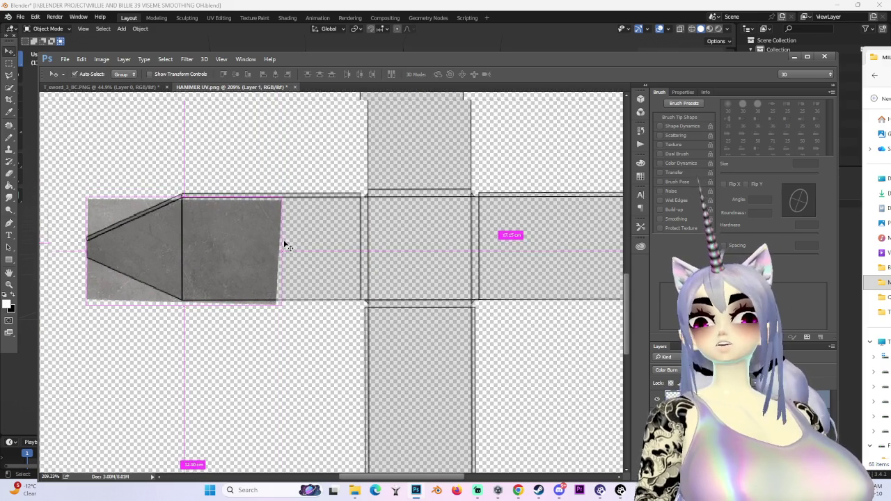
Level the patch, slide it into the head's left panel, and enlarge it slightly to fill it.
key("ctrl+t")
left_click_drag(292, 195, 291, 192)
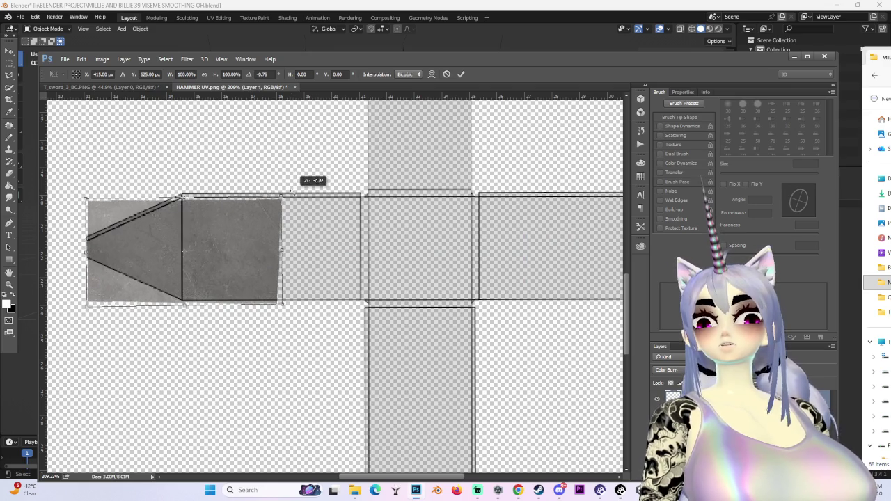
left_click_drag(275, 224, 321, 246)
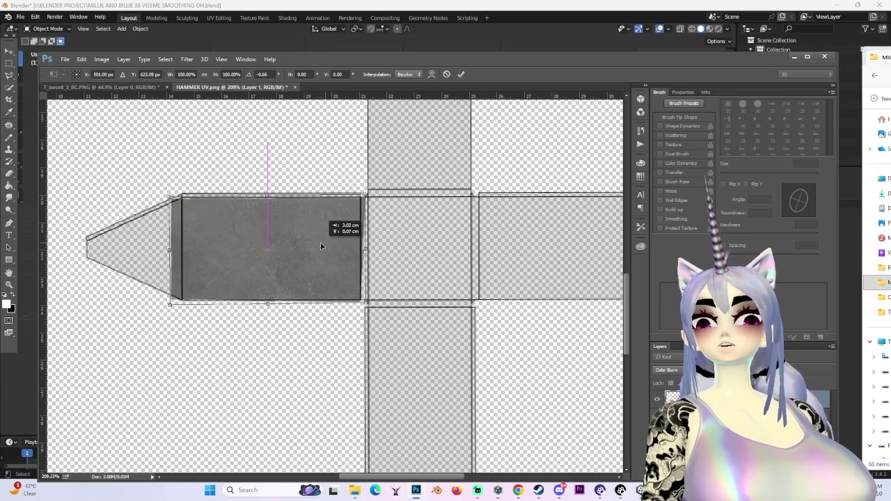
left_click_drag(168, 198, 162, 192)
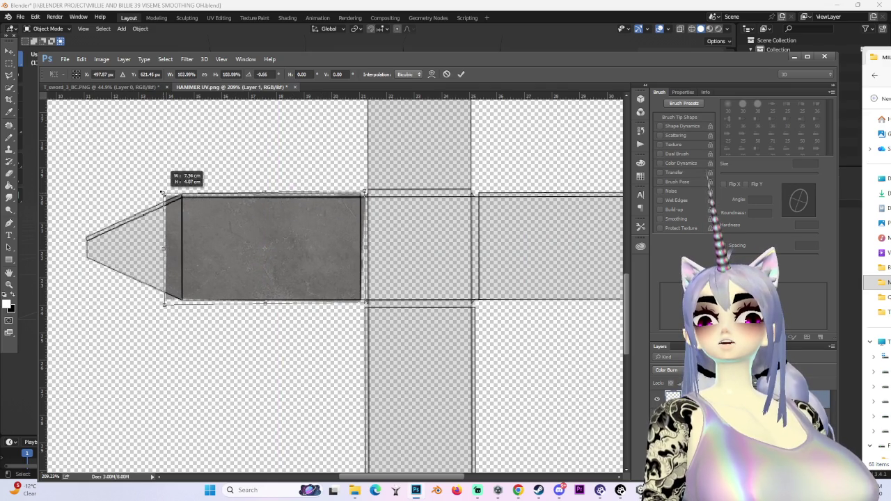
scroll(243, 322, "down", 2, "alt")
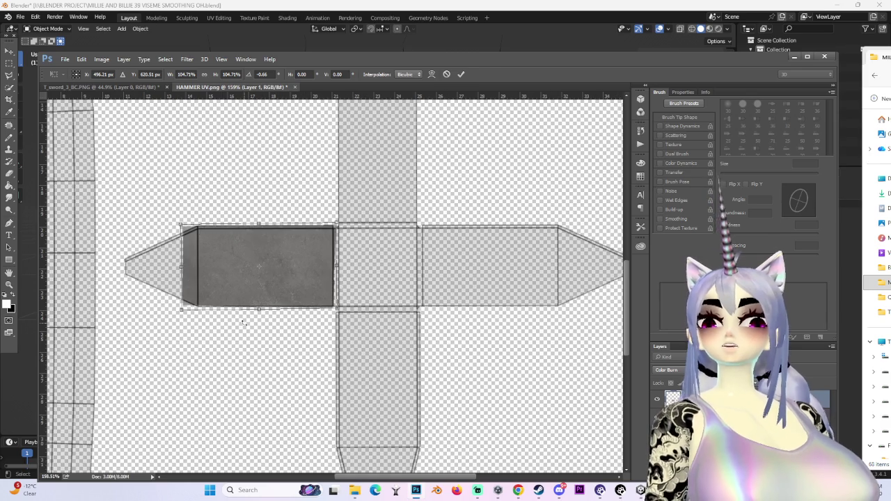
key("Return")
scroll(247, 317, "up", 2, "alt")
left_click(9, 62)
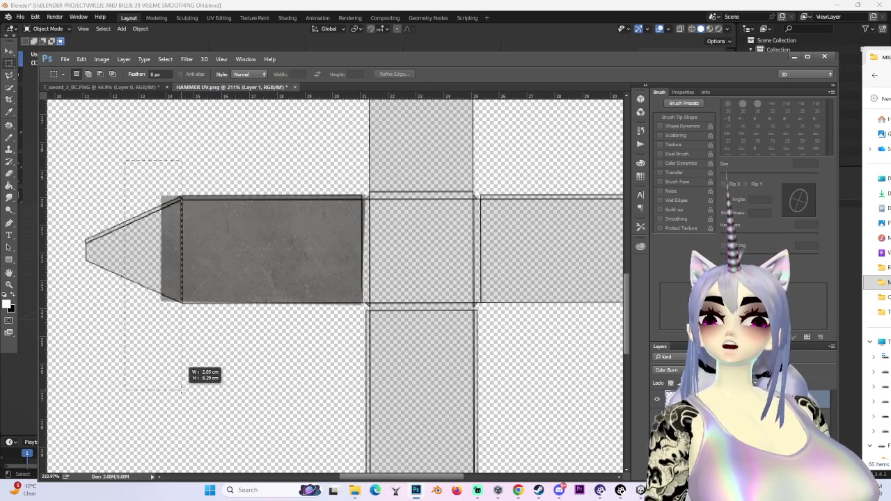
Try transforming the marked area and dismiss the repeated 'selected area is empty' errors.
scroll(250, 377, "up", 2, "alt")
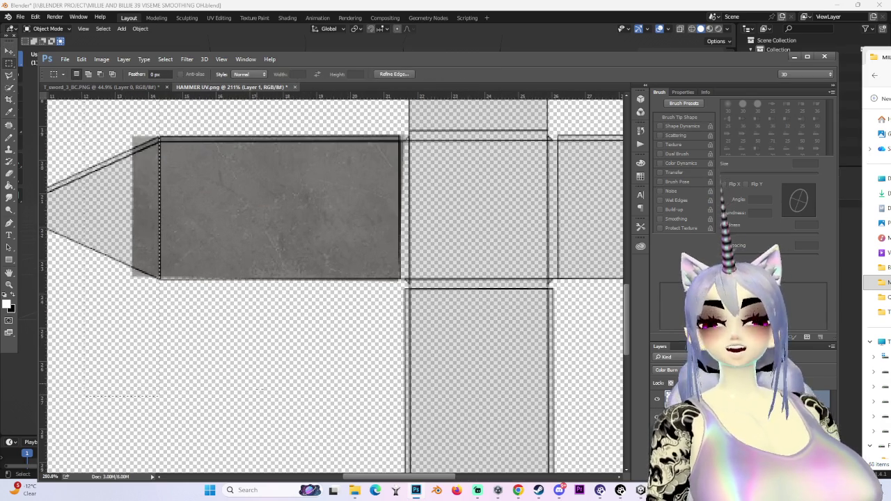
left_click(10, 53)
left_click_drag(314, 218, 311, 221)
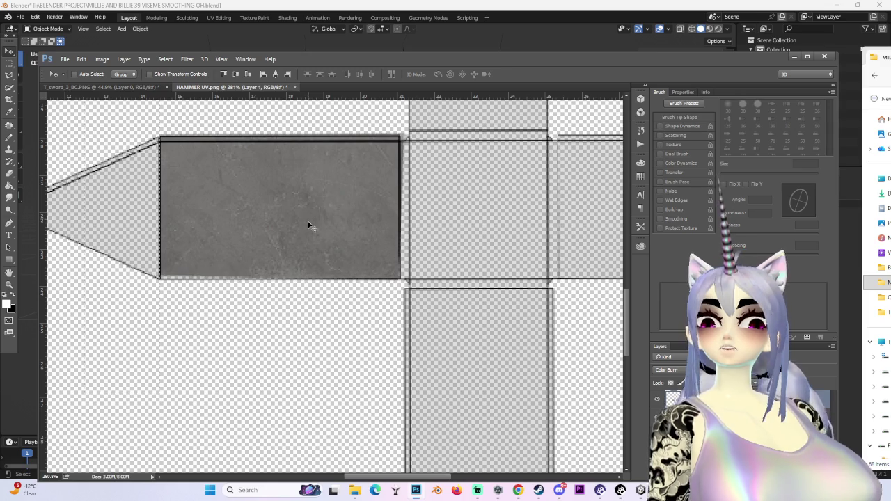
scroll(313, 327, "up", 1, "alt")
key("ctrl+t")
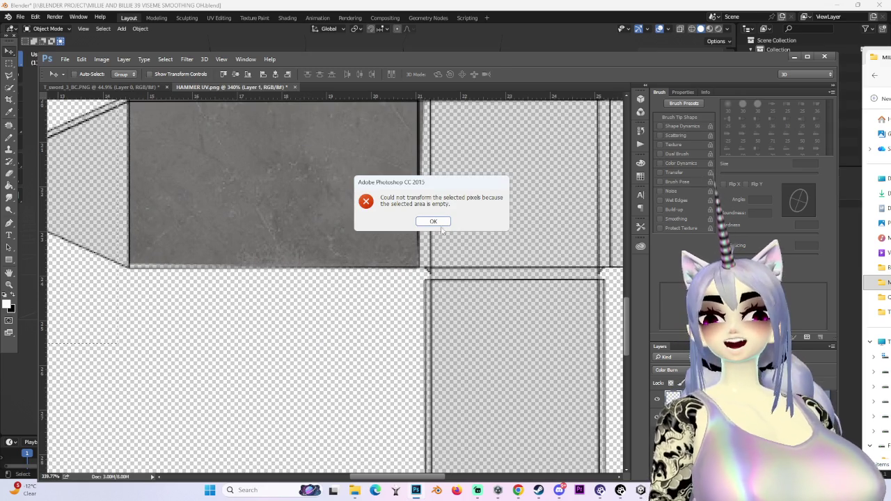
left_click(432, 225)
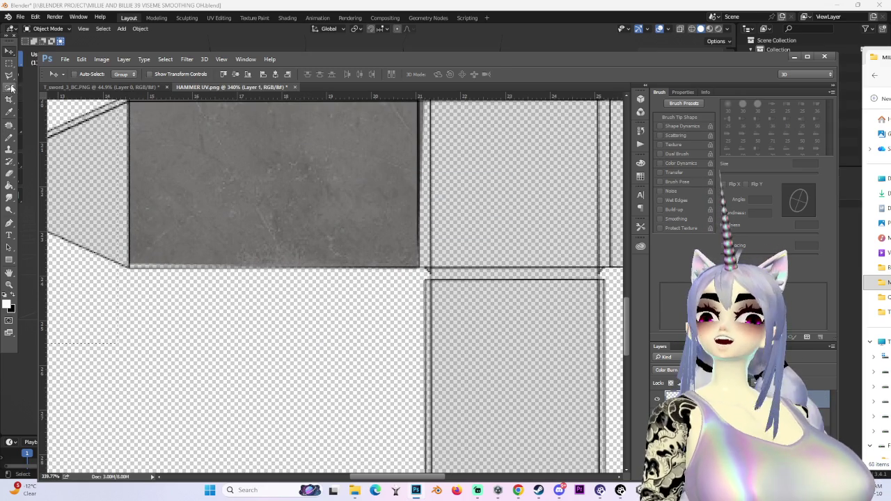
key("ctrl+t")
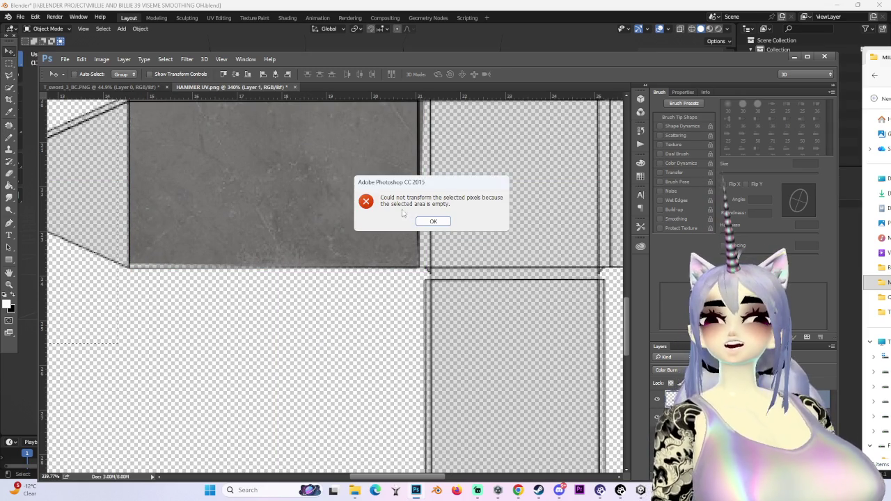
key("Return")
scroll(311, 278, "down", 2, "alt")
key("ctrl+t")
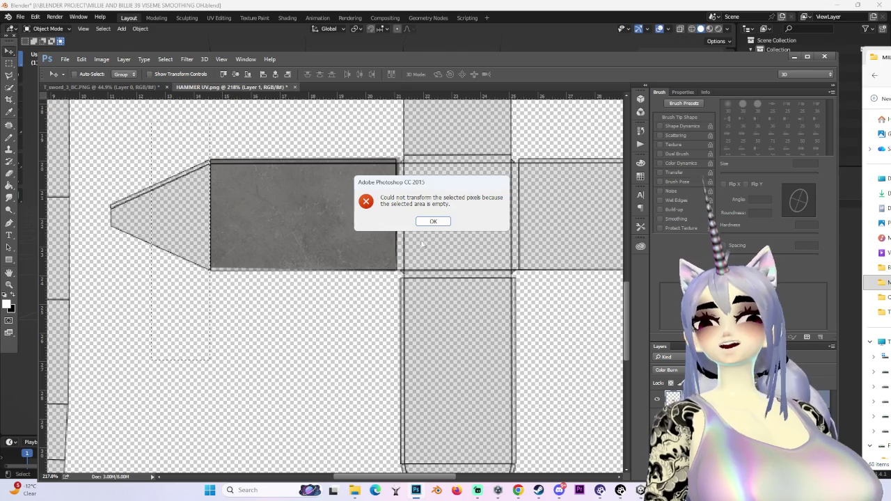
left_click(439, 225)
Pick the metal patch layer, apply a tiny transform, then move to the T_sword_3_BC document.
left_click(8, 64)
left_click(346, 193)
key("ctrl+t")
left_click_drag(210, 273, 209, 272)
key("Return")
scroll(295, 215, "up", 1, "alt")
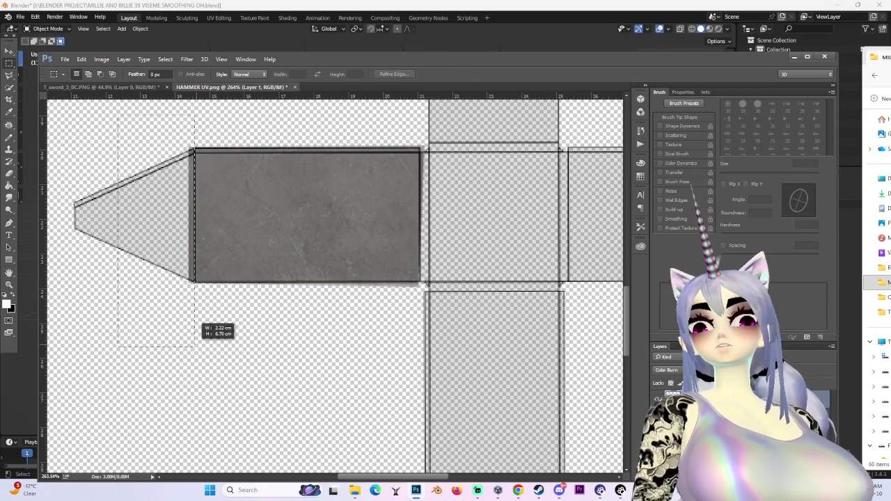
scroll(209, 278, "up", 1, "alt")
scroll(279, 204, "down", 1, "alt")
scroll(263, 135, "down", 2, "alt")
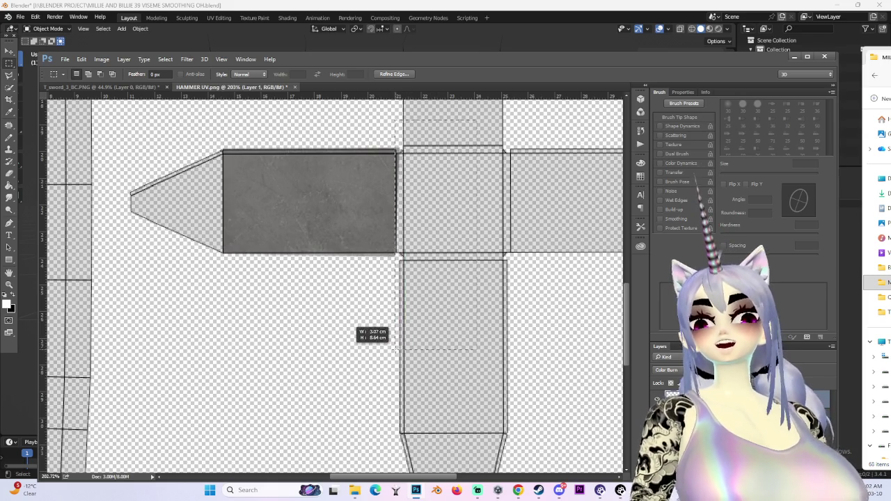
scroll(459, 243, "up", 2, "alt")
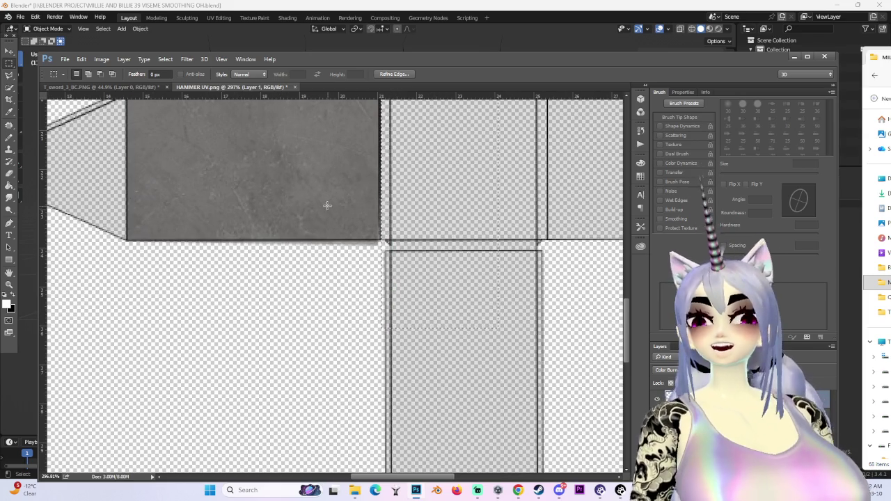
scroll(260, 217, "down", 1, "alt")
left_click(144, 89)
scroll(375, 333, "down", 1, "alt")
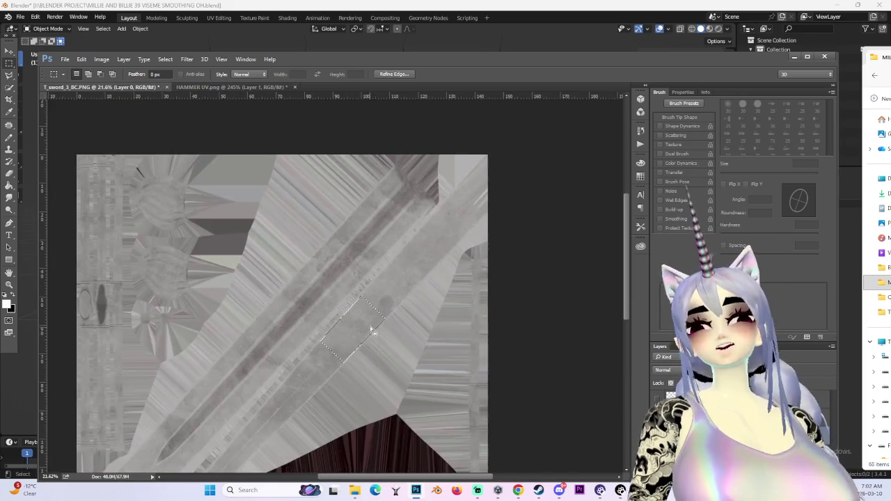
Select a rectangular metal patch in T_sword and drag it into the HAMMER UV document.
scroll(418, 320, "up", 1, "alt")
mouse_move(418, 320)
left_mouse_down()
mouse_move(435, 243)
mouse_move(428, 240)
left_mouse_up()
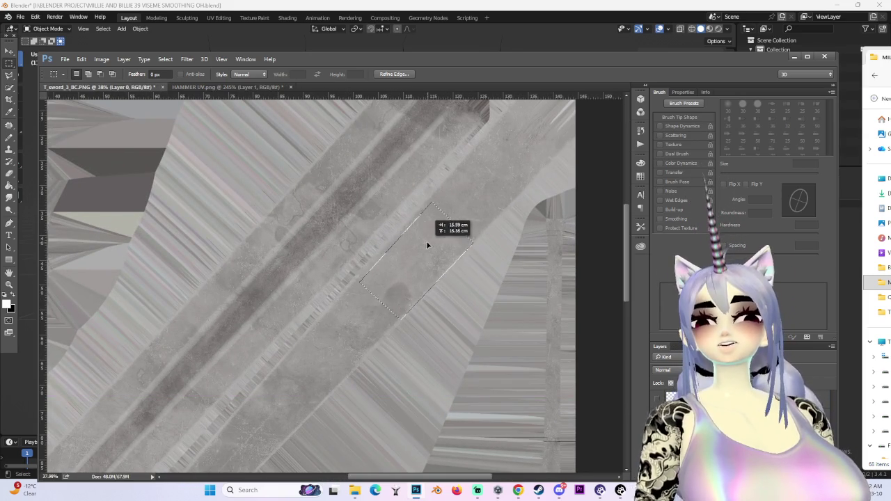
scroll(432, 239, "down", 2, "alt")
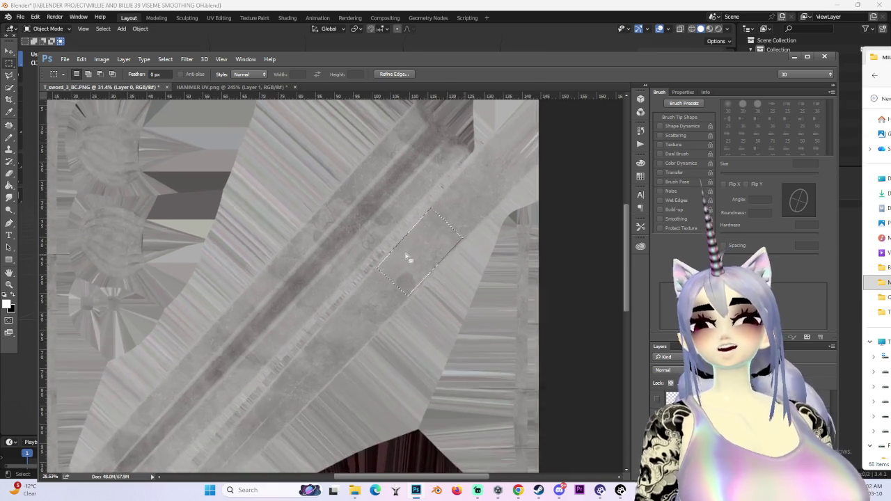
left_click(9, 51)
mouse_move(419, 251)
left_mouse_down()
mouse_move(238, 88)
mouse_move(384, 168)
left_mouse_up()
Scale the metal patch to about 44% and move it onto the cross's top arm.
scroll(313, 292, "down", 6, "alt")
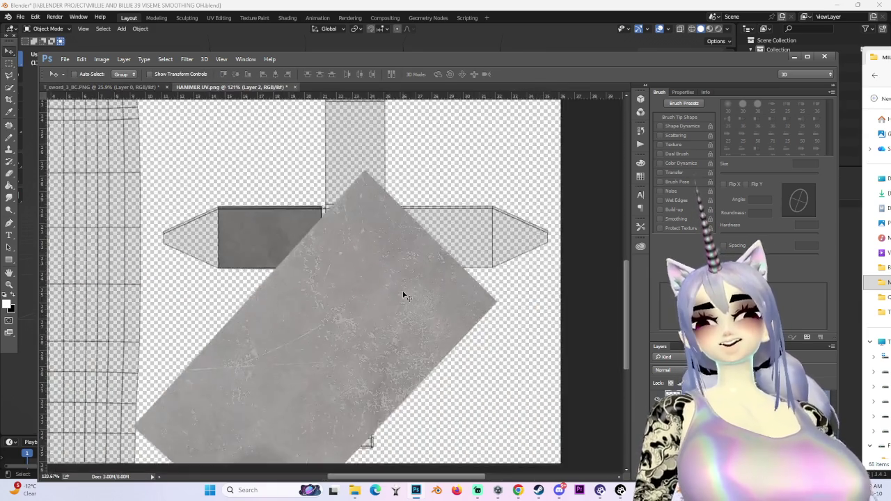
key("ctrl+t")
mouse_move(542, 116)
left_mouse_down()
mouse_move(384, 344)
mouse_move(285, 340)
left_mouse_up()
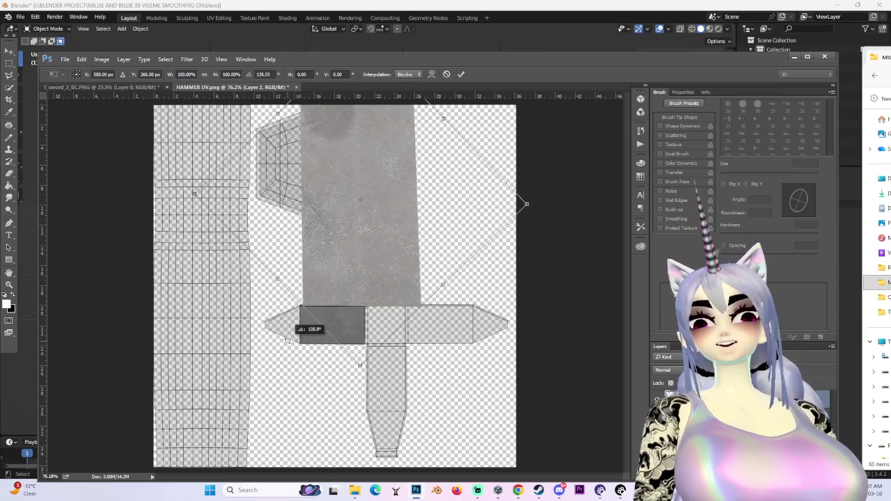
scroll(316, 304, "down", 1, "alt")
key("Escape")
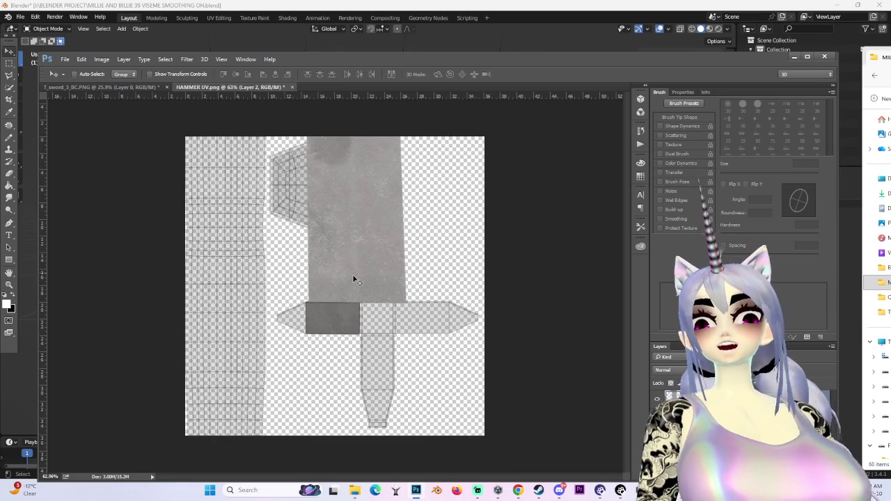
key("ctrl+t")
left_click_drag(330, 304, 421, 229)
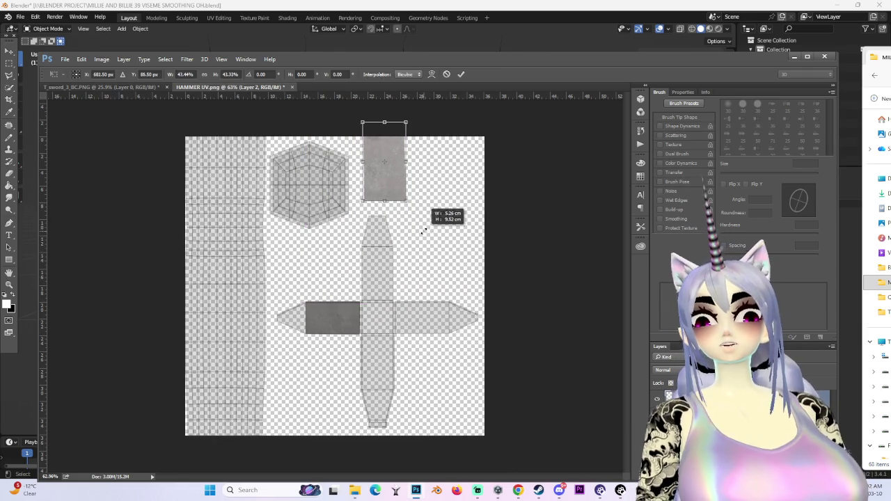
mouse_move(399, 170)
left_mouse_down()
mouse_move(393, 264)
mouse_move(370, 280)
left_mouse_up()
scroll(393, 265, "up", 3, "alt")
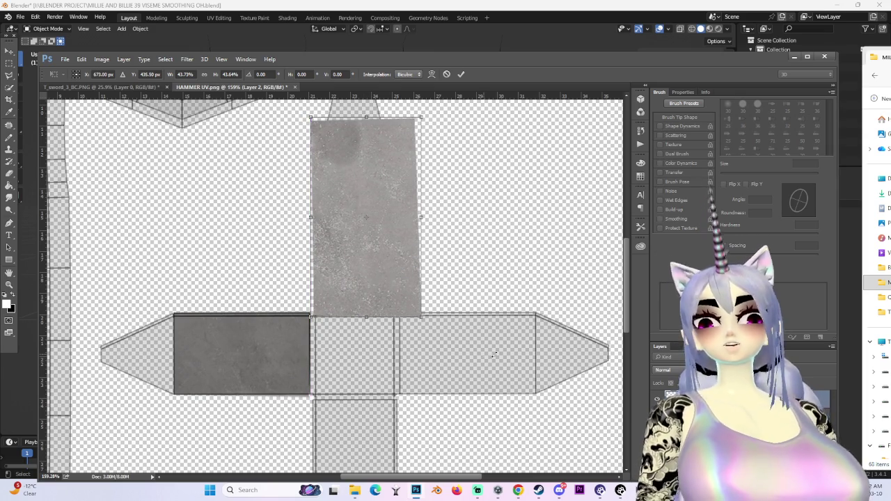
Commit the transform and set the patch layer's blend mode to Multiply.
key("Return")
left_click(671, 369)
left_click(679, 210)
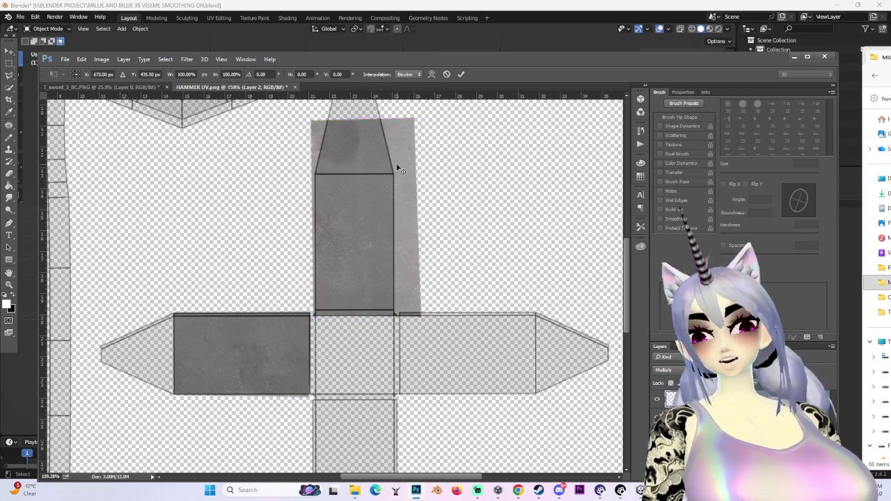
Re-transform the patch, resizing, slightly rotating and nudging it to fill the top arm panel.
key("ctrl+t")
scroll(430, 126, "down", 1, "alt")
left_click_drag(430, 126, 402, 171)
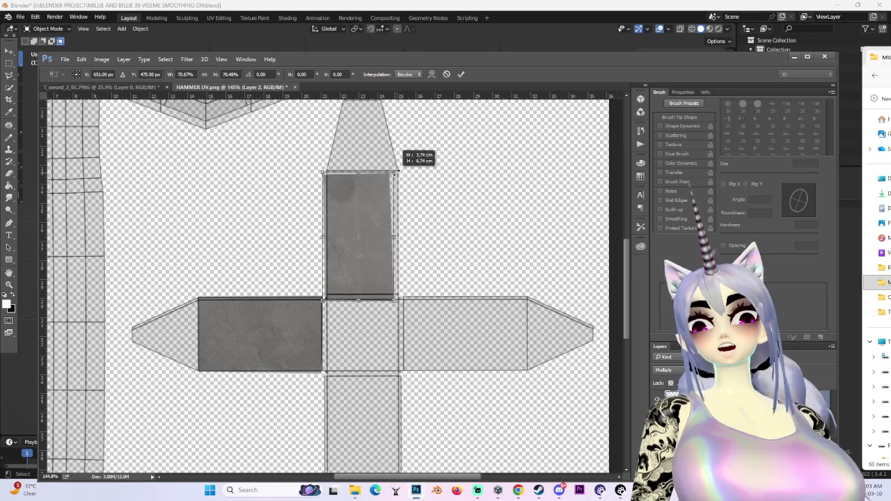
left_click_drag(445, 152, 442, 157)
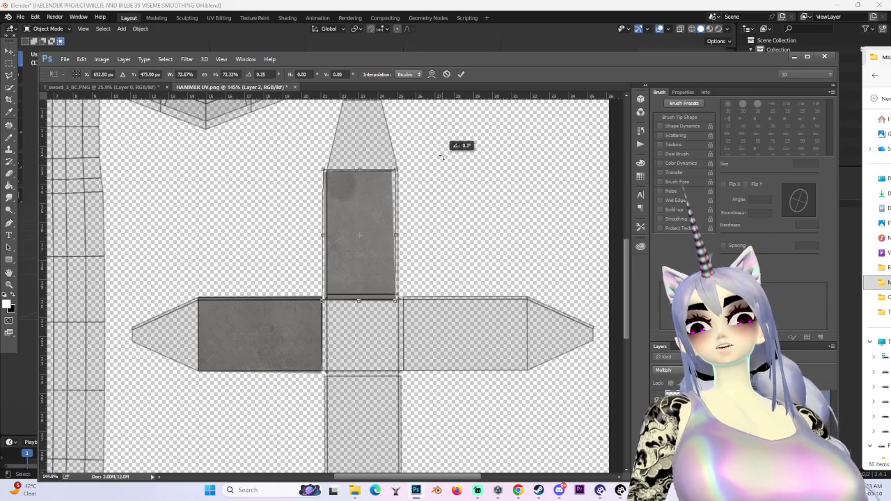
left_click_drag(373, 207, 377, 207)
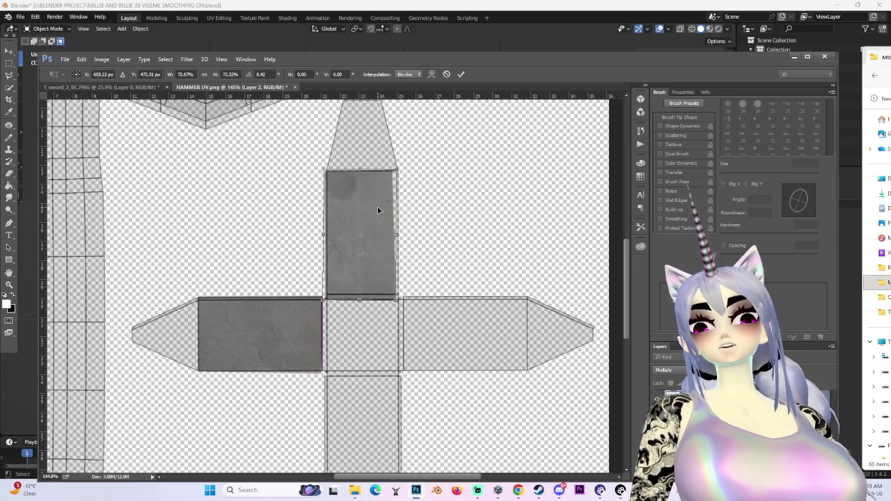
scroll(377, 206, "up", 3, "alt")
left_click_drag(401, 160, 417, 149)
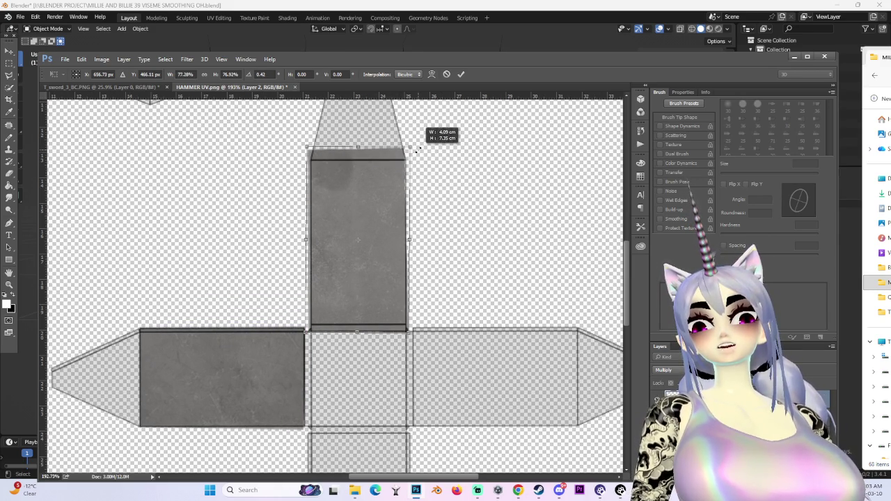
left_click_drag(368, 245, 368, 238)
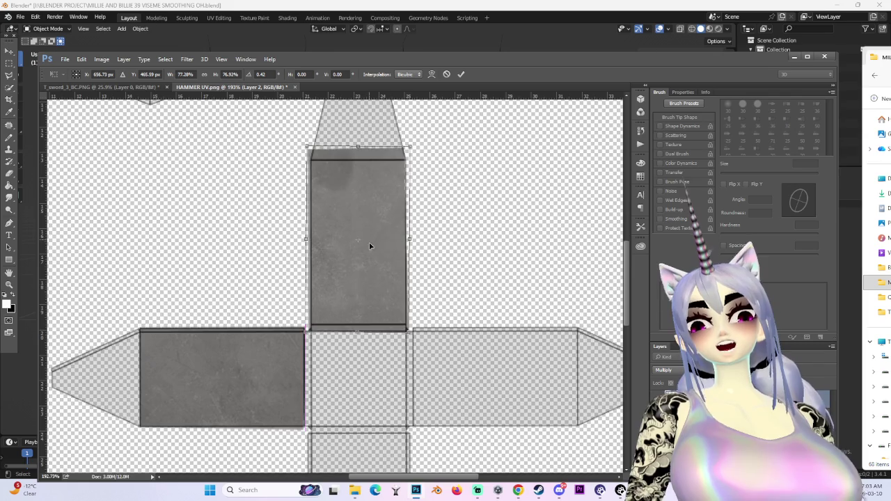
scroll(396, 380, "up", 3, "alt")
key("Return")
scroll(397, 216, "down", 2, "alt")
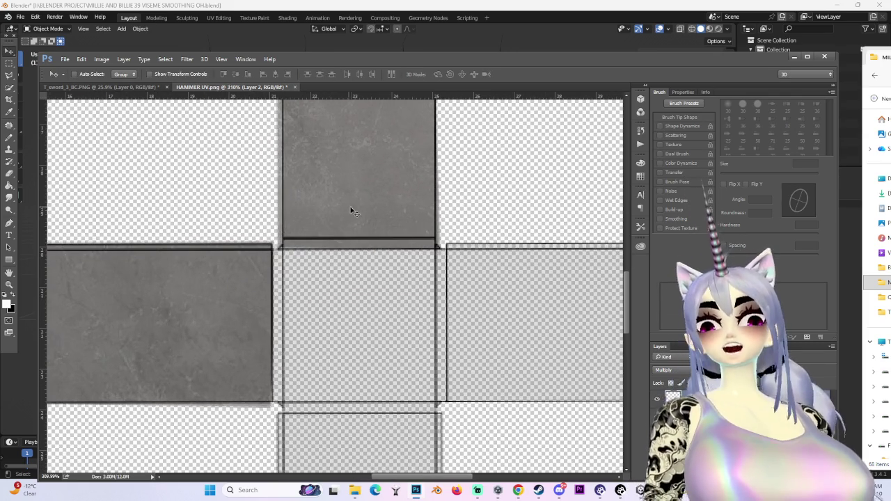
Nudge the tall grey block slightly to the right.
scroll(481, 230, "down", 1, "alt")
scroll(481, 230, "down", 2, "alt")
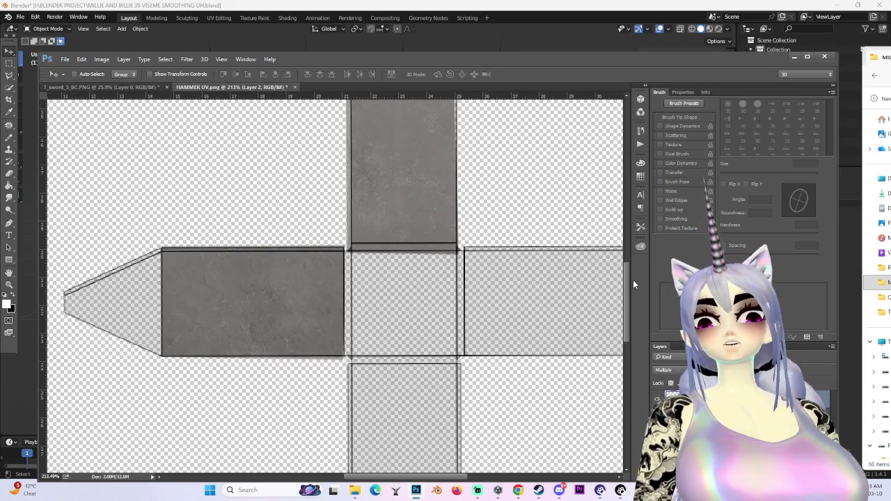
left_click_drag(632, 279, 628, 244)
left_click_drag(413, 238, 418, 239)
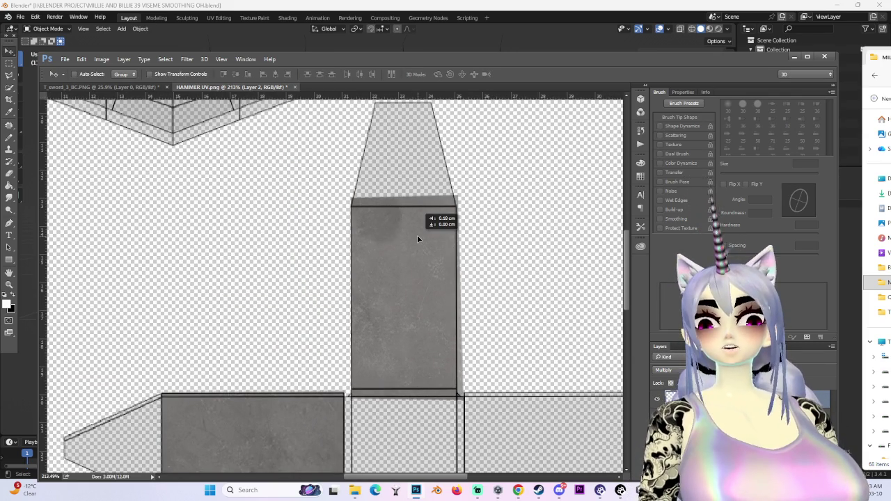
Try several rectangular marquee selections around the grey block.
left_click(9, 74)
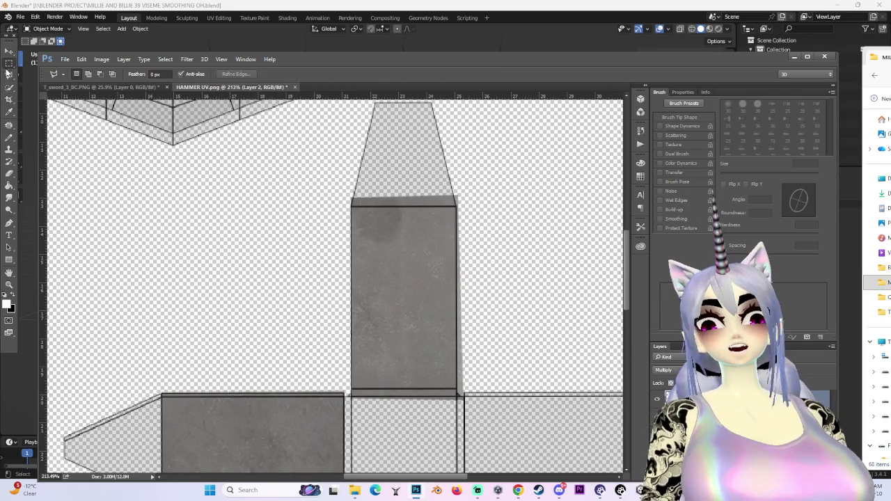
left_click(9, 62)
left_click_drag(251, 116, 535, 202)
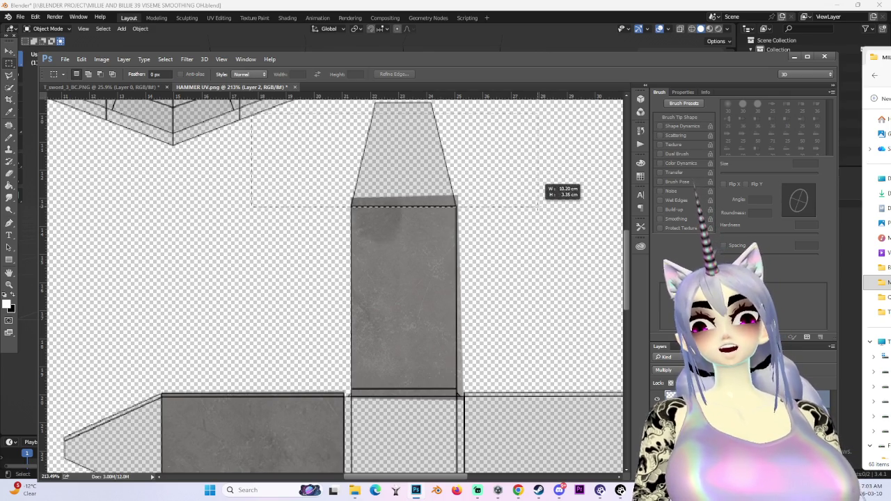
scroll(496, 267, "down", 2, "alt")
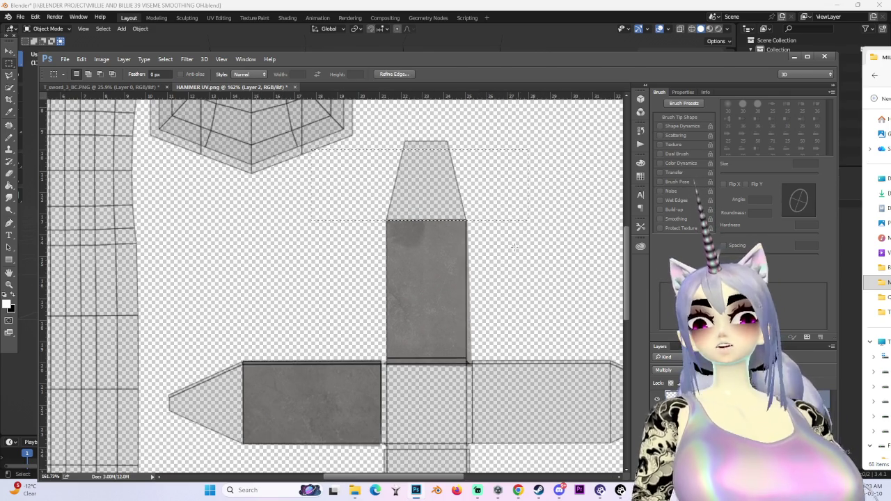
left_click_drag(544, 415, 473, 202)
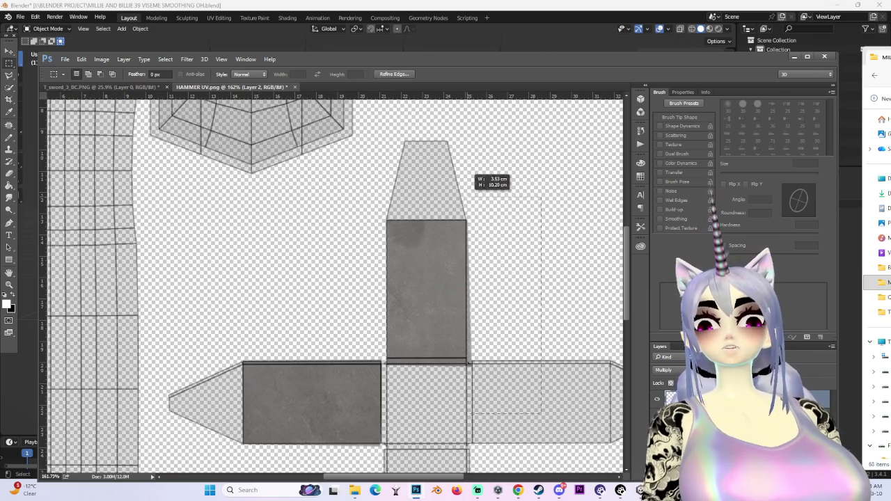
scroll(485, 362, "up", 1, "alt")
scroll(486, 365, "up", 2, "alt")
left_click_drag(302, 334, 341, 404)
scroll(342, 409, "down", 2, "alt")
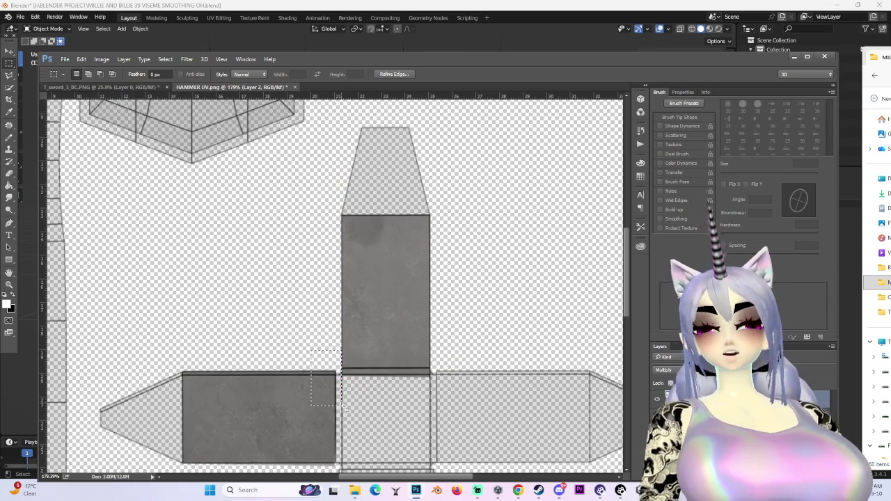
scroll(376, 368, "down", 3, "alt")
scroll(417, 320, "down", 1, "alt")
scroll(434, 300, "down", 1, "alt")
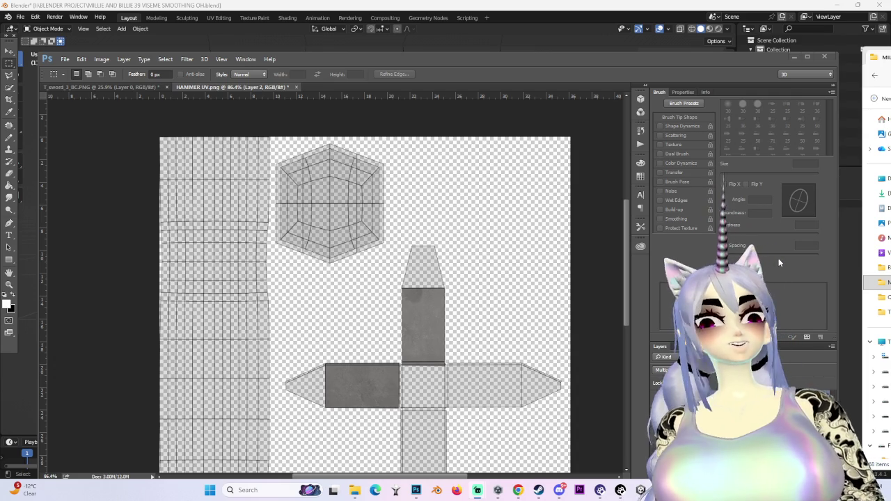
Resize the selection on the sword blade in T_sword_3_BC.PNG and drag that patch into HAMMER UV.
left_click(128, 86)
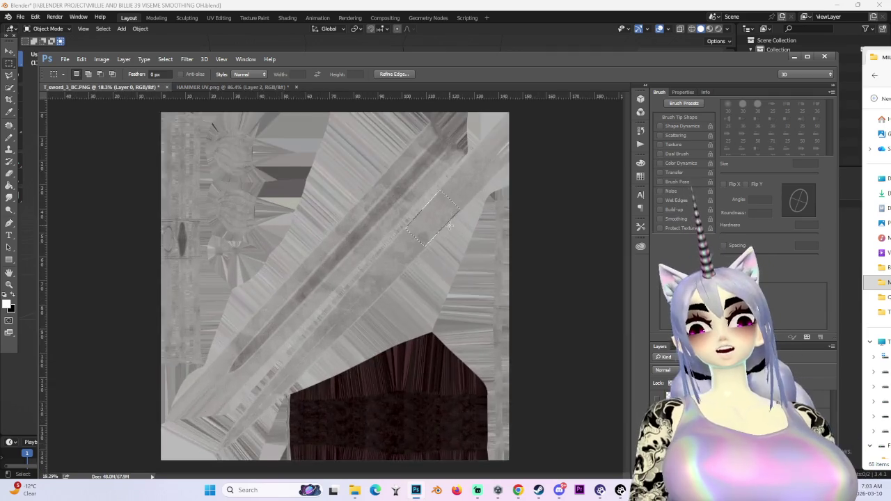
scroll(441, 255, "up", 2, "alt")
scroll(403, 261, "up", 2, "alt")
scroll(361, 270, "up", 2, "alt")
left_click_drag(450, 160, 456, 160)
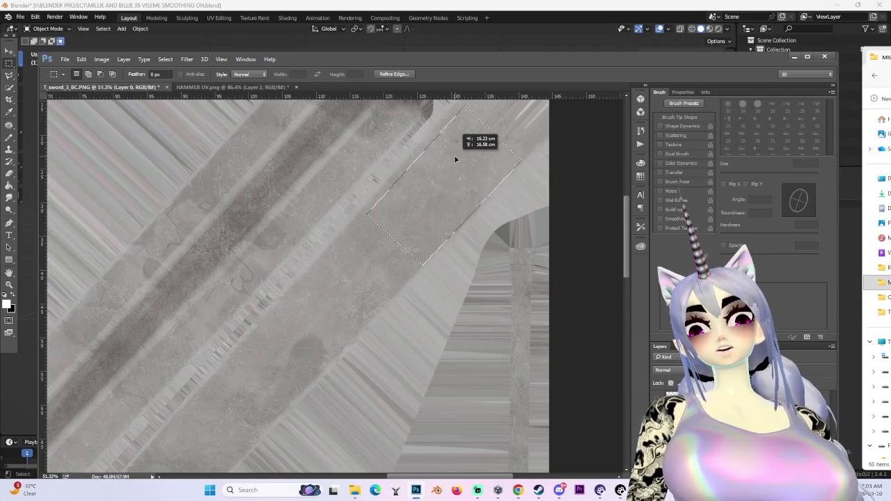
scroll(441, 179, "down", 3, "alt")
mouse_move(455, 160)
left_mouse_down()
mouse_move(223, 98)
mouse_move(516, 301)
left_mouse_up()
key("v")
scroll(516, 300, "down", 2, "alt")
left_click_drag(421, 269, 374, 304)
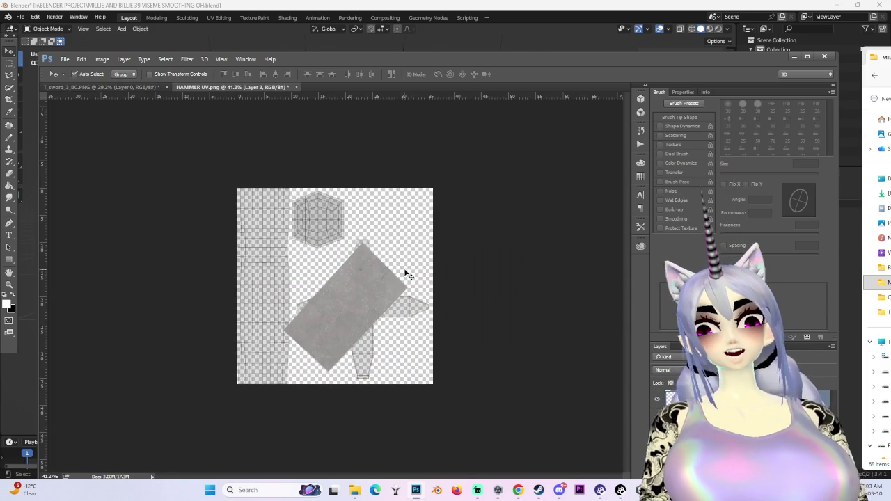
Rotate the patch upright, shrink it to about half size and place it on the cross's lower arm.
key("ctrl+t")
left_click_drag(407, 251, 346, 209)
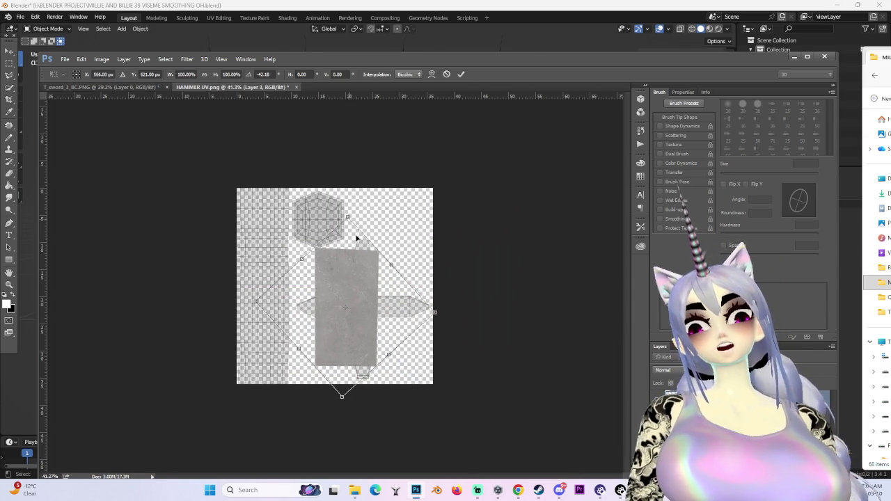
scroll(346, 211, "up", 2, "alt")
key("Return")
key("ctrl+t")
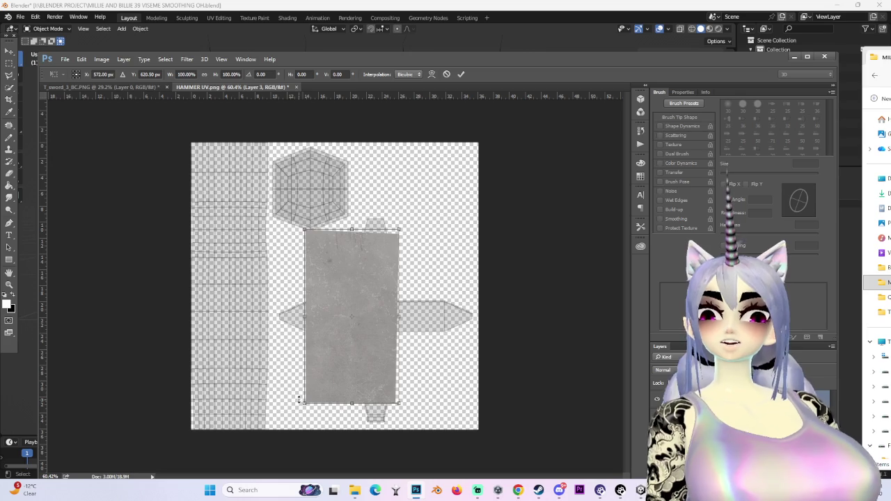
left_click_drag(300, 400, 355, 310)
left_click_drag(383, 283, 388, 387)
key("Return")
scroll(389, 388, "up", 4, "alt")
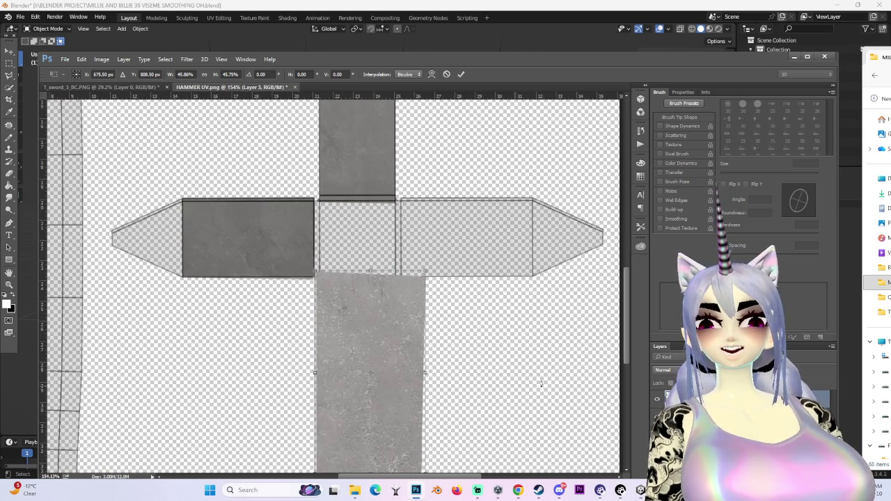
Set the patch layer to Color Burn and resize it to fit the lower arm's face.
left_click(665, 371)
left_click(683, 217)
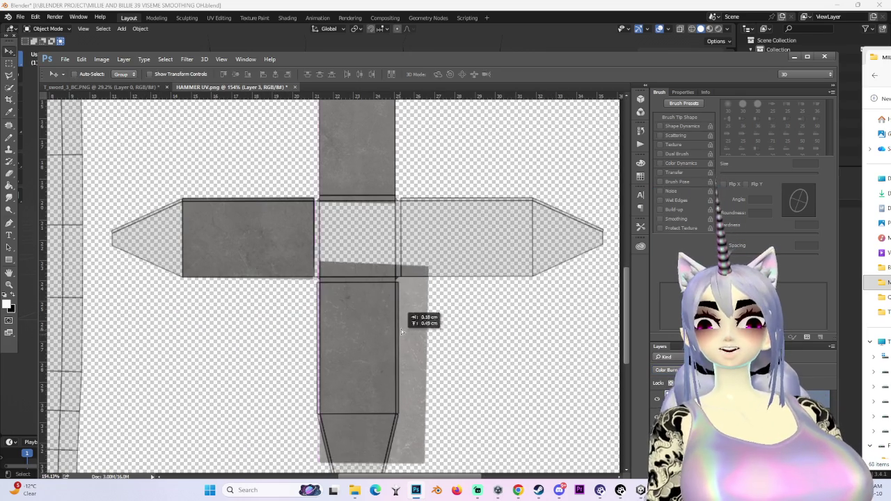
left_click_drag(399, 337, 398, 336)
scroll(398, 336, "up", 2, "alt")
scroll(398, 336, "down", 2, "alt")
key("ctrl+t")
scroll(448, 424, "down", 2, "alt")
left_click_drag(432, 462, 416, 421)
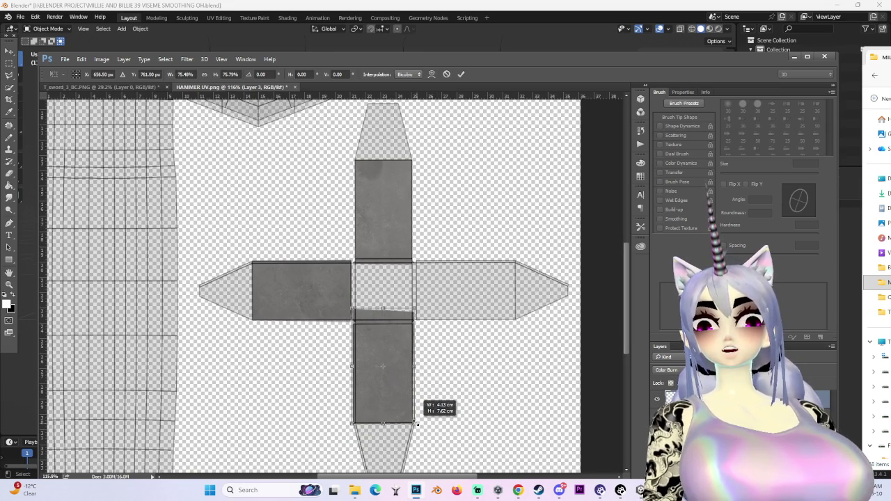
scroll(421, 420, "up", 3, "alt")
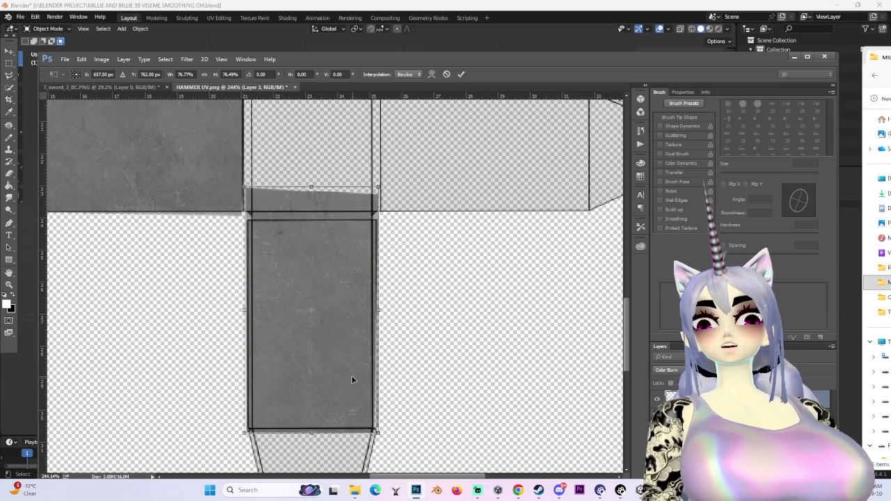
left_click_drag(379, 187, 381, 185)
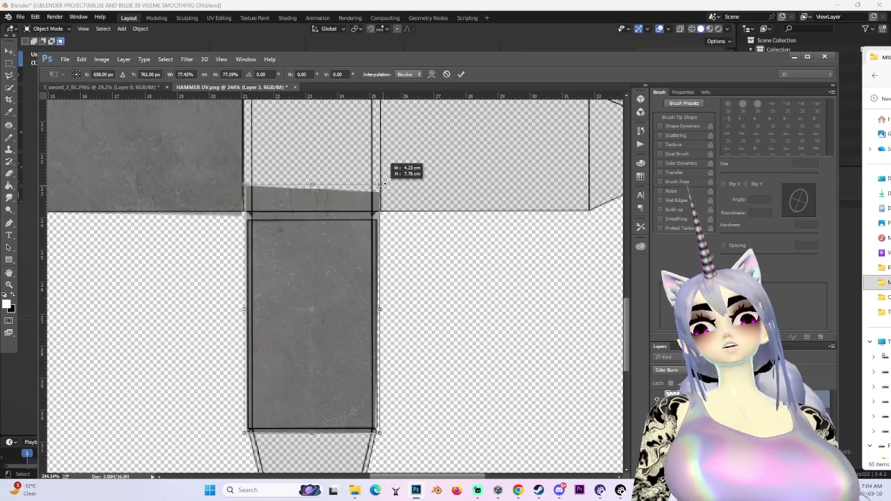
key("Return")
scroll(270, 395, "down", 1, "alt")
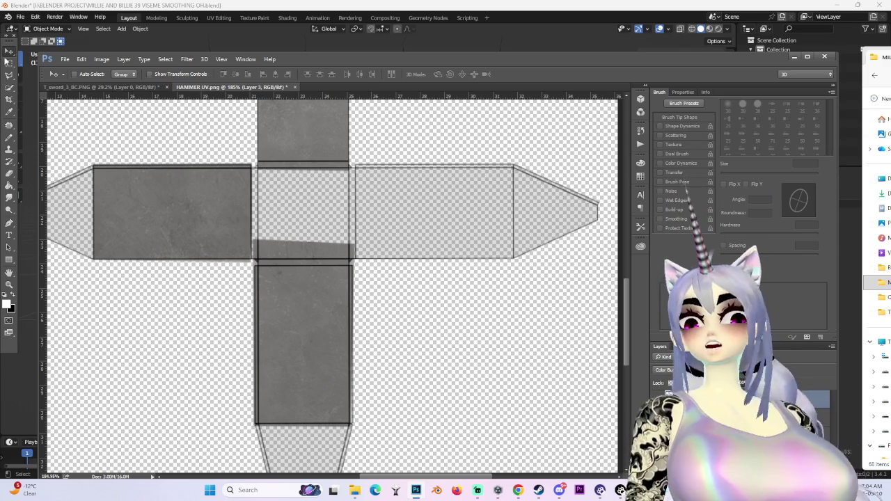
Marquee-select the area around the cross's centre.
key("m")
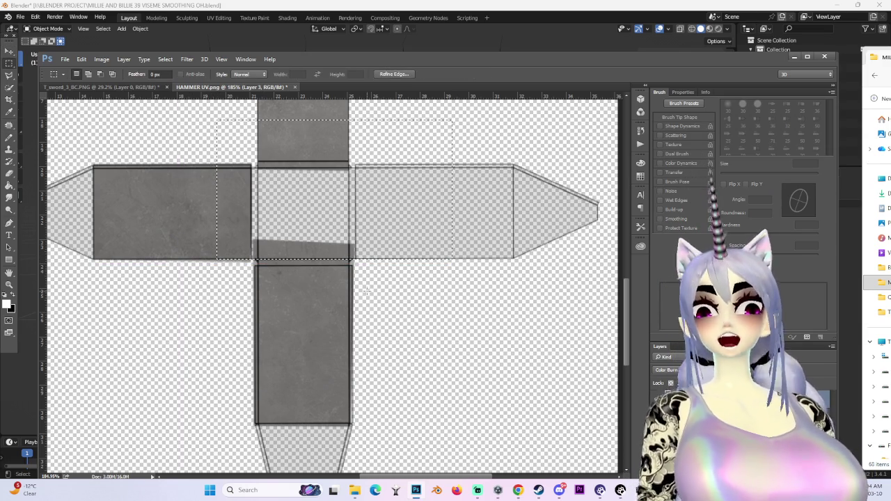
scroll(432, 325, "down", 1, "alt")
left_click_drag(198, 437, 202, 449)
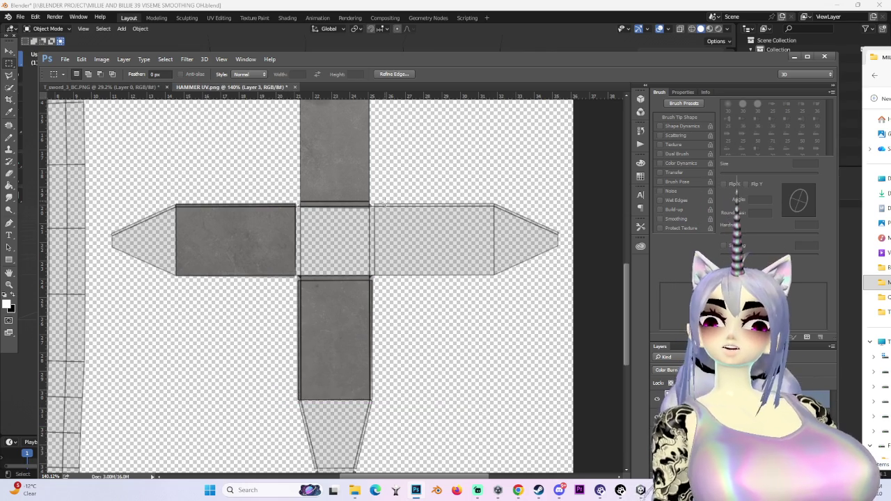
scroll(388, 238, "down", 1, "alt")
left_click(101, 87)
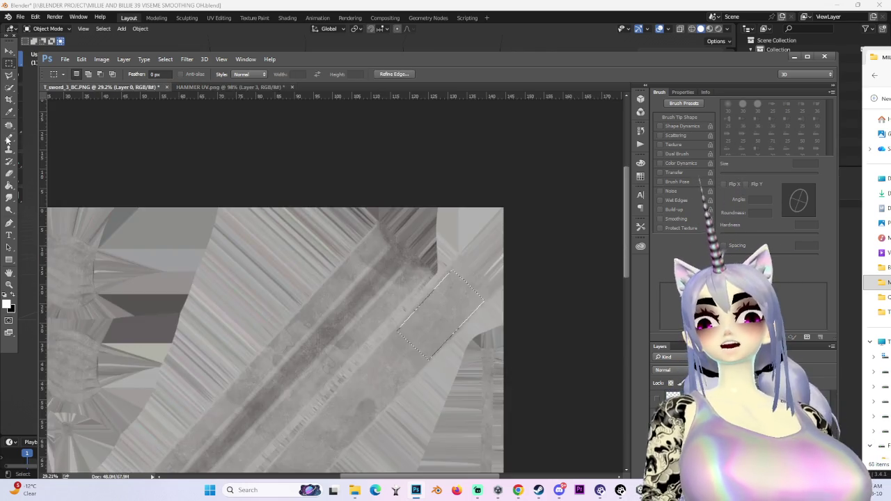
Zoom into T_sword_3_BC.PNG and drag the selected metal region onto the HAMMER UV layout.
scroll(392, 262, "up", 1, "alt")
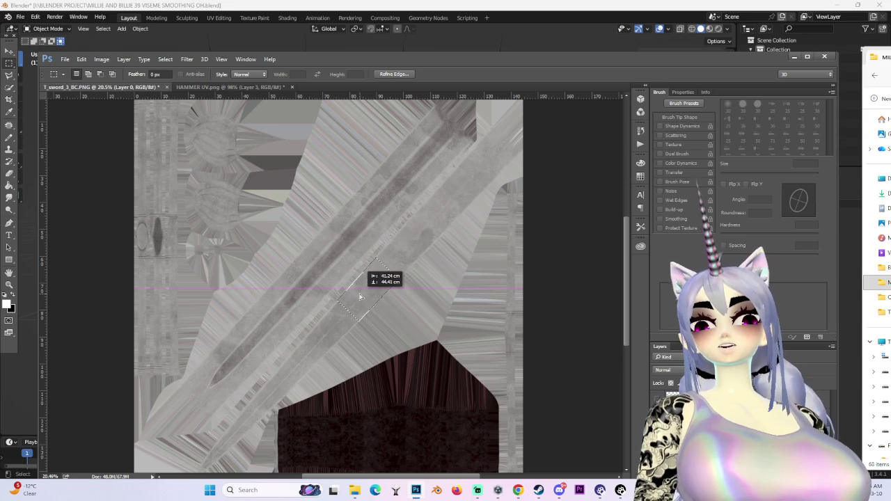
scroll(402, 288, "up", 2, "alt")
scroll(390, 278, "up", 1, "alt")
scroll(383, 271, "up", 1, "alt")
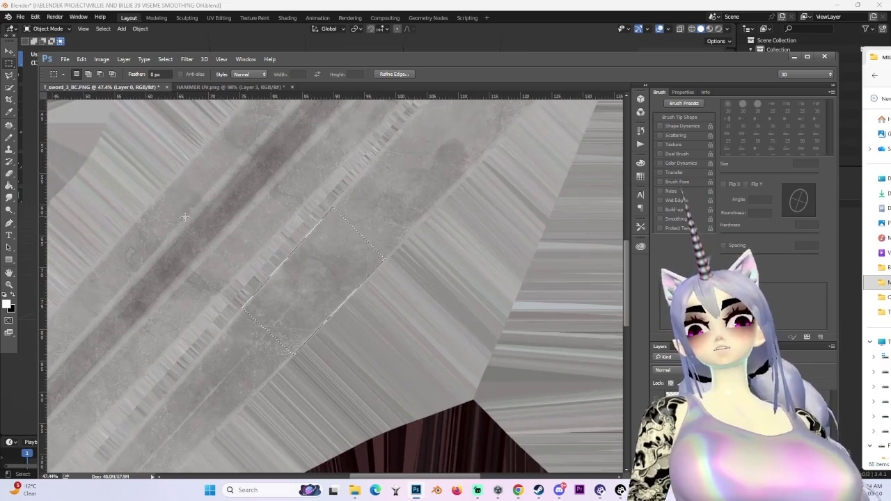
left_click(8, 52)
mouse_move(350, 263)
left_mouse_down()
mouse_move(362, 233)
mouse_move(293, 85)
mouse_move(261, 87)
left_mouse_up()
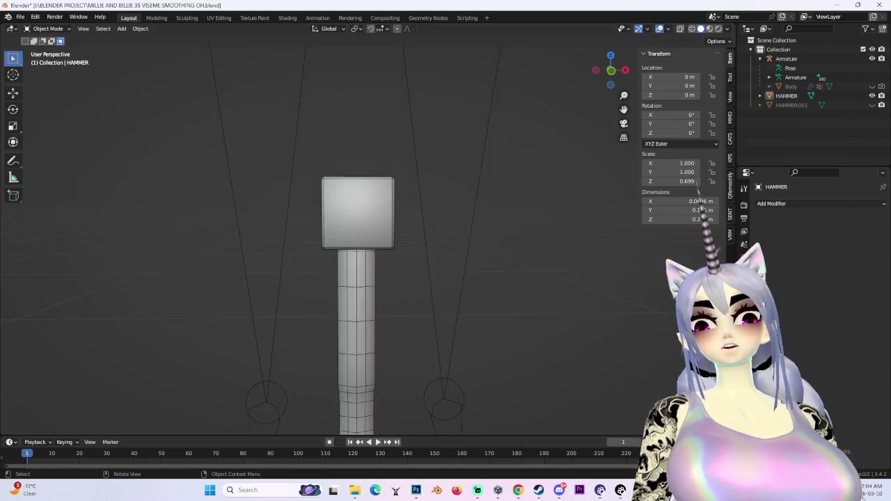
scroll(441, 308, "down", 3)
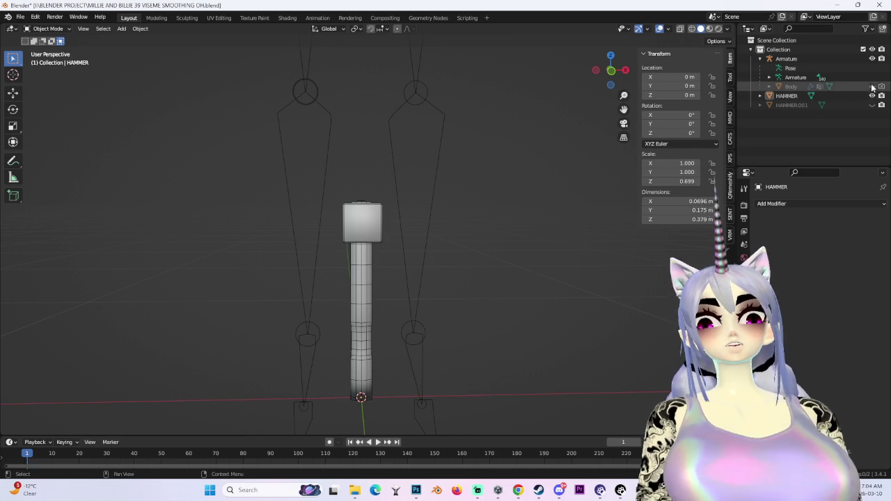
Unhide the Body mesh, select it, and orbit around the sword and hip.
left_click(872, 86)
scroll(352, 390, "down", 5)
mouse_move(294, 323)
middle_mouse_down()
mouse_move(332, 263)
mouse_move(291, 228)
middle_mouse_up()
scroll(332, 263, "up", 5)
left_click(358, 266)
scroll(327, 208, "up", 3)
mouse_move(349, 200)
middle_mouse_down()
mouse_move(216, 229)
mouse_move(361, 179)
mouse_move(491, 198)
mouse_move(391, 196)
mouse_move(556, 181)
mouse_move(499, 181)
mouse_move(401, 210)
mouse_move(485, 241)
mouse_move(310, 265)
middle_mouse_up()
scroll(216, 230, "up", 3)
scroll(361, 179, "down", 5)
scroll(441, 246, "up", 3)
mouse_move(441, 246)
middle_mouse_down()
mouse_move(390, 247)
mouse_move(355, 182)
mouse_move(383, 195)
mouse_move(475, 201)
mouse_move(405, 253)
mouse_move(473, 220)
middle_mouse_up()
scroll(390, 247, "up", 2)
scroll(355, 183, "down", 3)
scroll(475, 202, "down", 3)
scroll(473, 220, "up", 2)
Switch to Front Orthographic view, select the HAMMER, and return to the hammer texture in Photoshop.
key("KP_1")
scroll(334, 173, "down", 2)
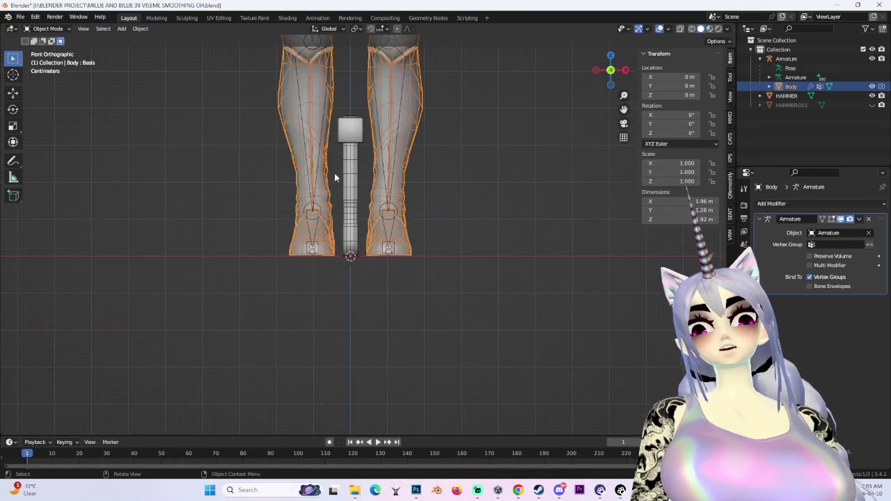
left_click(360, 156)
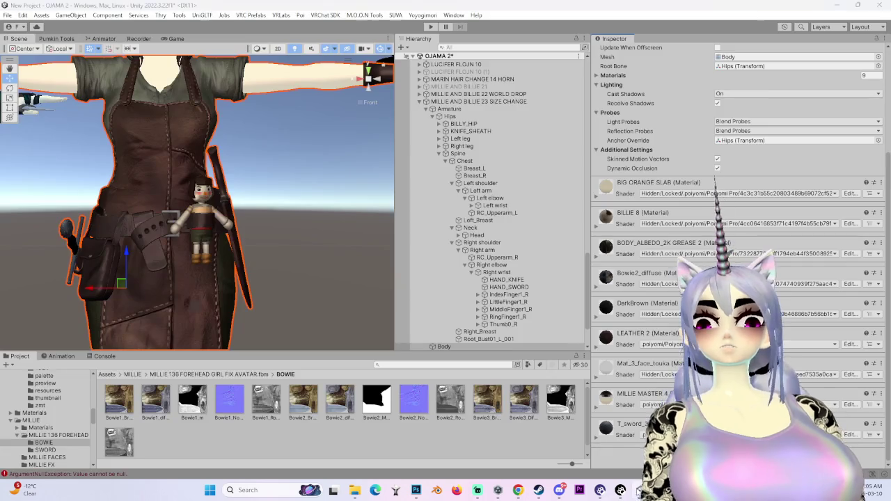
left_click(639, 490)
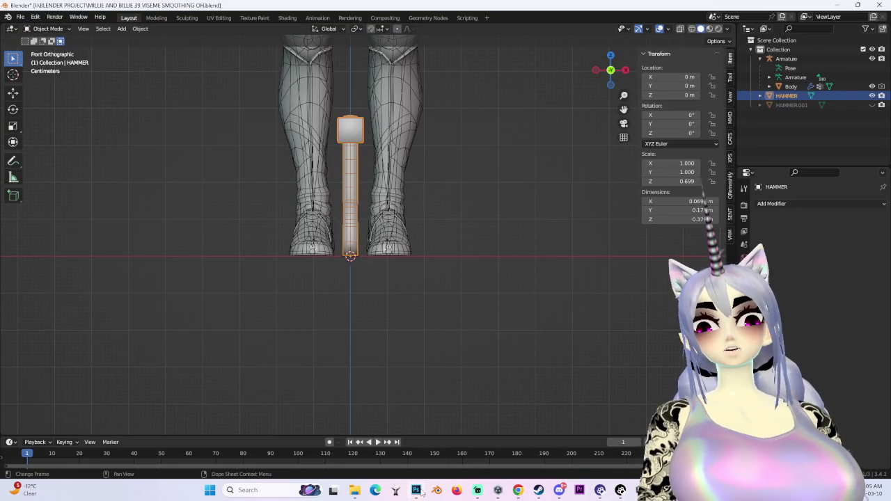
left_click(416, 491)
left_click(665, 370)
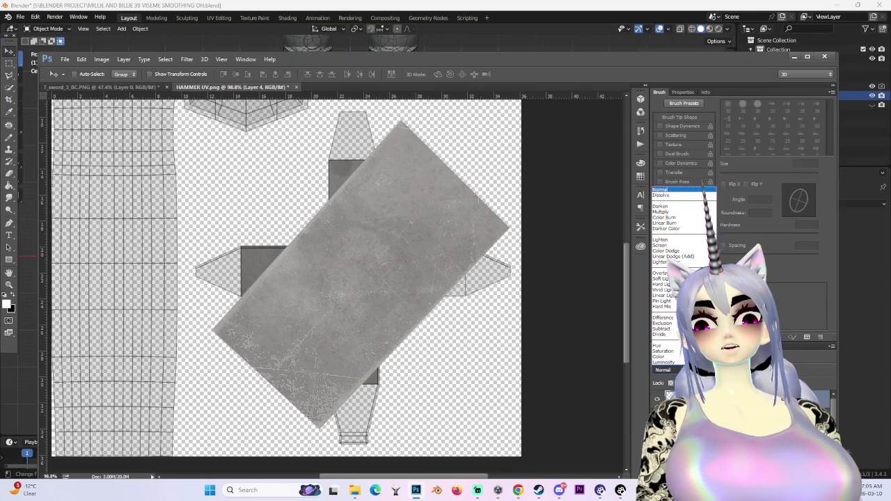
Set the metal layer to Multiply, rotate it about 46° and shrink it to about 28%.
left_click(685, 212)
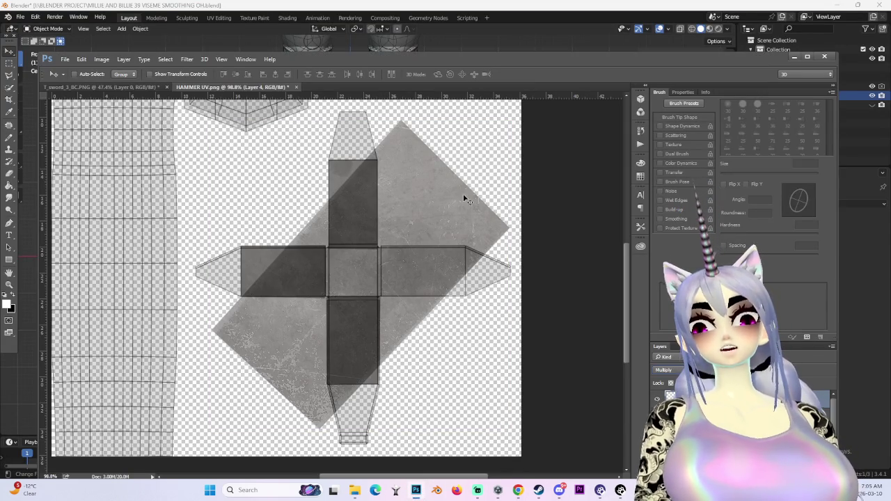
key("ctrl+t")
key("ctrl+0")
left_click_drag(512, 194, 532, 308)
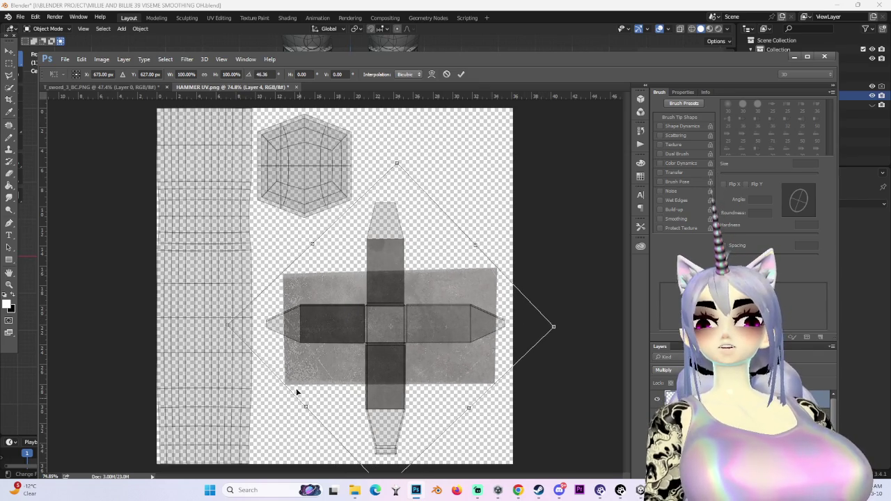
mouse_move(226, 326)
left_mouse_down()
mouse_move(462, 327)
mouse_move(431, 322)
mouse_move(439, 323)
left_mouse_up()
Resize, trim and position the patch over the cross's right arm, then apply the transform.
scroll(459, 304, "up", 3, "alt")
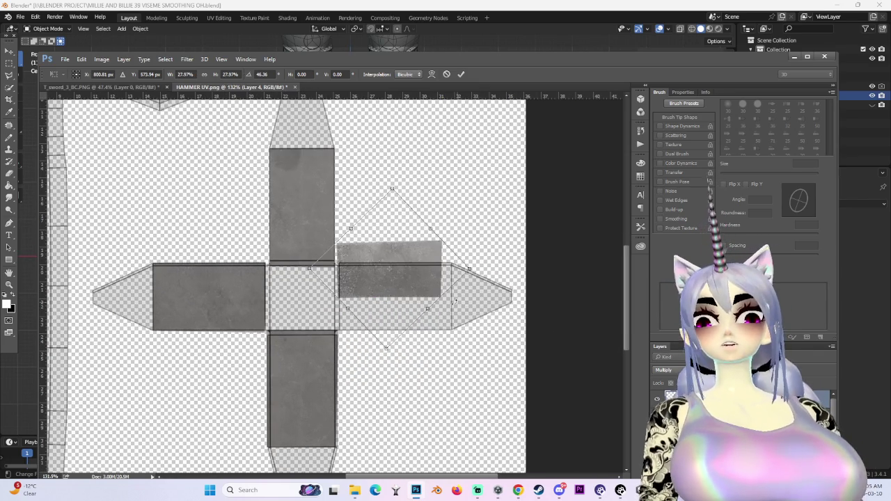
mouse_move(469, 270)
left_mouse_down()
mouse_move(525, 285)
mouse_move(435, 298)
left_mouse_up()
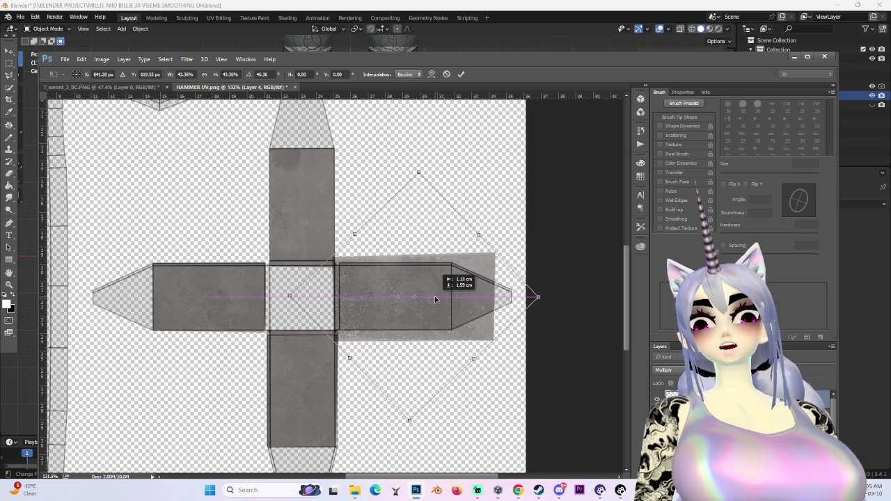
left_click_drag(539, 297, 512, 297)
left_click_drag(429, 290, 433, 291)
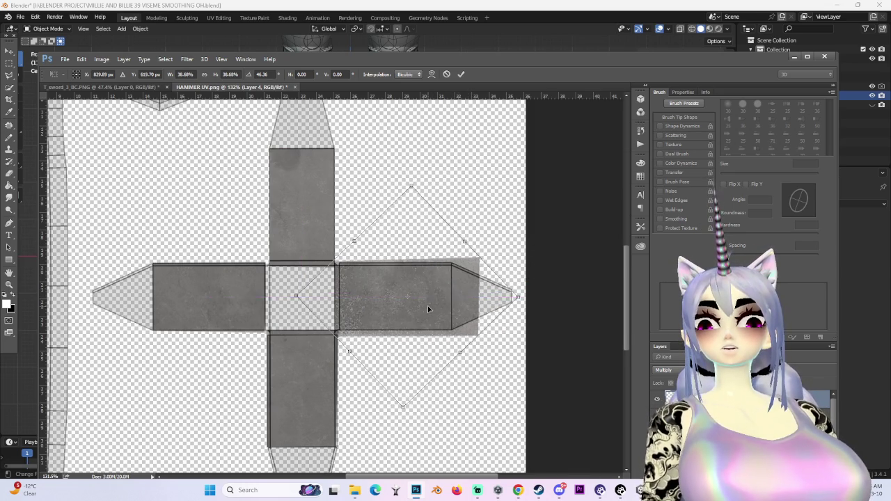
scroll(427, 305, "up", 3, "alt")
scroll(416, 297, "up", 3, "alt")
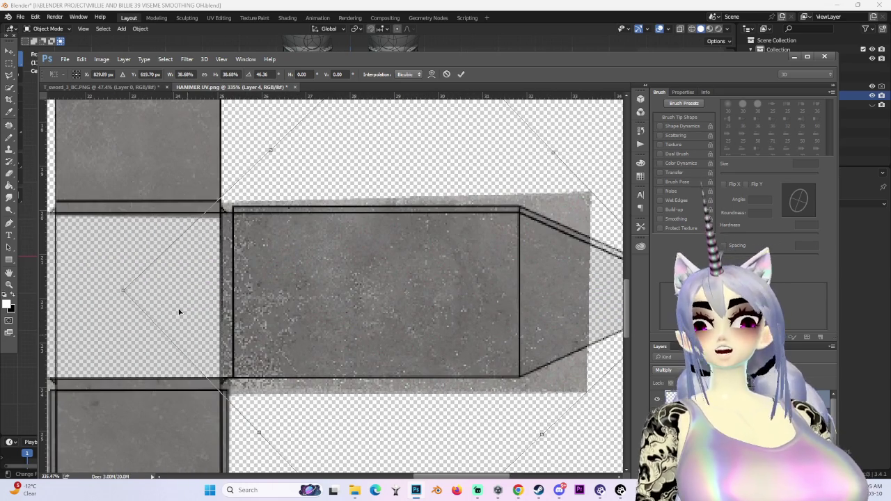
left_click_drag(123, 293, 178, 315)
left_click_drag(374, 288, 331, 282)
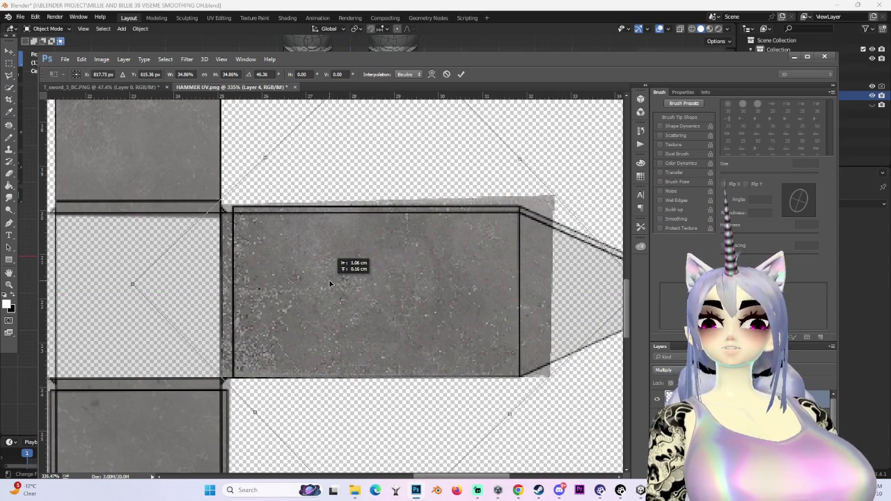
scroll(329, 284, "down", 3, "alt")
key("Return")
scroll(439, 281, "up", 2, "alt")
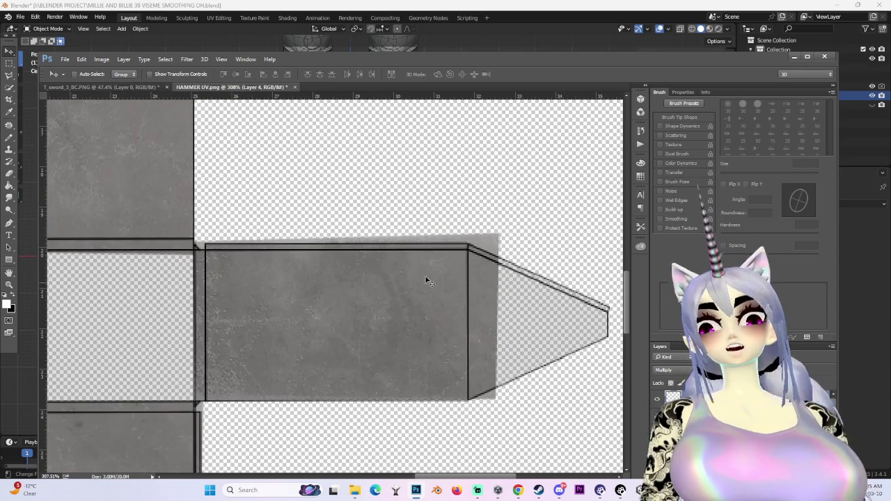
Marquee-select a thin strip below the right arm.
left_click(9, 63)
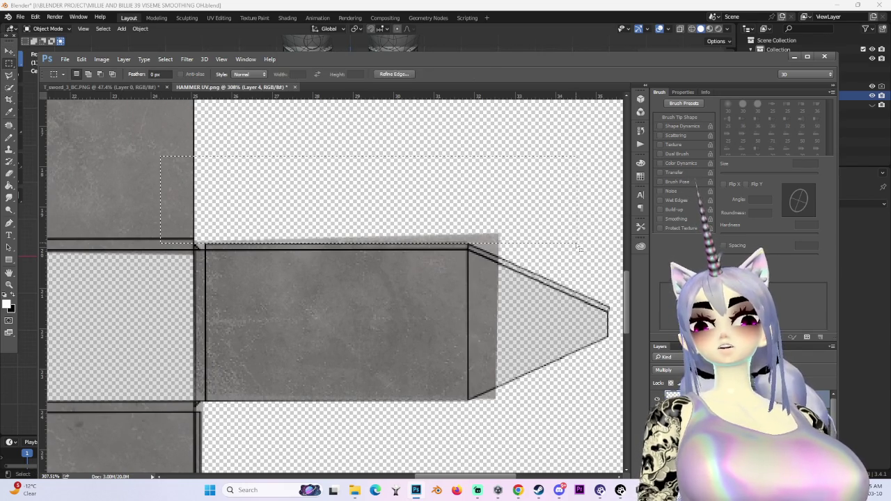
scroll(565, 250, "down", 2, "alt")
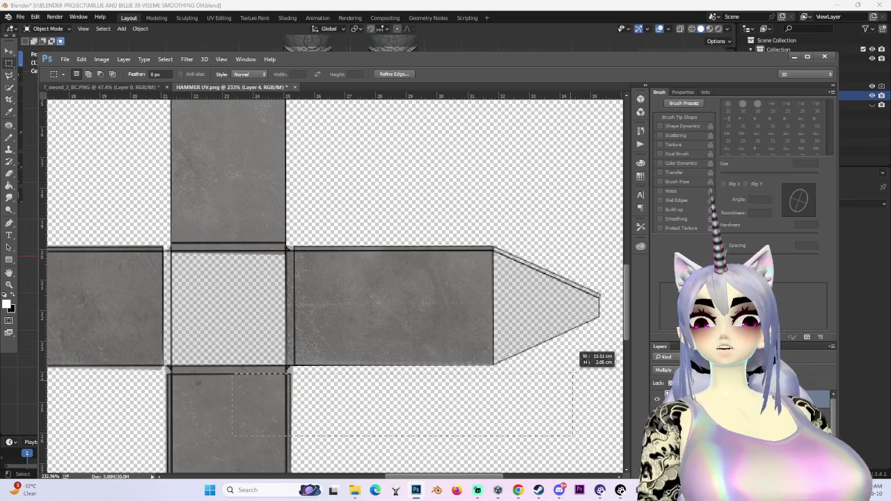
left_click_drag(294, 425, 573, 373)
scroll(485, 318, "down", 3, "alt")
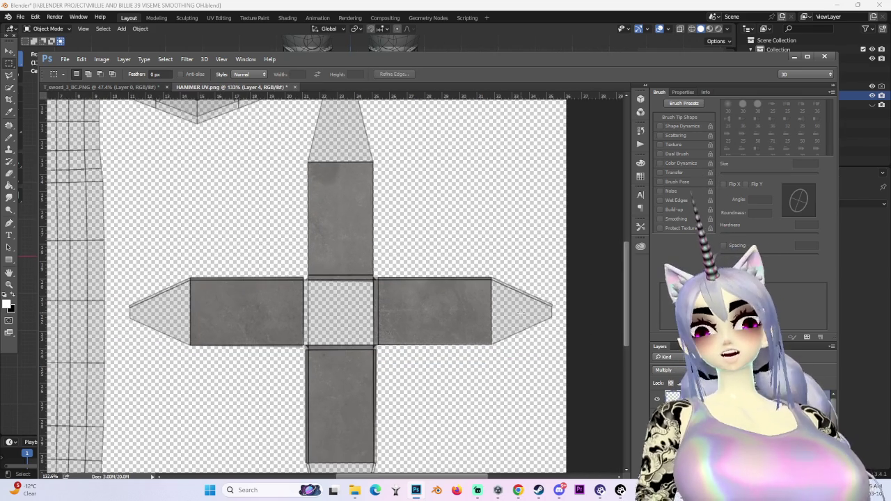
Cover the right arm's pointed tip with a horizontally flipped copy of the metal texture.
scroll(554, 313, "up", 1, "alt")
scroll(554, 313, "up", 1, "alt")
key("ctrl+j")
scroll(427, 333, "down", 1, "alt")
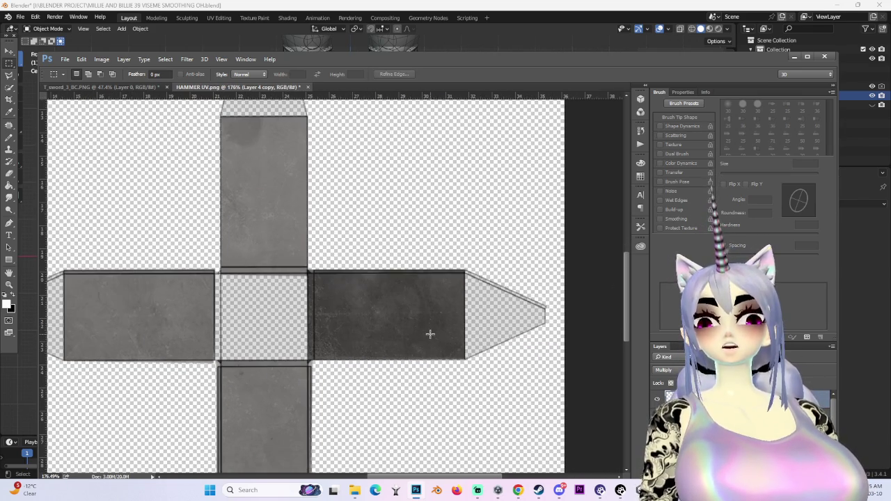
key("ctrl+t")
right_click(427, 329)
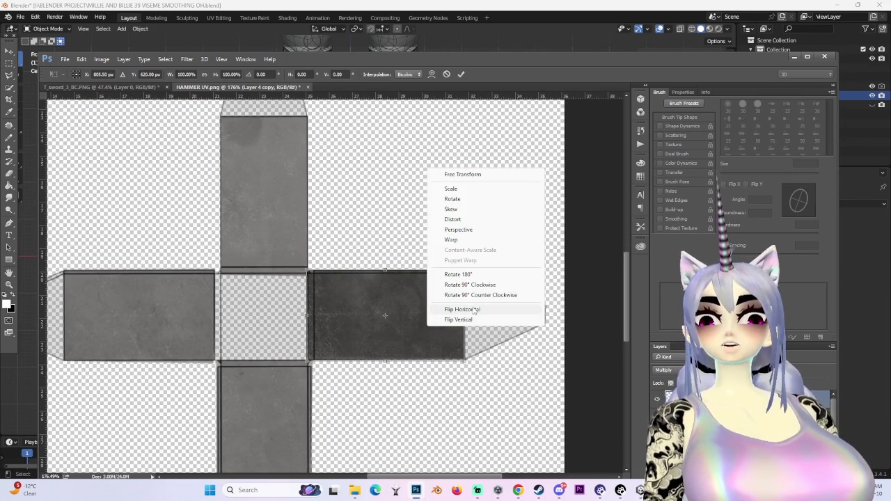
left_click(474, 310)
left_click_drag(470, 310, 549, 308)
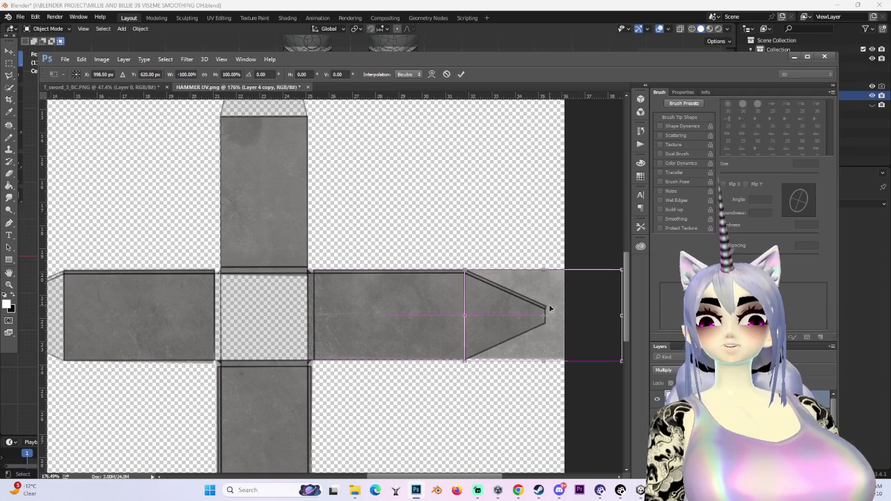
key("Return")
Cover the tapered bottom end with a vertically flipped copy of Layer 3, nudged down to align.
key("m")
scroll(453, 367, "down", 1, "alt")
scroll(228, 150, "down", 1, "alt")
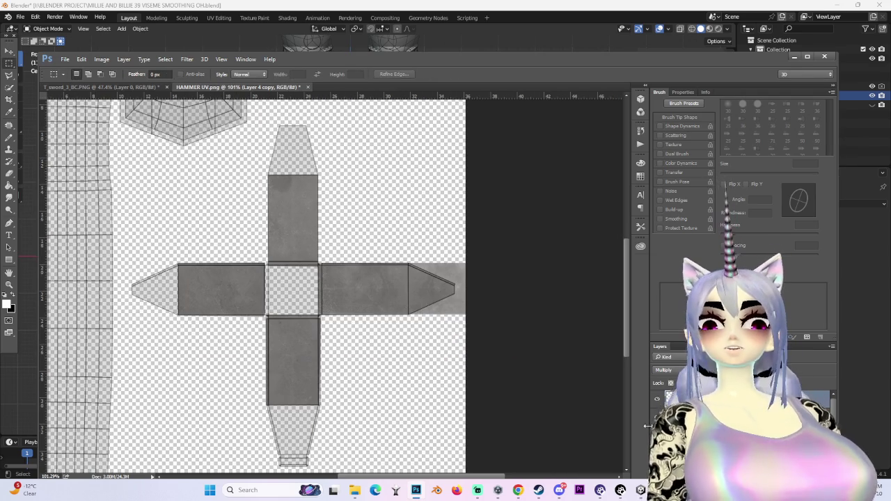
key("ctrl+e")
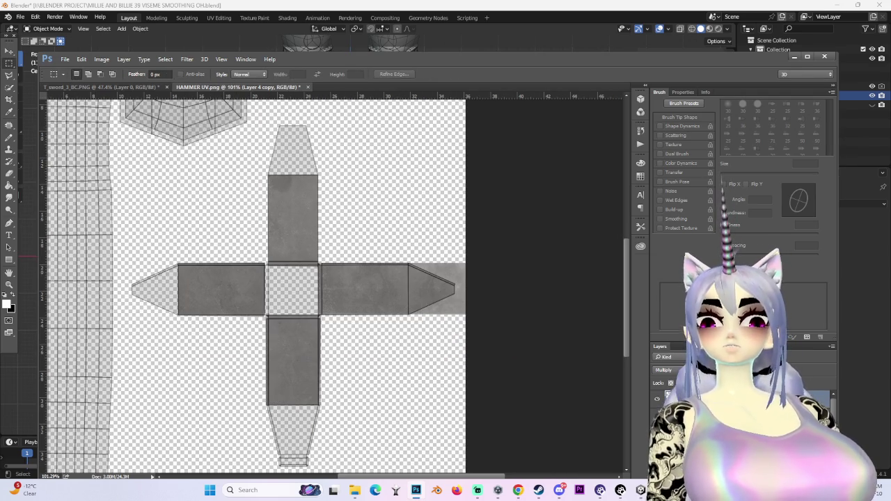
scroll(629, 286, "down", 2)
scroll(628, 285, "up", 1, "alt")
scroll(237, 253, "up", 2, "alt")
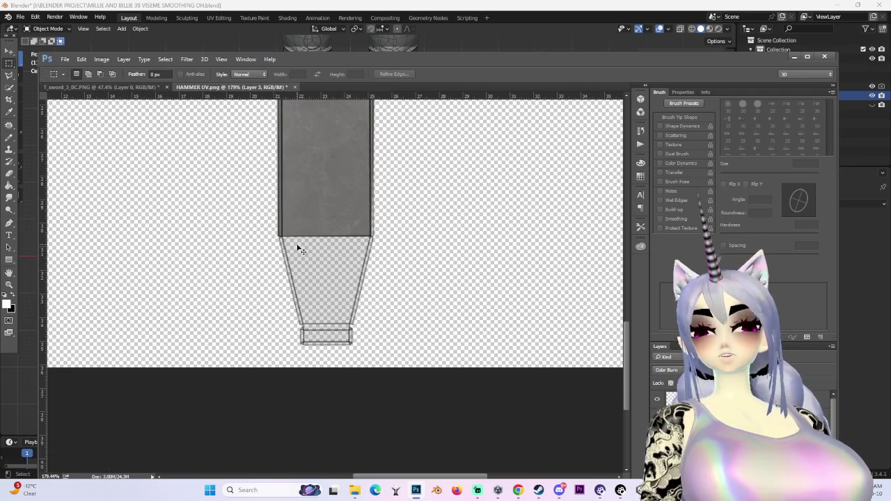
key("ctrl+j")
key("ctrl+t")
right_click(340, 185)
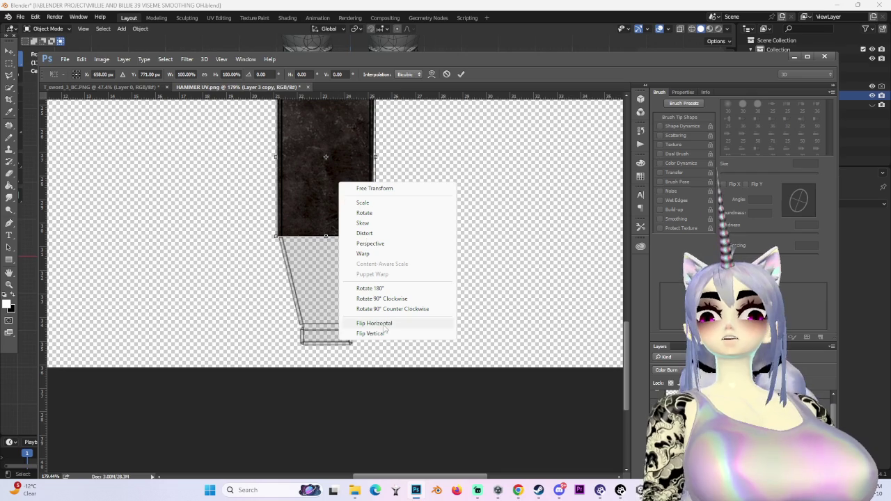
left_click(376, 332)
mouse_move(354, 183)
left_mouse_down()
mouse_move(358, 325)
mouse_move(364, 300)
left_mouse_up()
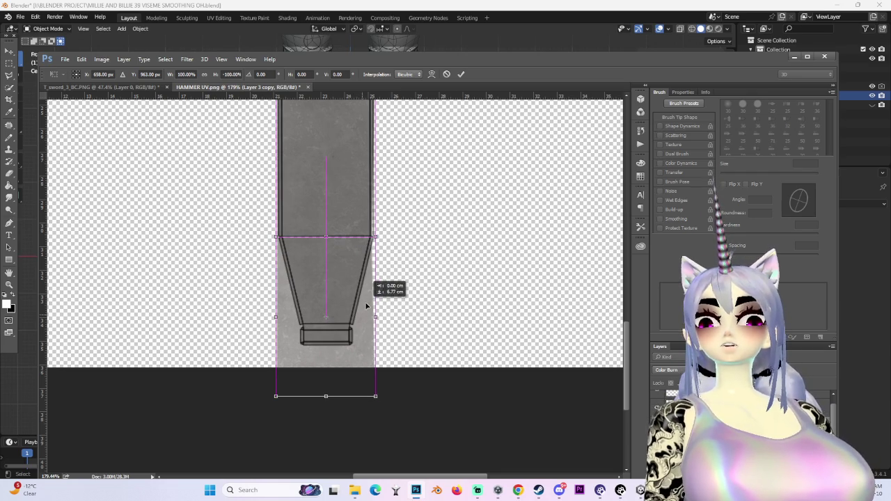
scroll(376, 272, "up", 3, "alt")
scroll(376, 276, "up", 3, "alt")
left_click_drag(423, 260, 424, 272)
scroll(440, 238, "up", 2, "alt")
left_click_drag(440, 240, 442, 253)
scroll(435, 261, "down", 2, "alt")
scroll(428, 271, "down", 1, "alt")
key("Return")
scroll(425, 272, "down", 2, "alt")
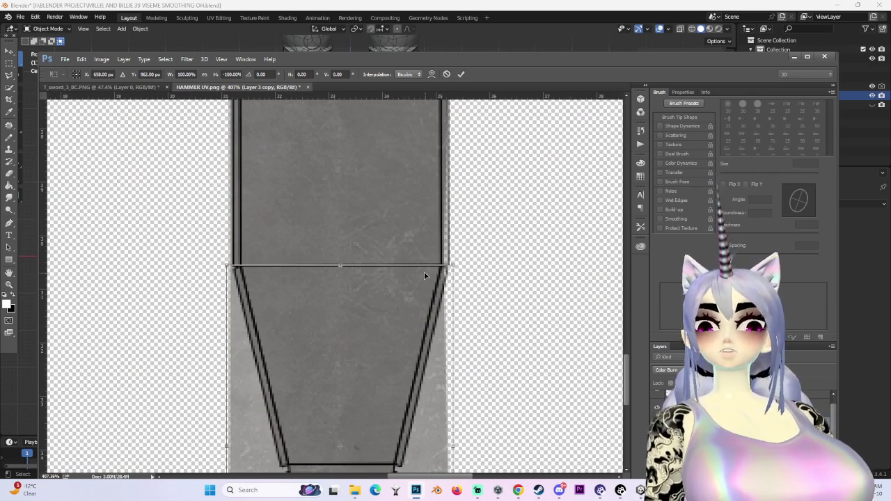
scroll(430, 209, "down", 2, "alt")
scroll(434, 158, "down", 1, "alt")
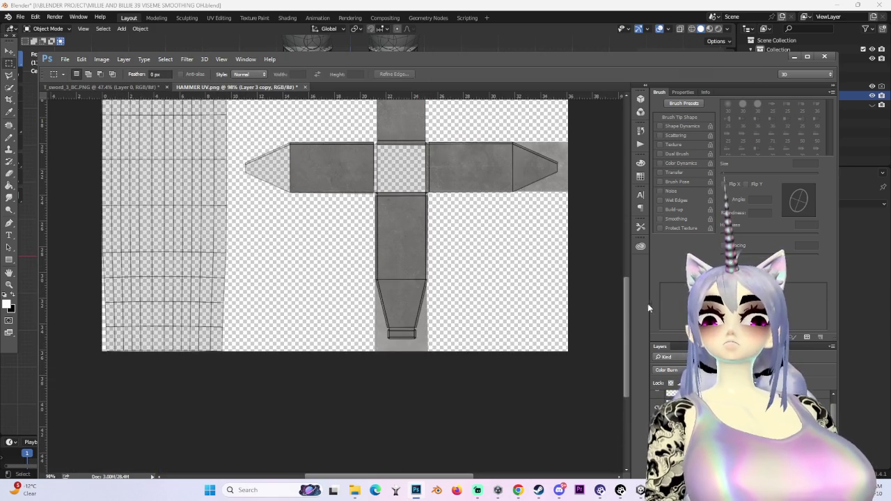
Delete the grey Layer 3 copy and return to the Multiply texture layer.
left_click_drag(624, 318, 616, 244)
scroll(398, 366, "up", 2, "alt")
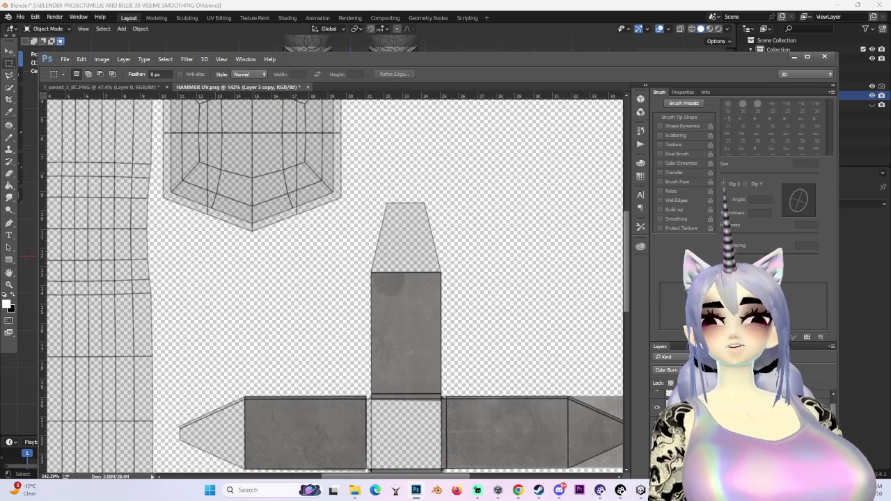
key("Delete")
key("ctrl+z")
Place a vertically flipped copy of the Multiply texture over the upper arm's tapered top end.
key("ctrl+alt+z")
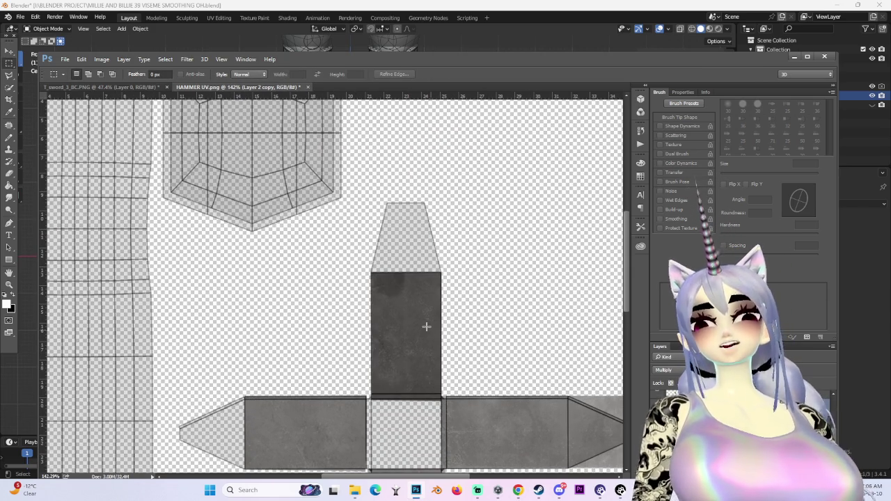
key("ctrl+t")
right_click(420, 320)
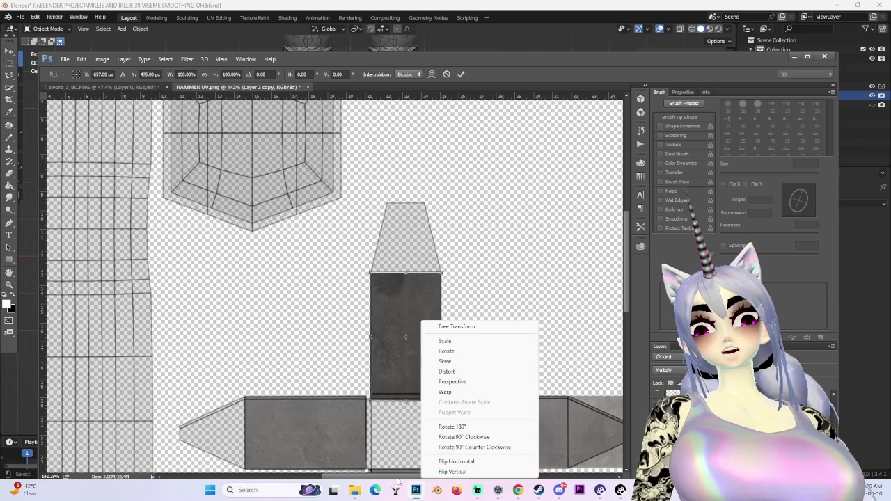
left_click(452, 471)
mouse_move(437, 368)
left_mouse_down()
mouse_move(437, 237)
mouse_move(413, 225)
left_mouse_up()
scroll(428, 251, "up", 3, "alt")
scroll(421, 257, "up", 3, "alt")
scroll(417, 261, "up", 3, "alt")
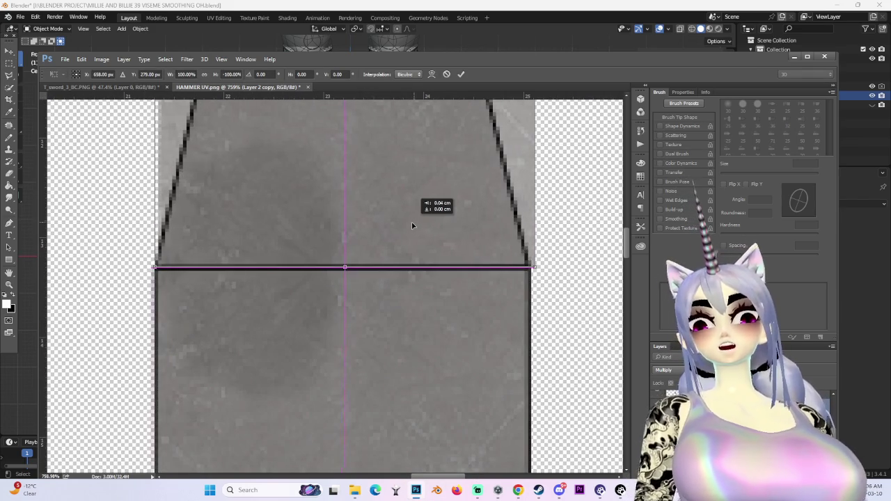
key("Return")
scroll(397, 229, "down", 2, "alt")
scroll(379, 251, "down", 3, "alt")
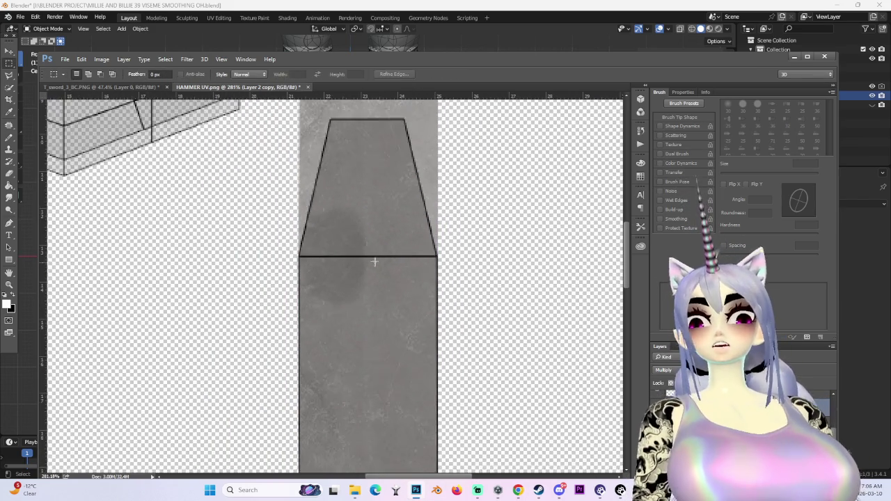
scroll(390, 268, "down", 2, "alt")
scroll(378, 274, "up", 3, "alt")
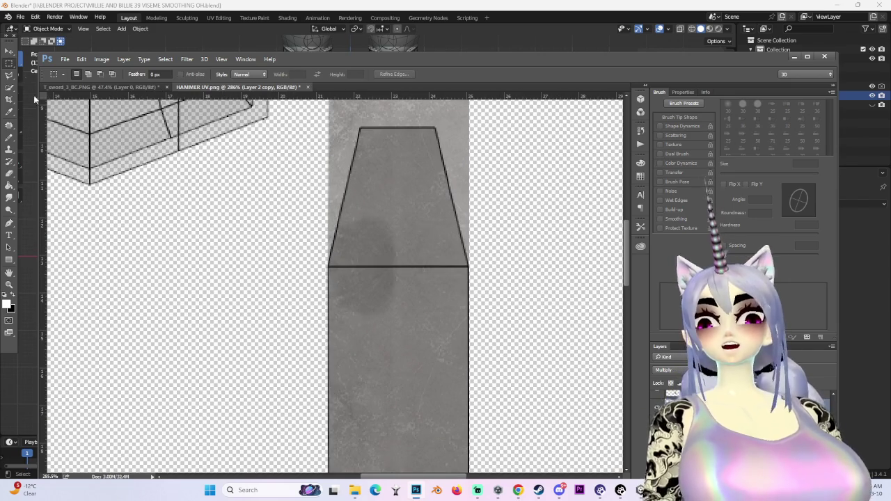
Check the top-end patch position with the Move tool, leaving it in place.
left_click(9, 51)
left_click_drag(444, 185, 456, 162)
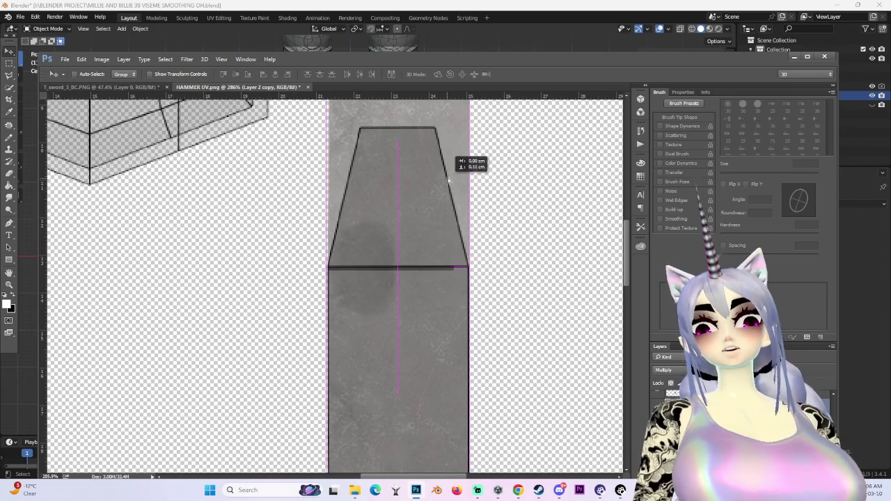
scroll(424, 286, "down", 2, "alt")
scroll(390, 348, "down", 2, "alt")
scroll(293, 369, "up", 1, "alt")
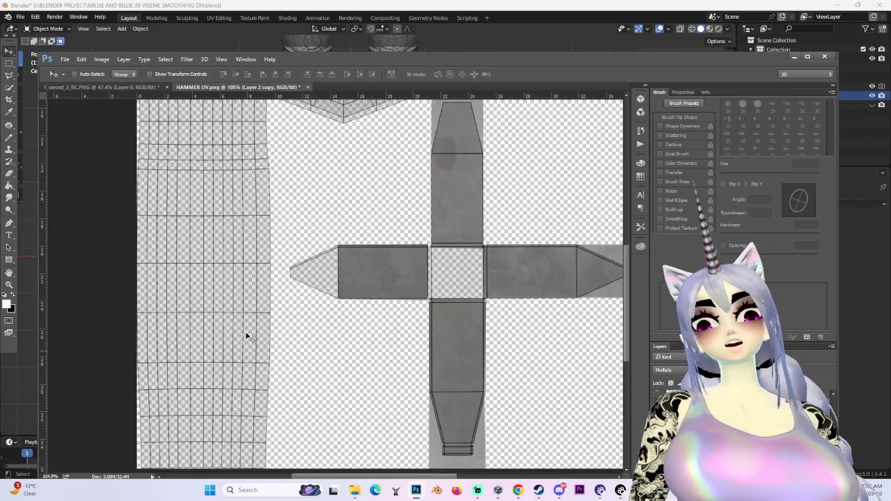
scroll(239, 370, "up", 2, "alt")
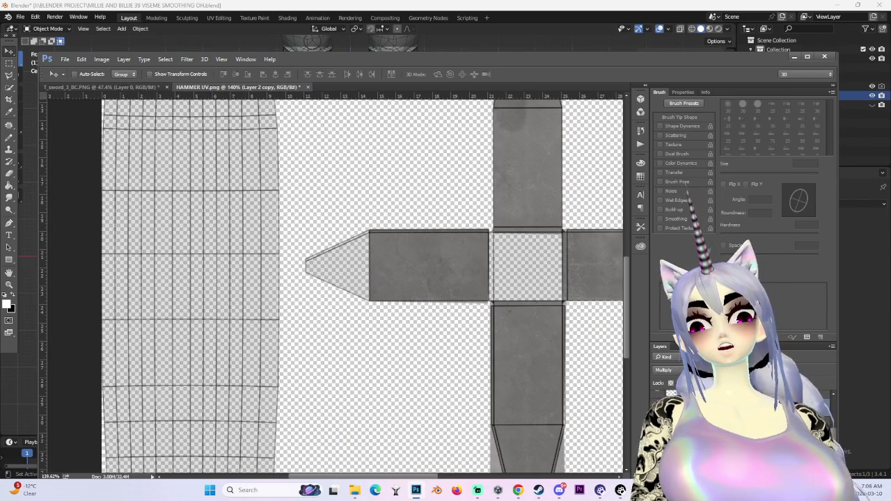
Duplicate the metal patch, flip it horizontally and move it over the head's left end.
scroll(363, 340, "down", 2, "alt")
key("ctrl+j")
scroll(434, 348, "up", 2, "alt")
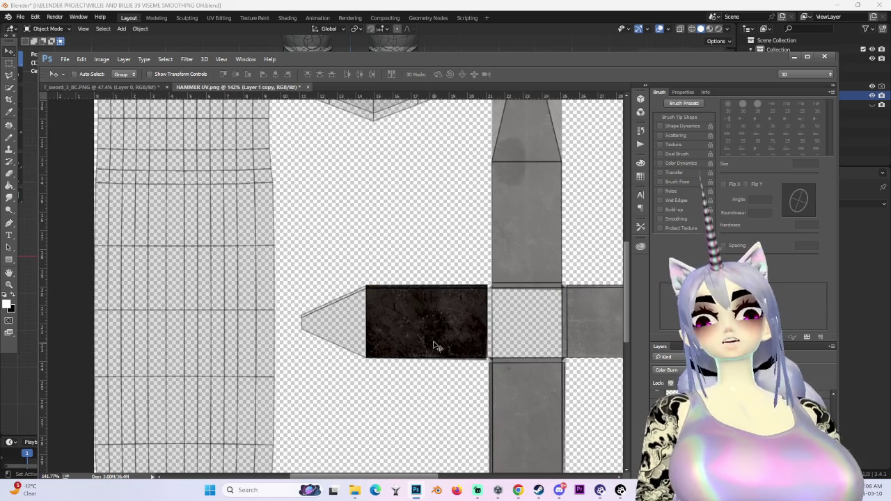
key("ctrl+t")
right_click(406, 287)
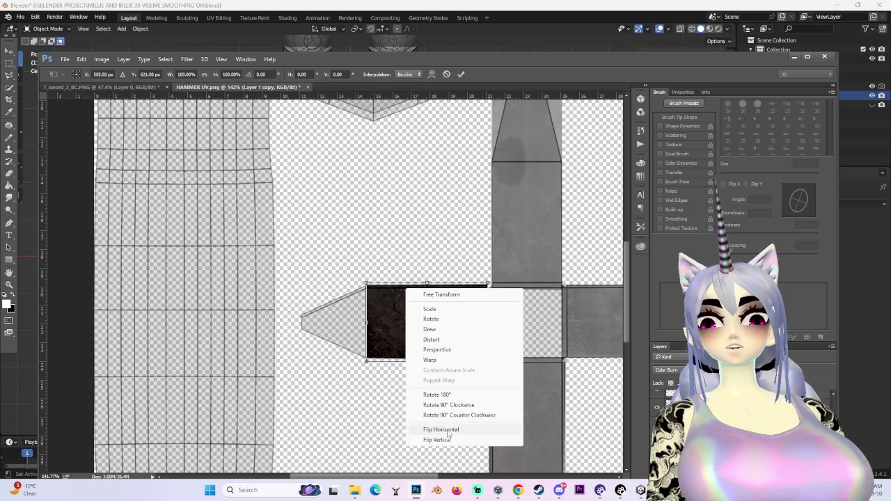
left_click(451, 430)
left_click_drag(462, 306, 340, 304)
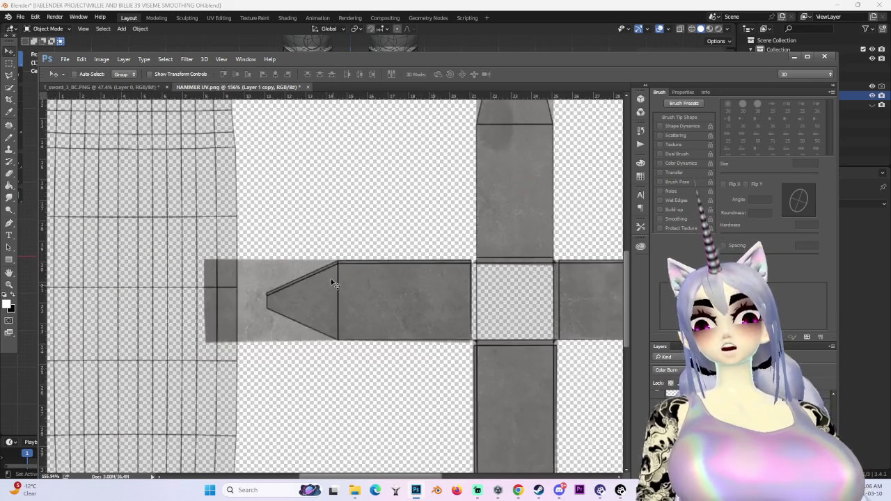
Try clearing the selected dark section of the head strip, then undo it.
left_click_drag(179, 133, 321, 406)
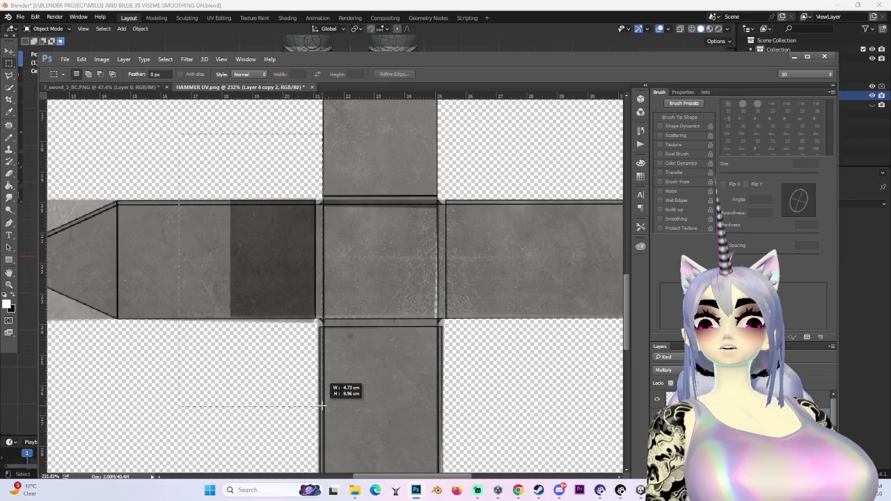
scroll(355, 239, "down", 1, "alt")
key("Delete")
scroll(355, 240, "up", 2, "alt")
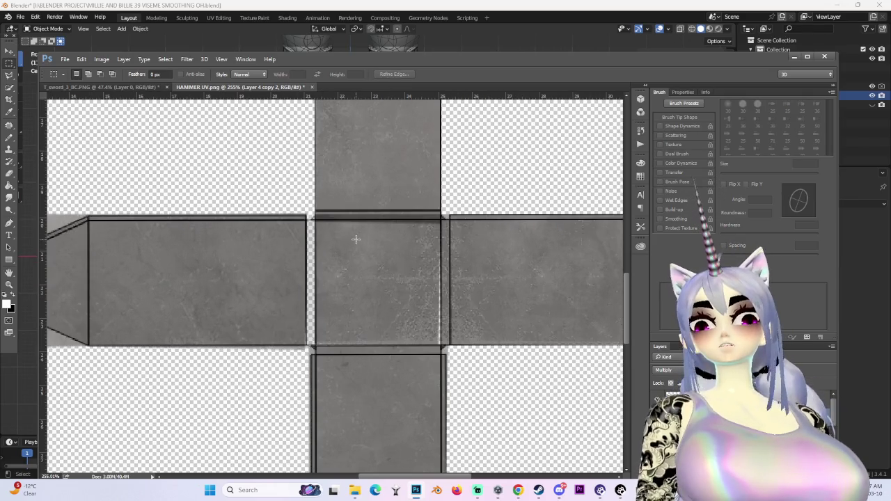
key("ctrl+z")
scroll(360, 254, "down", 1, "alt")
Try clearing the left arm's dark section, undo it, and begin transforming the dark right section.
left_click_drag(123, 124, 316, 409)
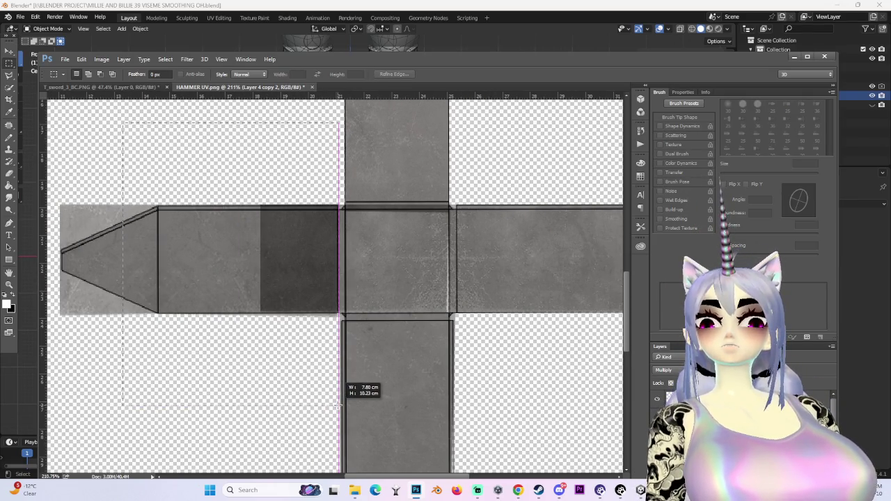
scroll(339, 403, "down", 2, "alt")
key("Delete")
scroll(409, 330, "up", 2, "alt")
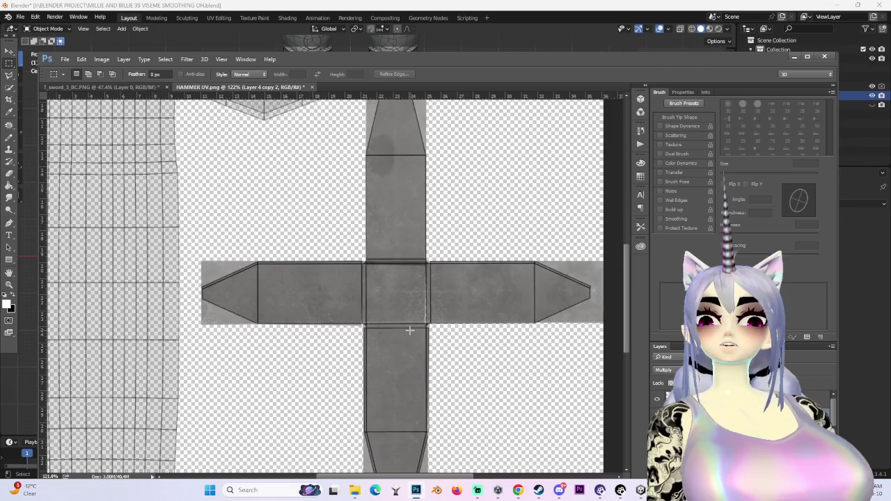
scroll(417, 334, "up", 1, "alt")
scroll(499, 353, "up", 2, "alt")
key("ctrl+z")
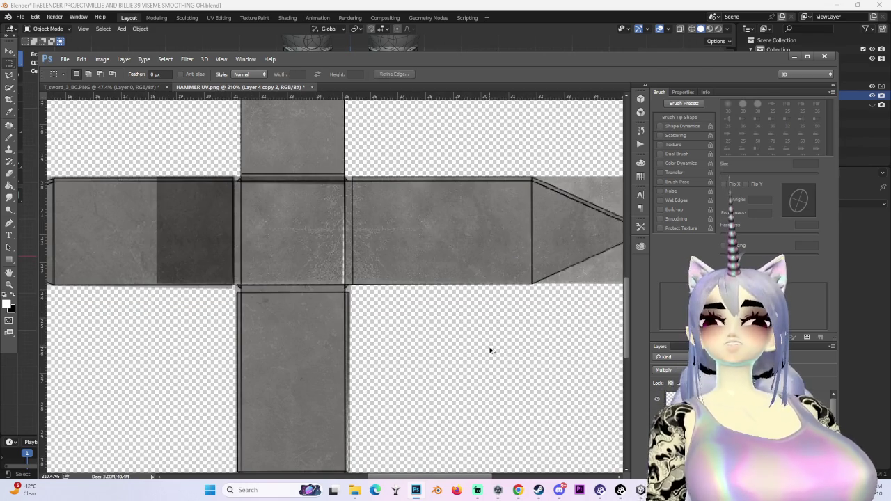
key("ctrl+z")
scroll(296, 218, "up", 1, "alt")
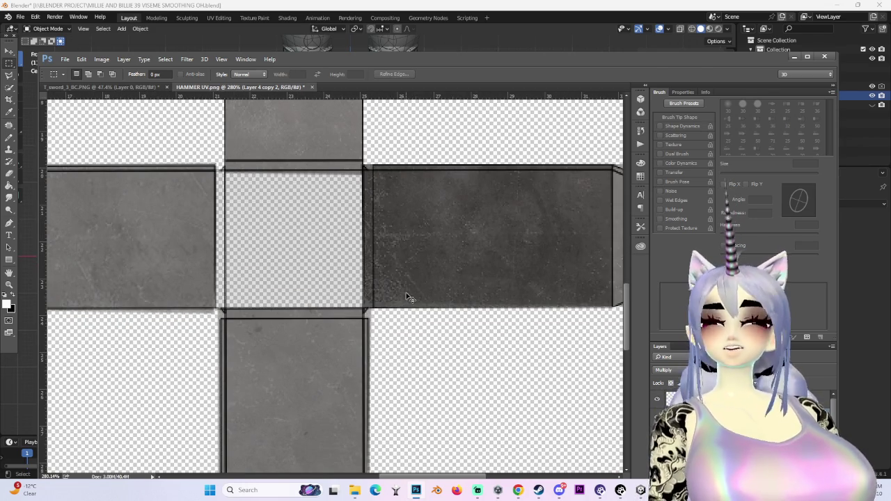
key("ctrl+t")
right_click(495, 271)
Flip the dark metal section horizontally and place it over the centre square.
left_click(547, 414)
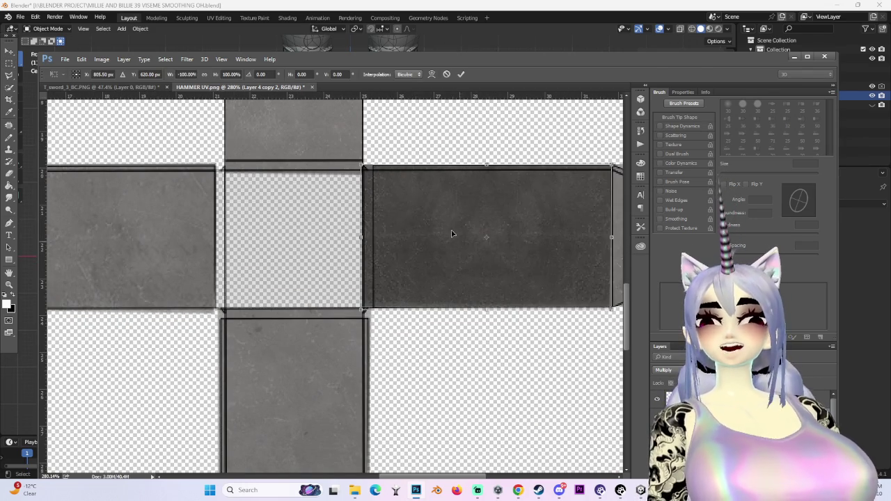
left_click_drag(470, 259, 319, 229)
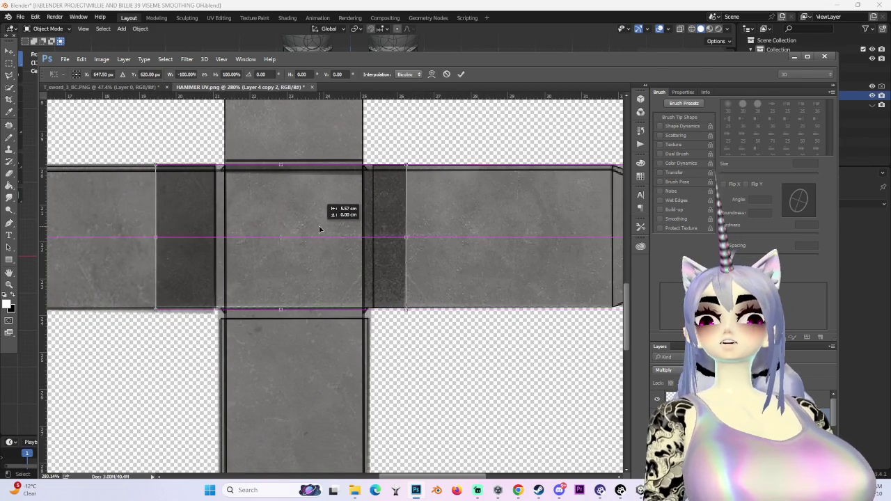
key("Return")
scroll(326, 243, "down", 1, "alt")
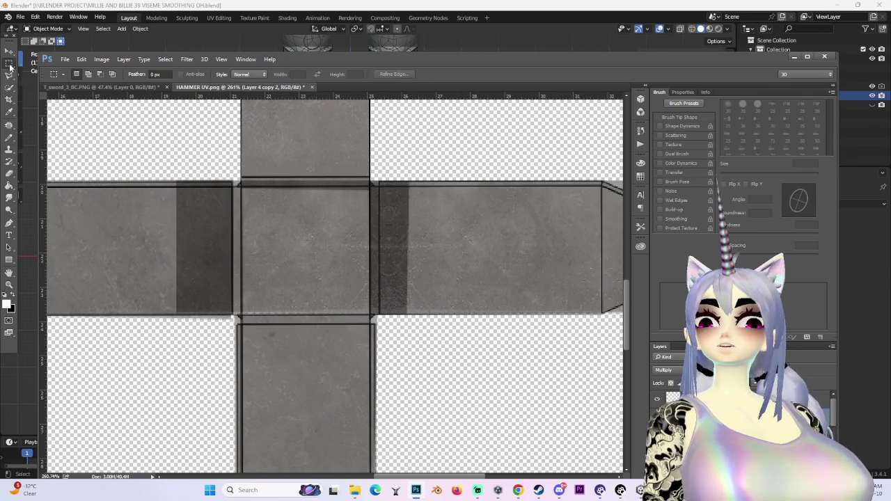
Select the leftover dark strip on the left arm and delete it.
left_click_drag(501, 125, 359, 428)
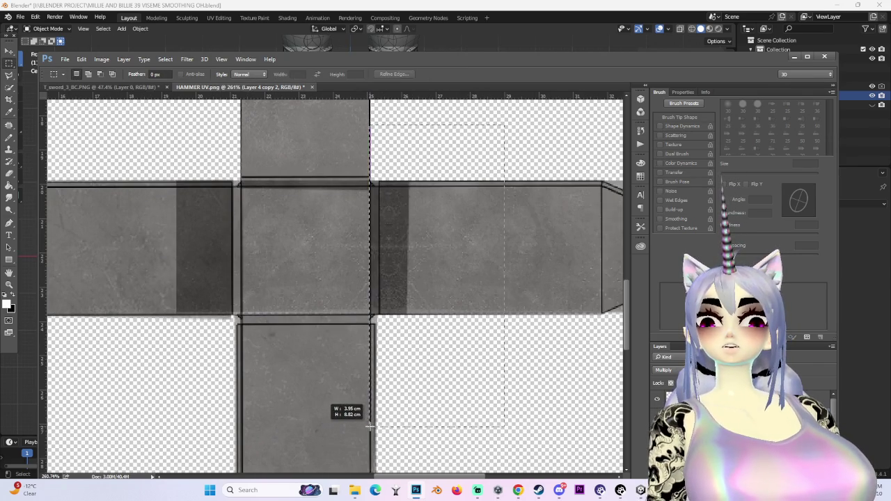
left_click_drag(169, 129, 466, 187)
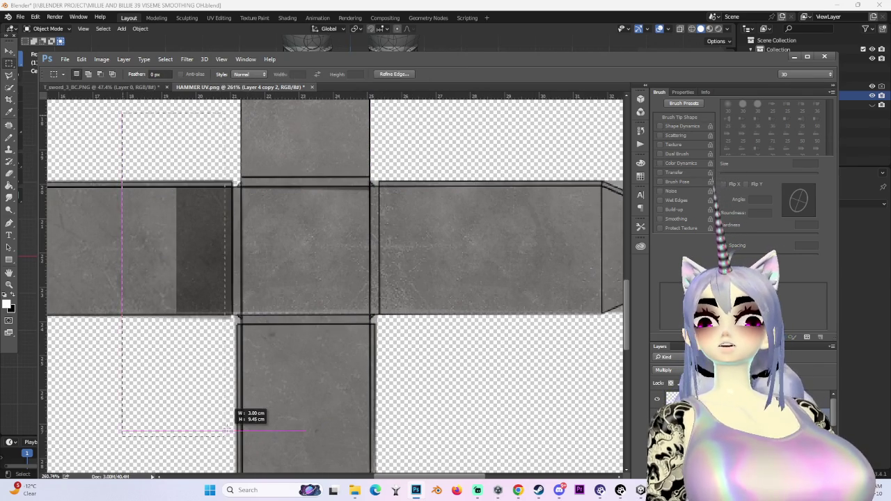
left_click_drag(234, 427, 234, 427)
key("Delete")
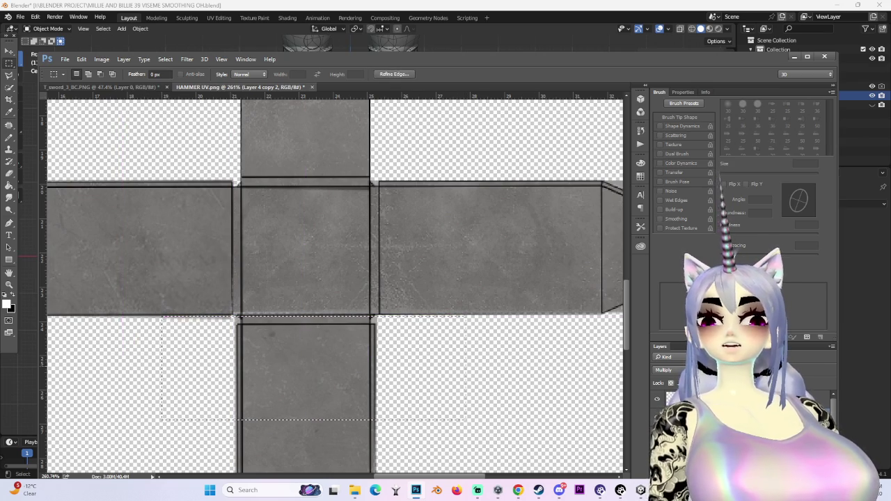
Stretch the texture layer's bottom edge to meet the UV line.
key("ctrl+t")
scroll(334, 313, "up", 5, "alt")
left_click_drag(264, 324, 264, 312)
scroll(334, 320, "down", 2, "alt")
key("Return")
scroll(367, 330, "down", 4, "alt")
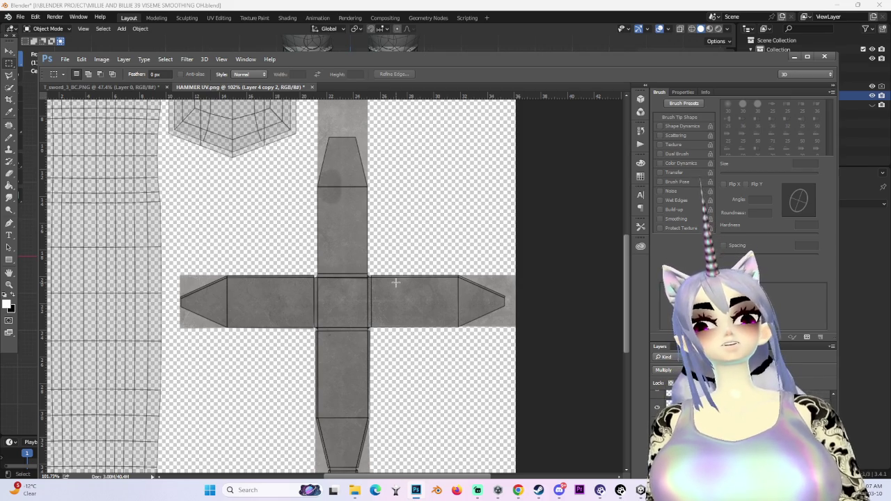
Zoom out to the whole UV image and switch to the Chrome blacksmith hammer references.
scroll(290, 327, "down", 3, "alt")
scroll(278, 337, "down", 2, "alt")
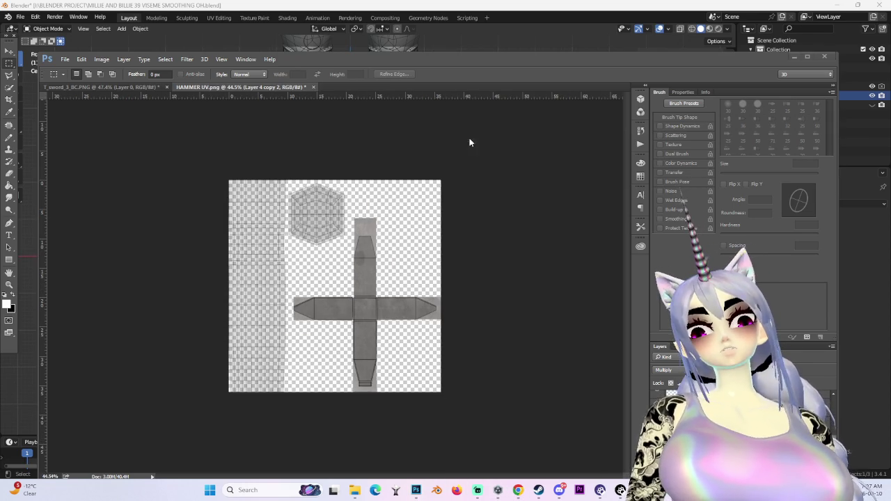
key("alt+Tab")
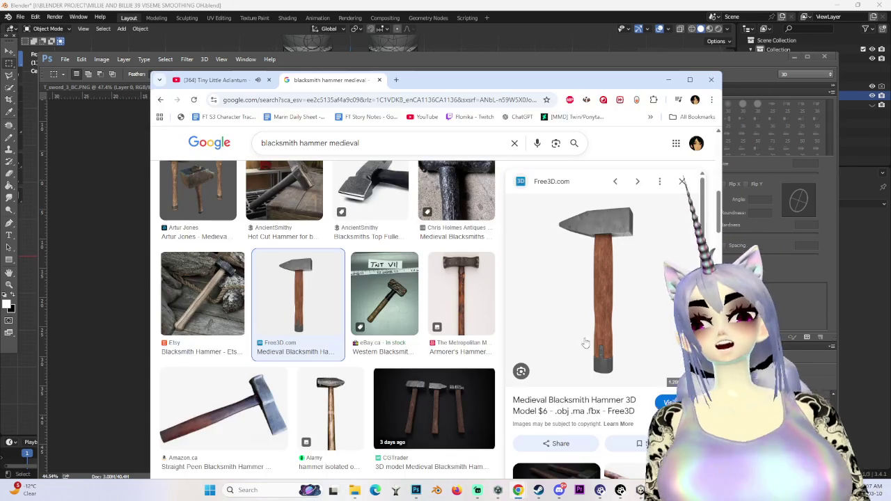
Glance back at the hammer UV in Photoshop, then return to the Chrome reference images.
scroll(576, 276, "down", 3)
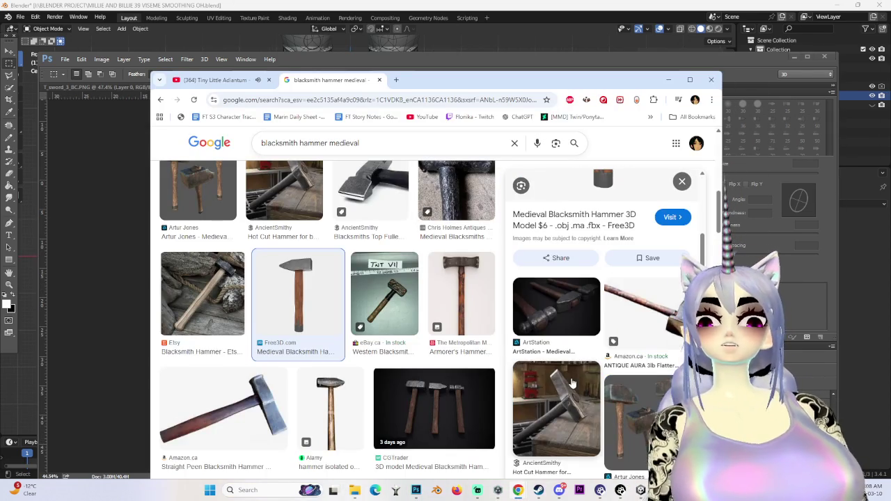
scroll(327, 313, "down", 8)
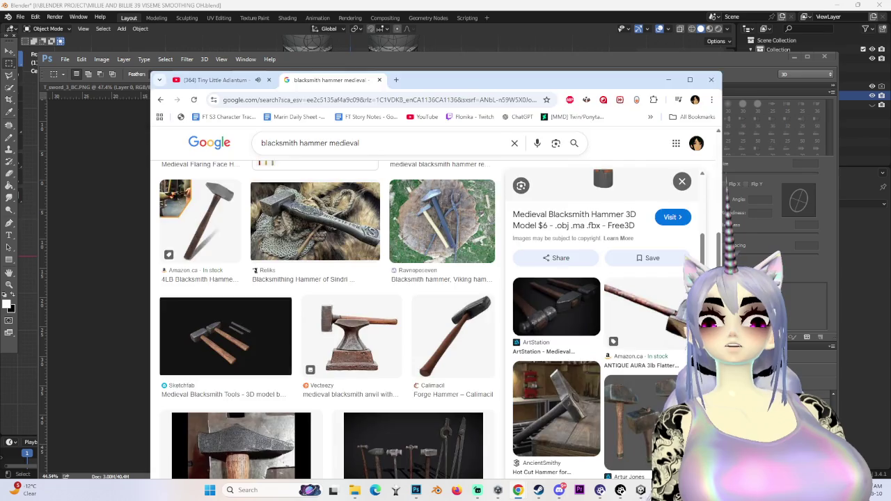
key("alt+Tab")
scroll(370, 338, "up", 1, "alt")
scroll(369, 338, "down", 1, "alt")
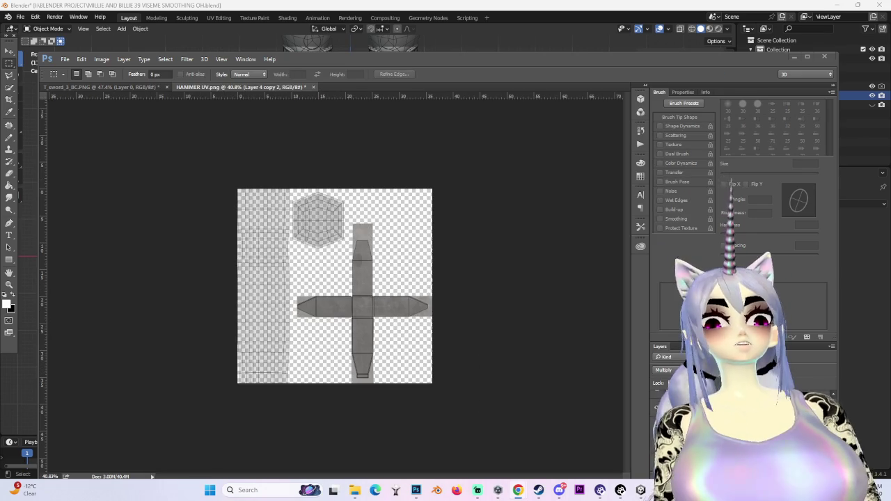
key("alt+Tab")
Search Google for 'wood texture' in a new Chrome tab, then go back to Photoshop.
left_click(344, 74)
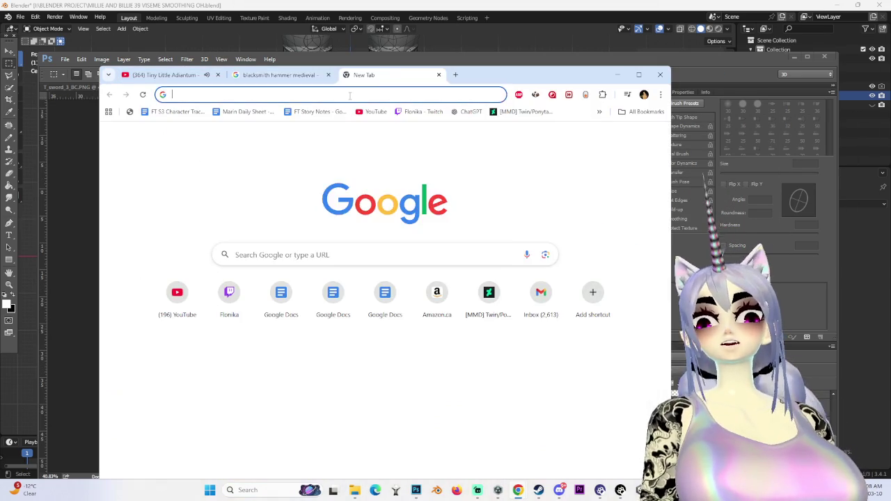
type("www.youtube.com")
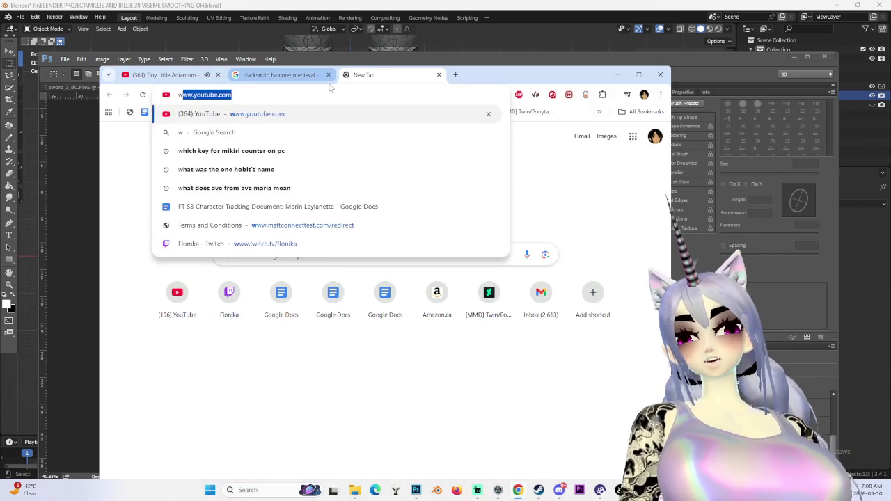
type("ooden")
key("BackSpace")
key("BackSpace")
type("texture")
key("Return")
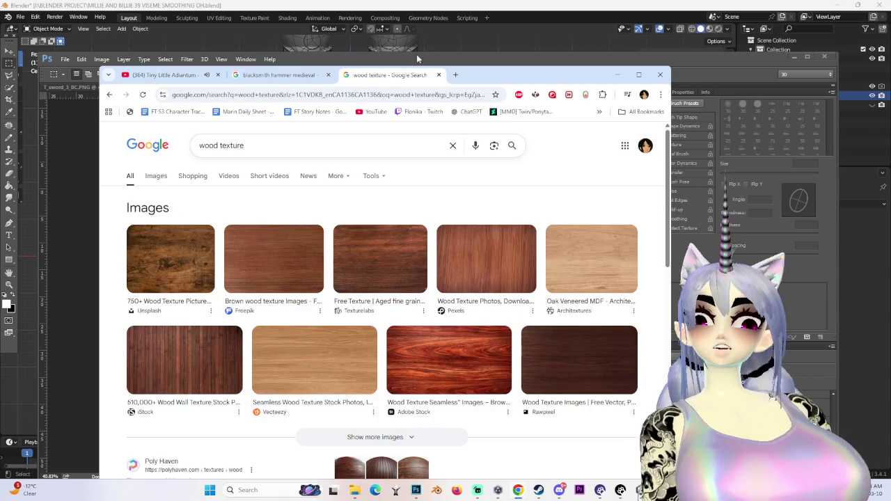
left_click(416, 490)
scroll(325, 354, "up", 3, "alt")
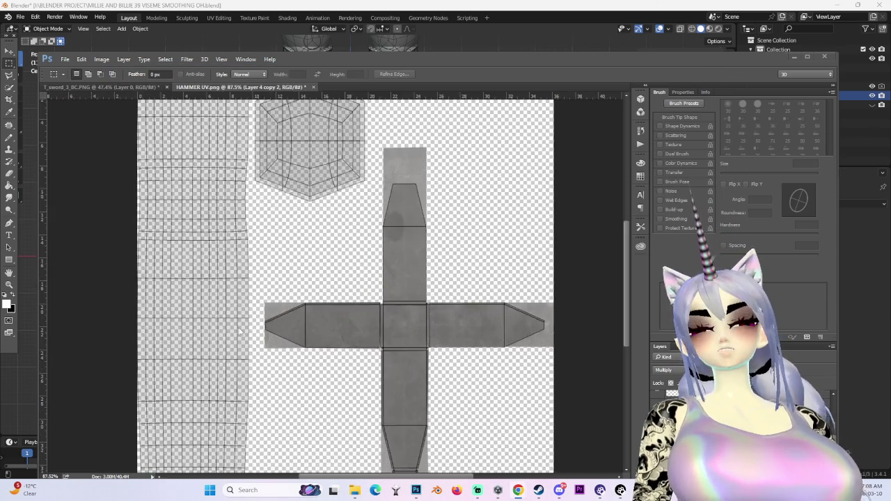
Switch to Chrome's 'wood texture' results and scroll through them for a handle texture.
scroll(233, 391, "down", 3, "alt")
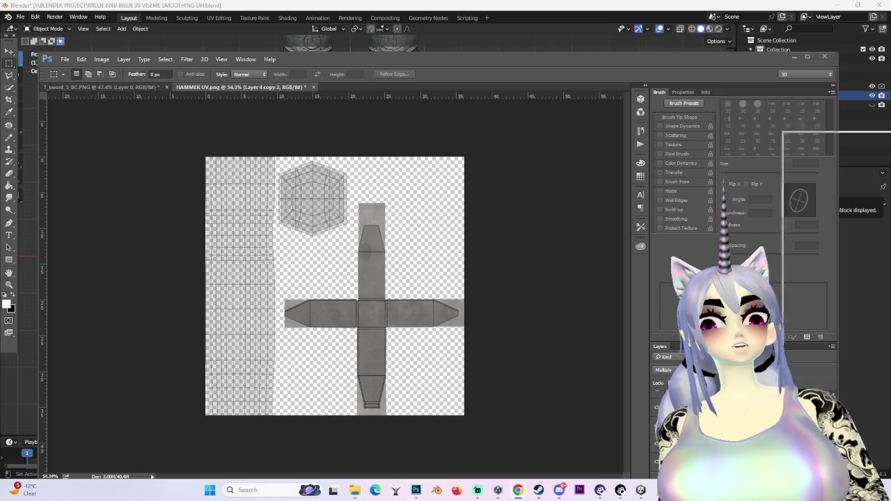
key("alt+Tab")
scroll(477, 332, "down", 3)
scroll(487, 410, "down", 2)
scroll(507, 418, "down", 2)
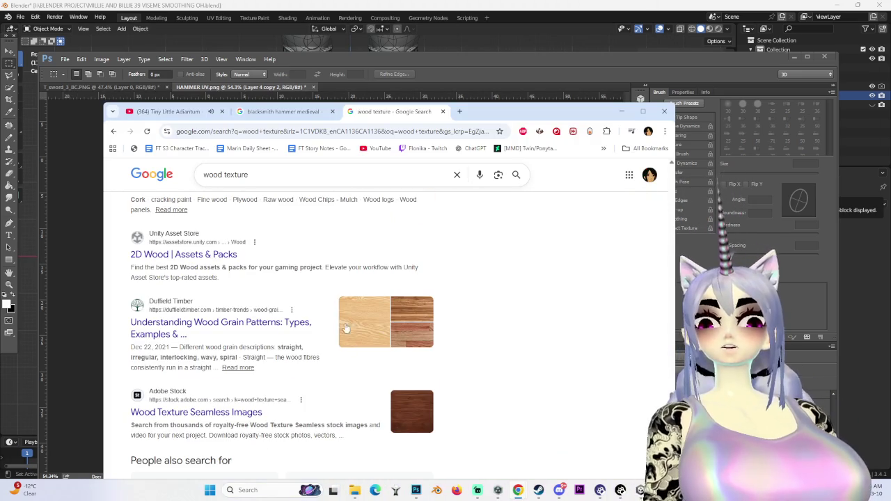
Search Chrome for 'seamless wood texture' and show the image results.
scroll(246, 193, "up", 10)
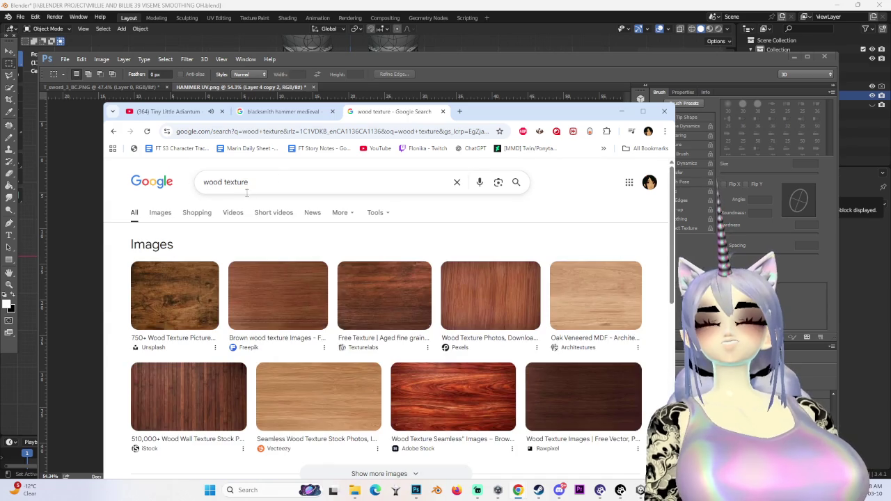
left_click_drag(524, 112, 556, 117)
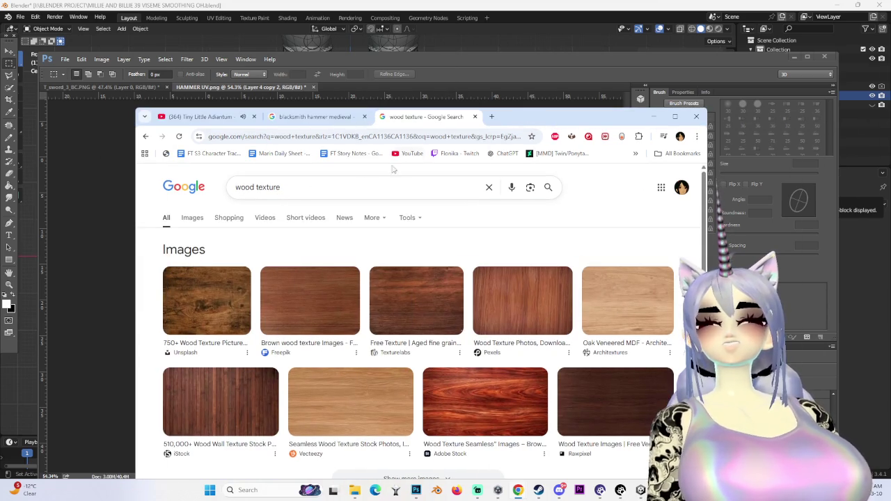
type("seamless ")
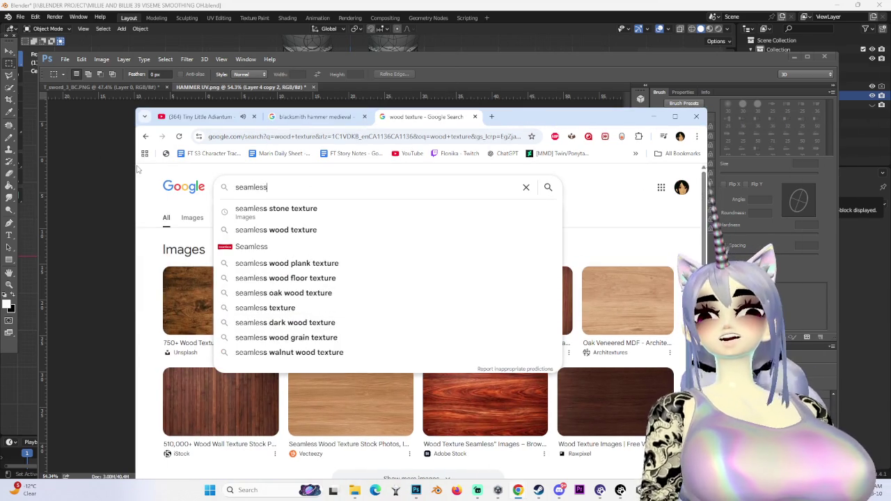
type("wood texture")
key("Return")
left_click(192, 218)
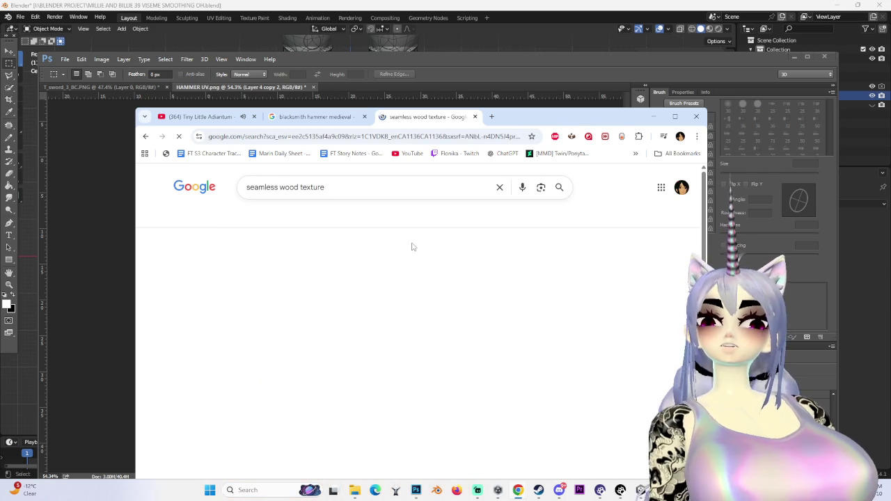
Preview a rustic wood pattern, then compare it against the hammer UV layout.
scroll(226, 294, "down", 2)
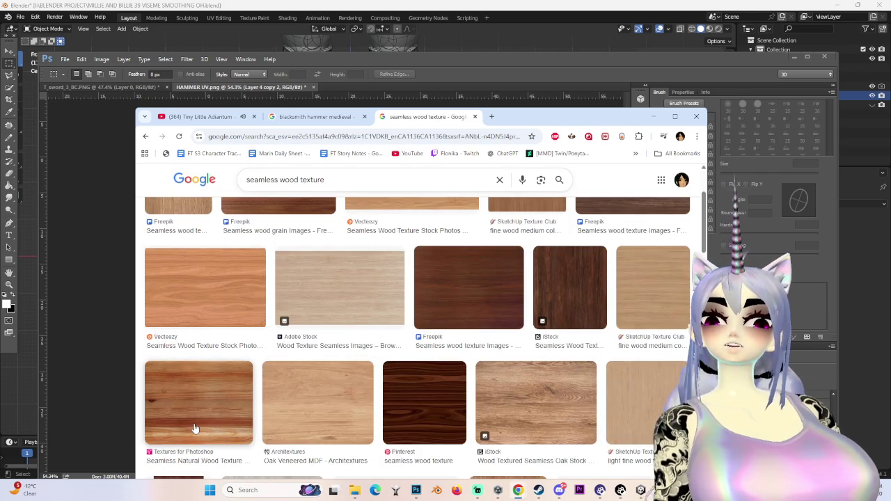
scroll(194, 428, "down", 3)
scroll(195, 427, "down", 3)
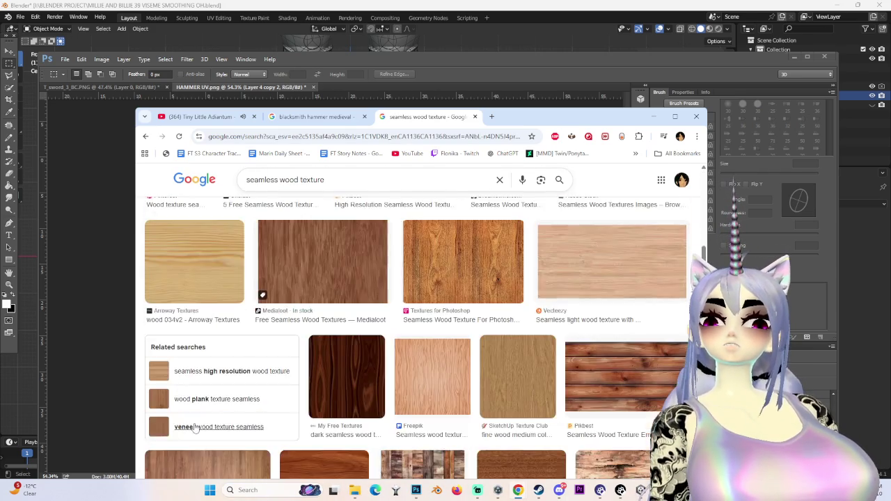
scroll(194, 428, "down", 3)
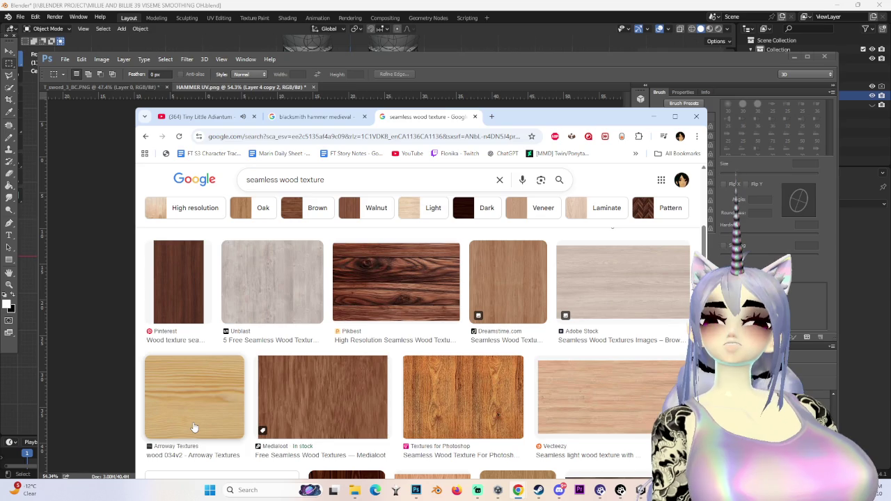
scroll(195, 427, "down", 2)
scroll(195, 427, "down", 3)
scroll(195, 428, "down", 3)
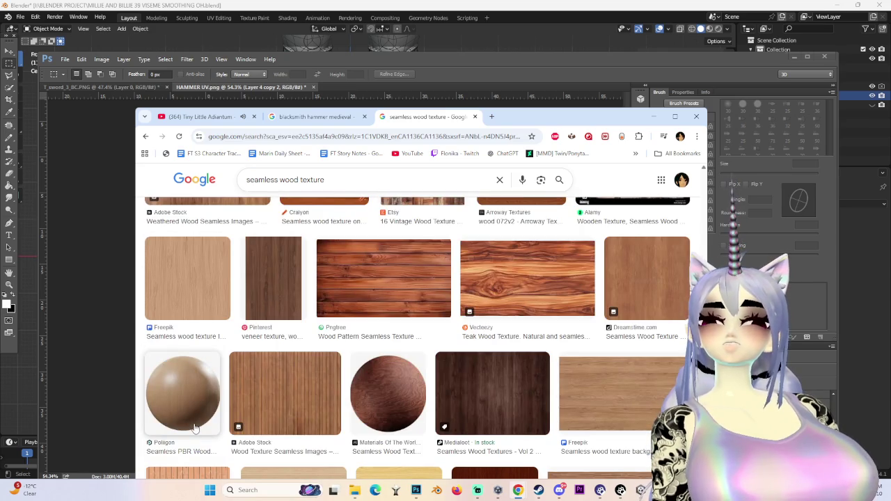
scroll(194, 428, "down", 3)
scroll(196, 430, "down", 3)
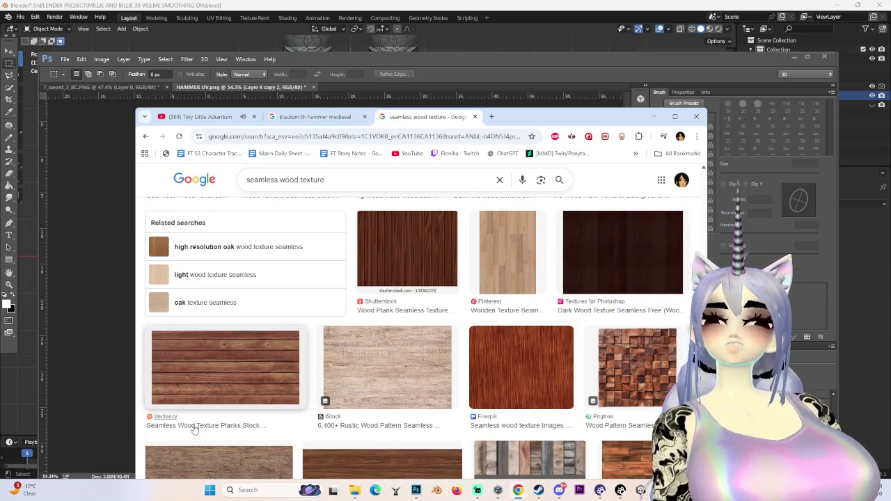
left_click(367, 375)
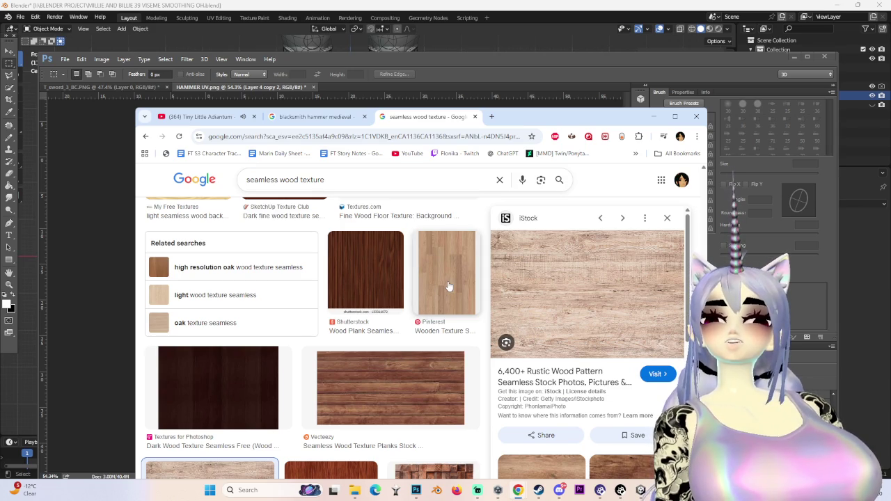
scroll(449, 286, "down", 5)
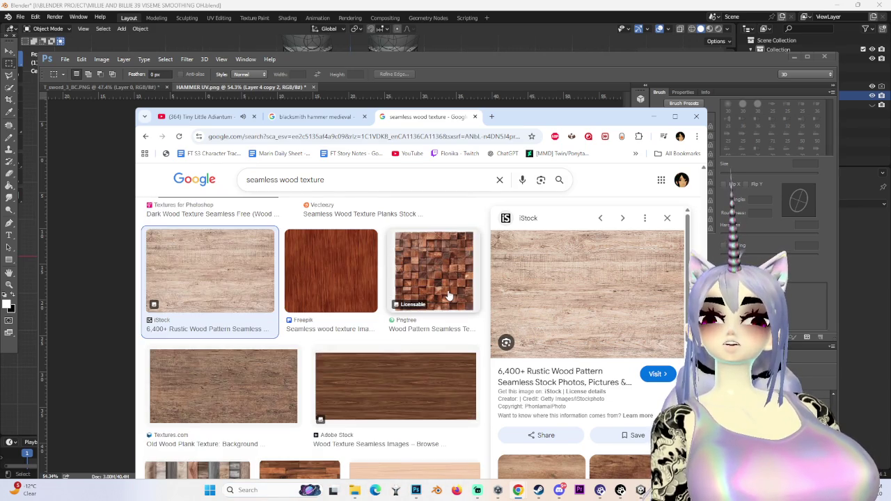
scroll(449, 296, "down", 4)
scroll(449, 296, "down", 3)
scroll(449, 297, "down", 3)
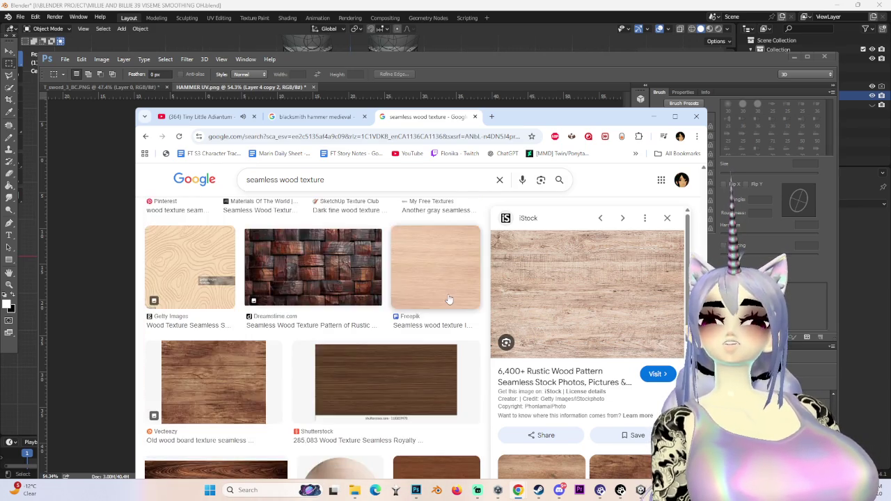
scroll(450, 299, "down", 3)
scroll(450, 302, "down", 3)
scroll(450, 304, "down", 3)
scroll(450, 305, "down", 3)
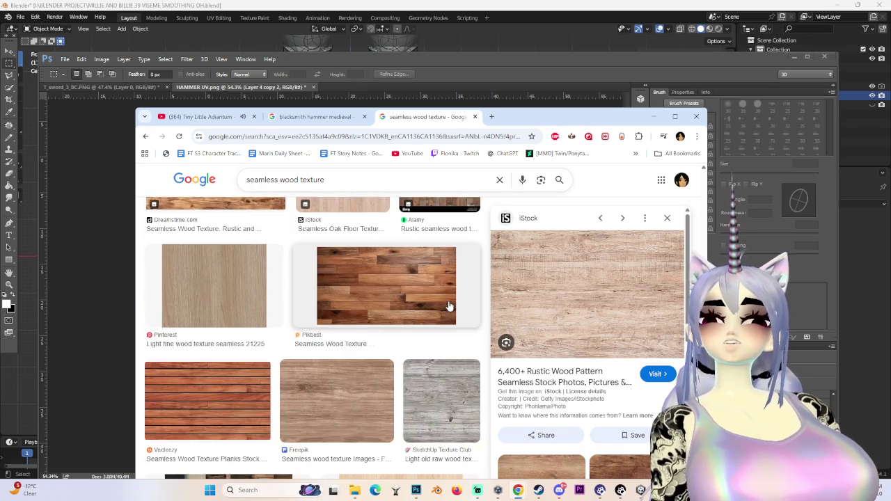
scroll(450, 306, "down", 3)
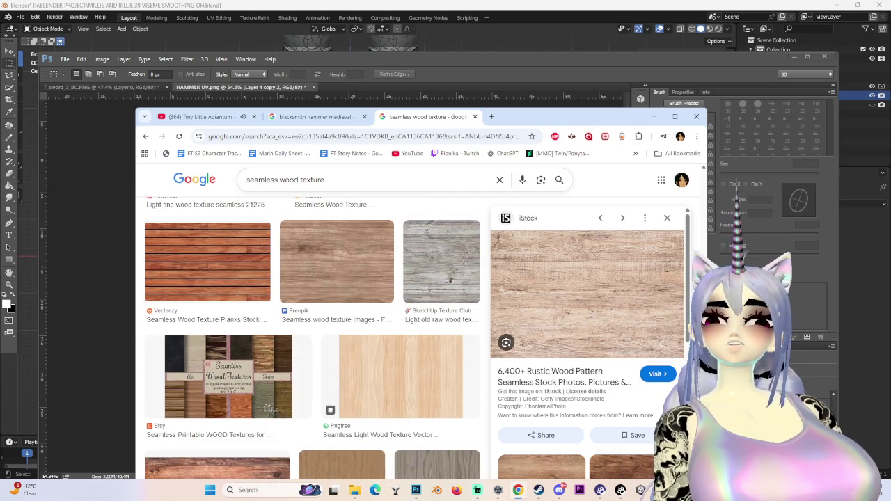
key("alt+Tab")
scroll(557, 225, "up", 2, "alt")
scroll(218, 436, "down", 1, "alt")
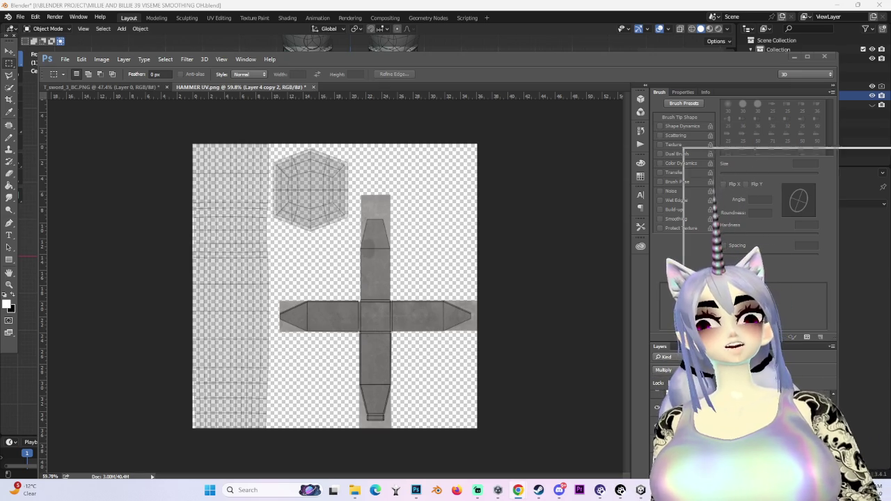
key("alt+Tab")
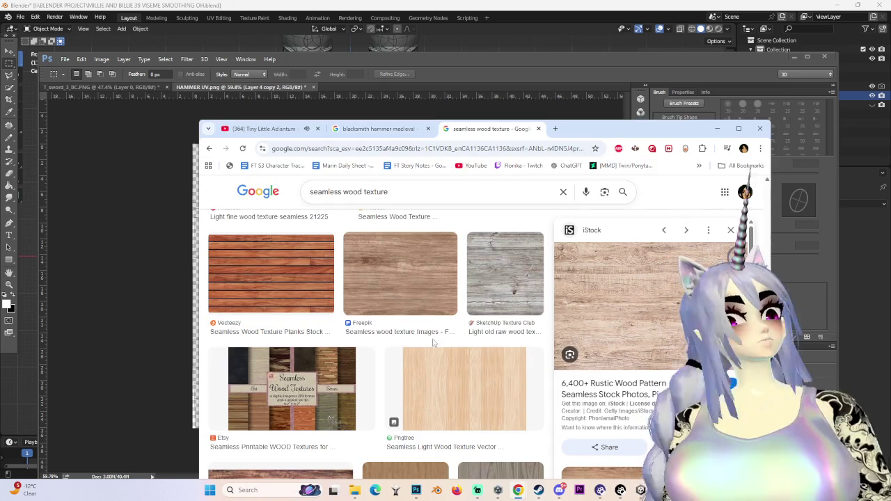
Preview the seamless walnut wood texture and keep browsing the results.
scroll(632, 366, "down", 5)
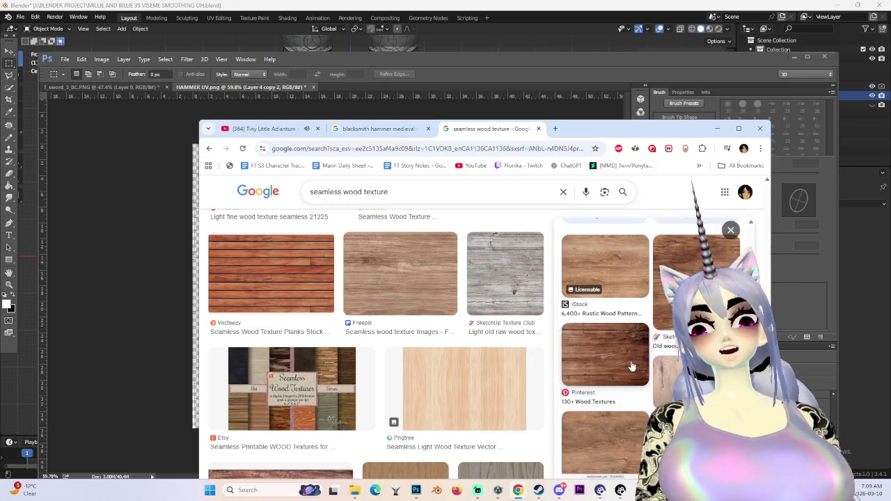
scroll(375, 348, "down", 3)
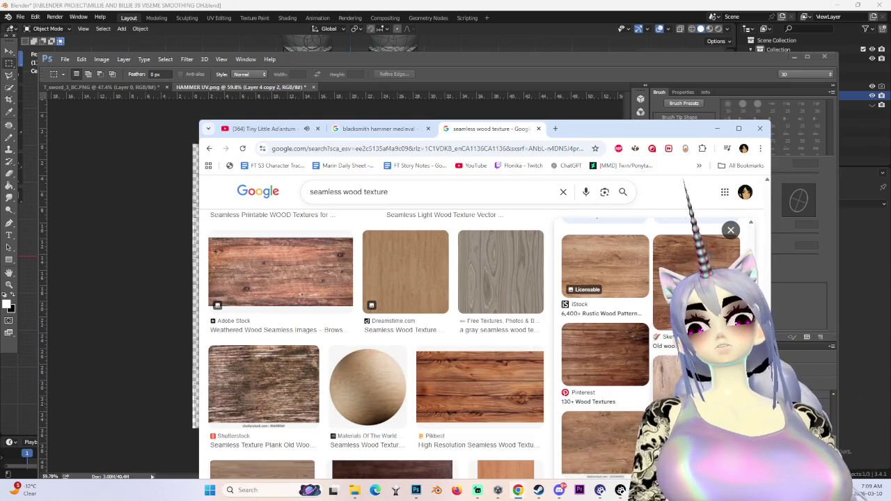
scroll(597, 292, "down", 3)
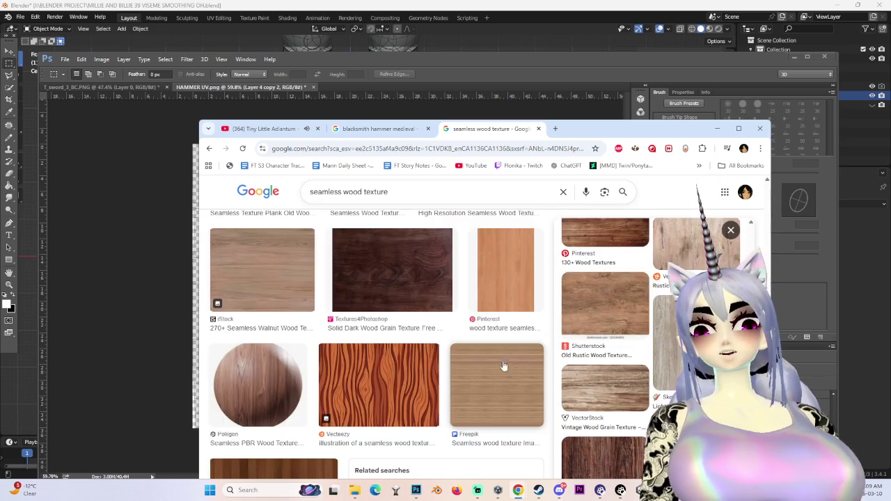
scroll(631, 339, "up", 5)
scroll(631, 338, "down", 2)
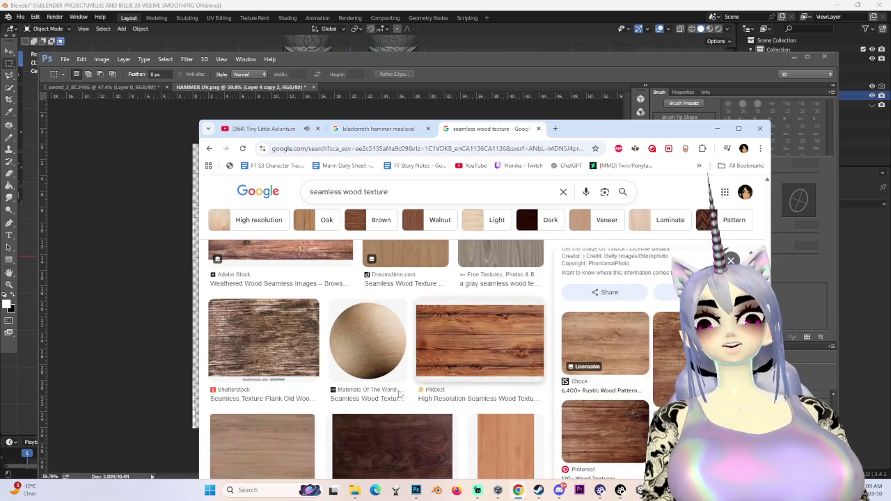
scroll(506, 374, "down", 3)
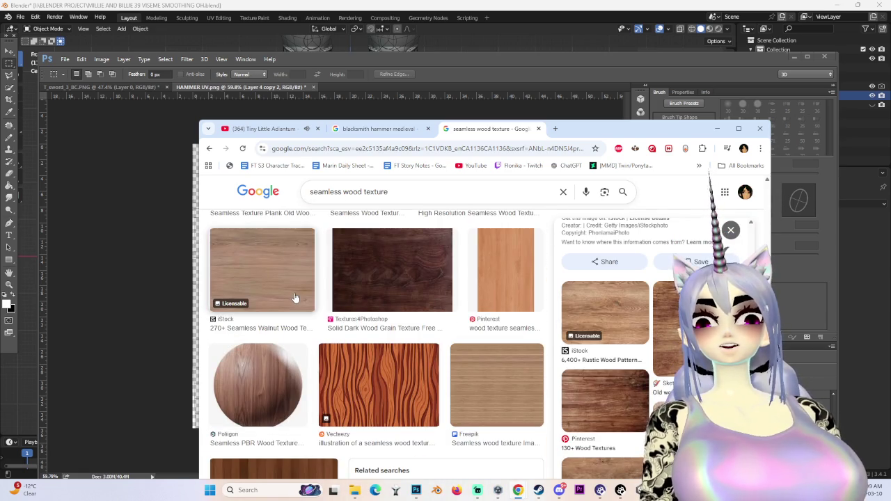
left_click(295, 298)
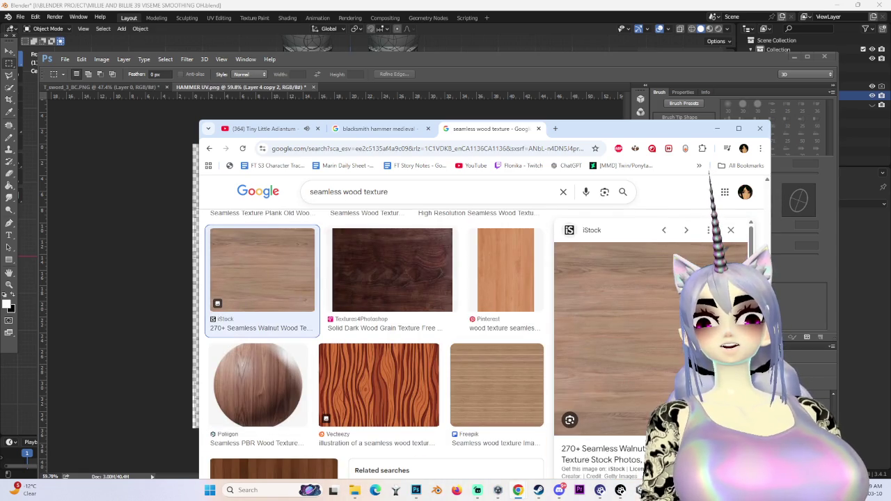
right_click(645, 320)
left_click(679, 219)
scroll(510, 353, "down", 4)
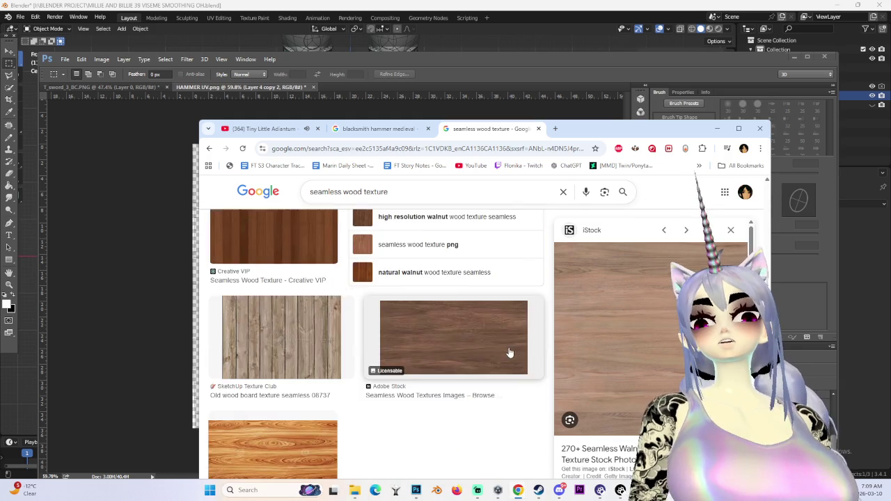
scroll(510, 353, "up", 3)
scroll(509, 353, "down", 4)
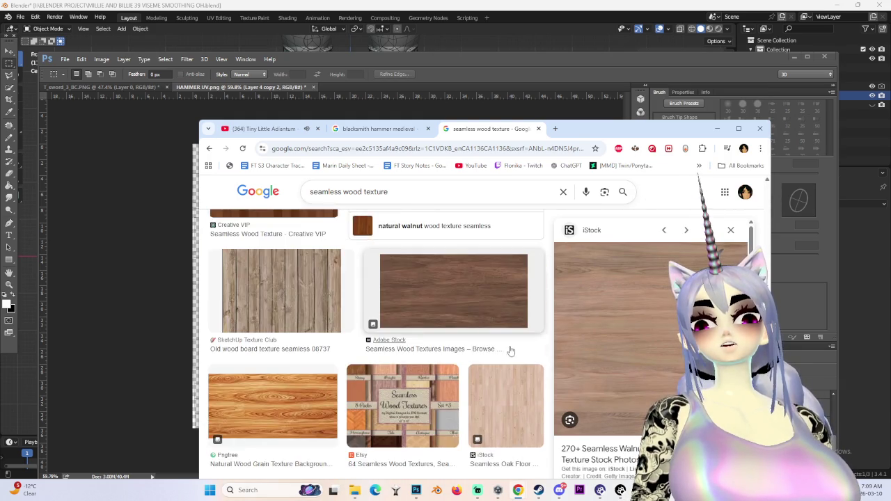
scroll(510, 350, "down", 3)
scroll(453, 343, "up", 3)
scroll(453, 357, "down", 3)
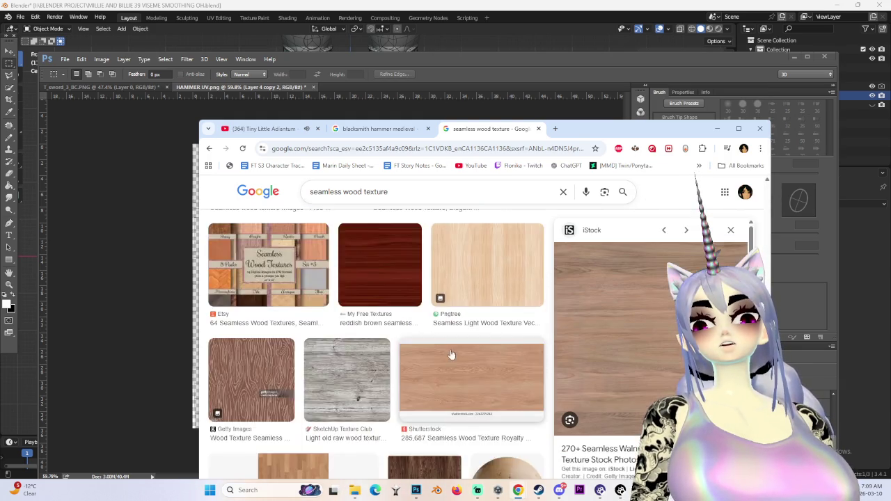
scroll(453, 358, "down", 2)
scroll(456, 358, "down", 2)
scroll(457, 359, "down", 1)
scroll(453, 358, "down", 4)
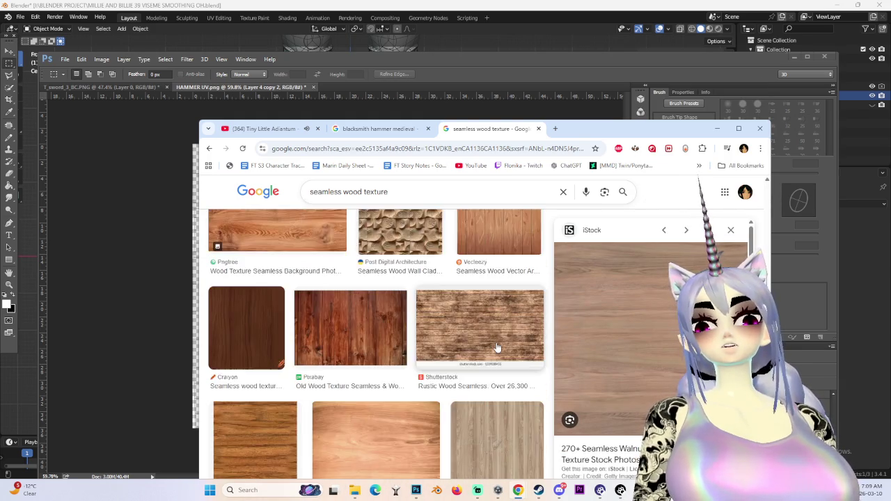
scroll(439, 358, "up", 2)
View the carved wood cladding texture full-size in a new tab, then close it.
left_click(427, 357)
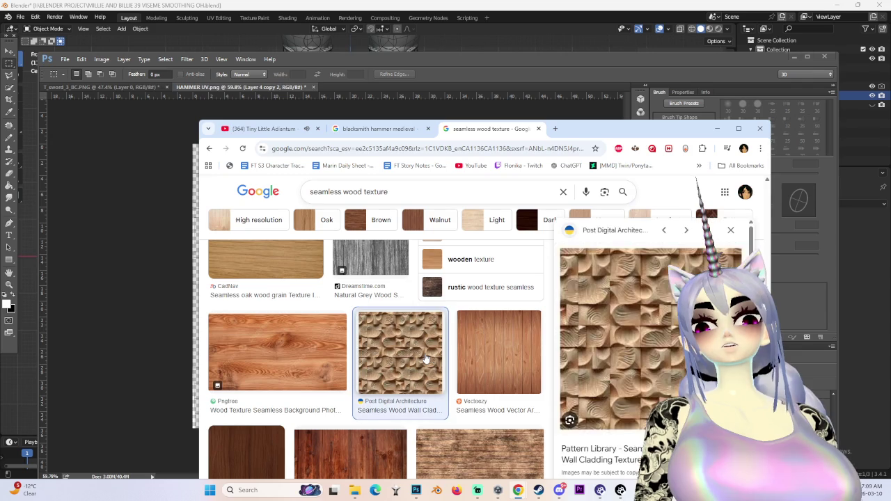
right_click(669, 338)
left_click(723, 238)
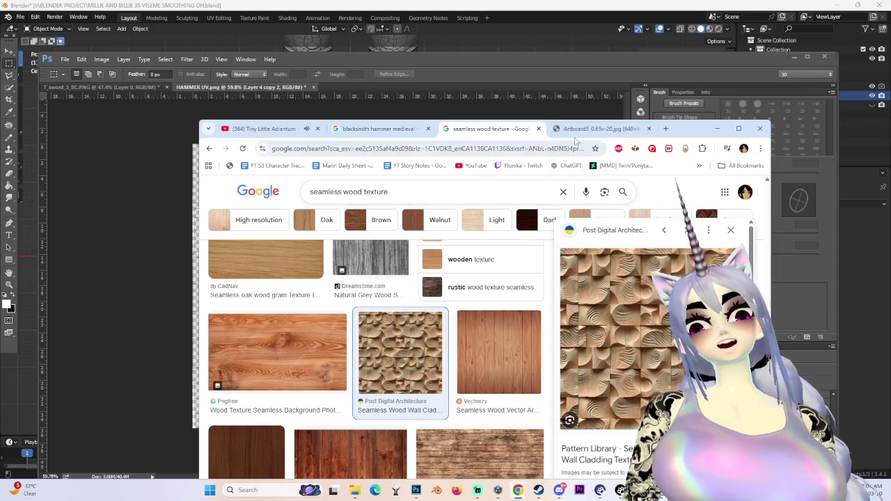
left_click(598, 128)
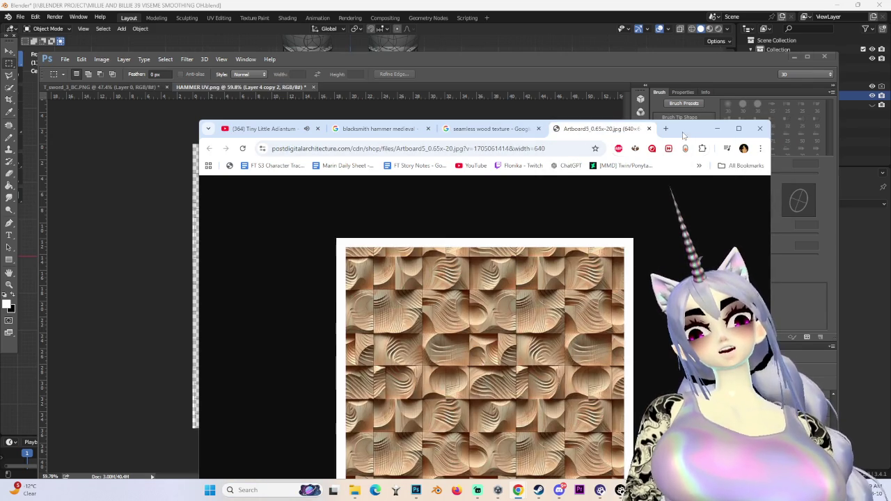
left_click_drag(689, 128, 699, 82)
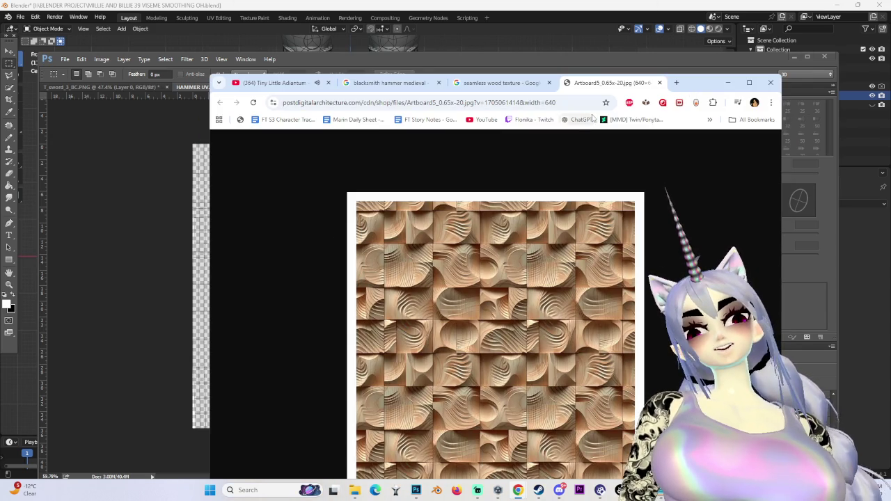
middle_click(609, 85)
scroll(390, 313, "down", 3)
scroll(277, 382, "down", 3)
scroll(267, 386, "down", 2)
scroll(265, 391, "down", 2)
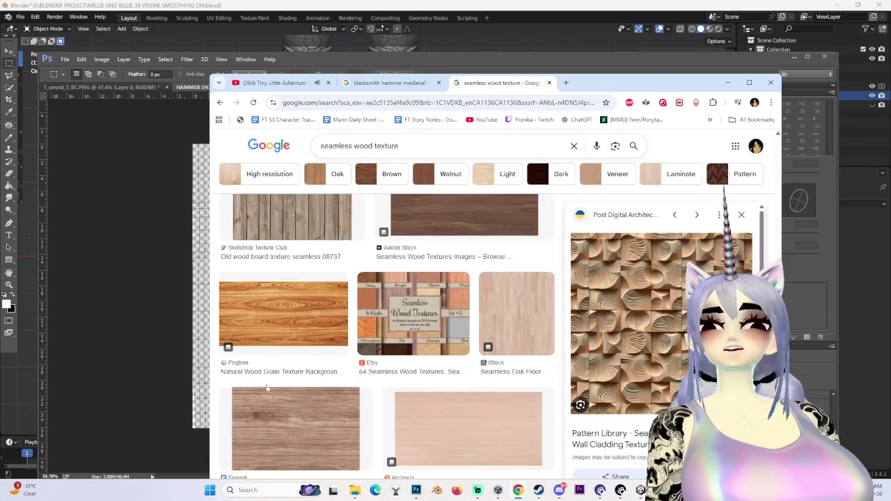
scroll(265, 391, "down", 2)
scroll(266, 391, "down", 3)
scroll(267, 391, "down", 2)
scroll(268, 391, "down", 2)
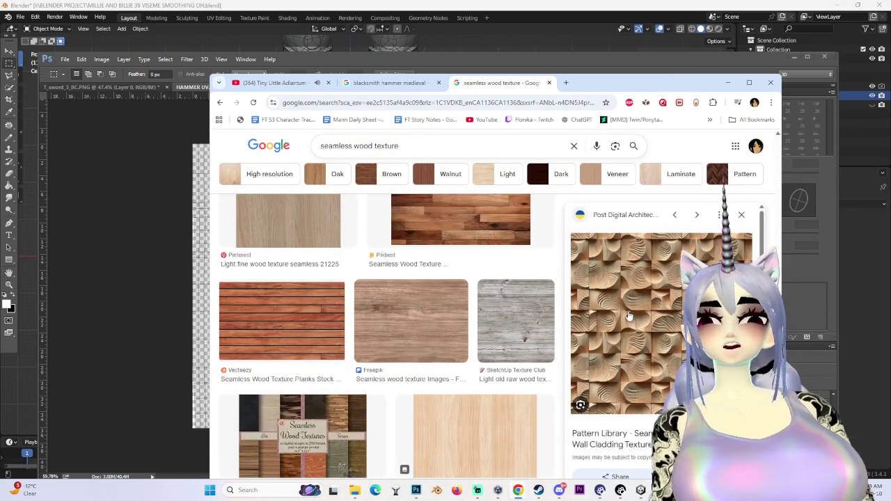
scroll(362, 383, "down", 2)
scroll(446, 375, "down", 3)
scroll(446, 375, "up", 1)
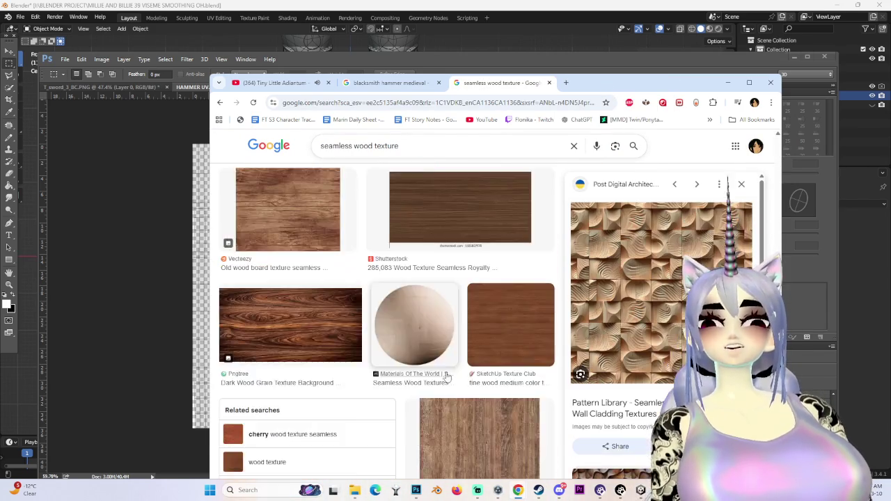
scroll(473, 369, "down", 2)
scroll(501, 362, "up", 3)
scroll(499, 388, "up", 1)
scroll(487, 376, "down", 3)
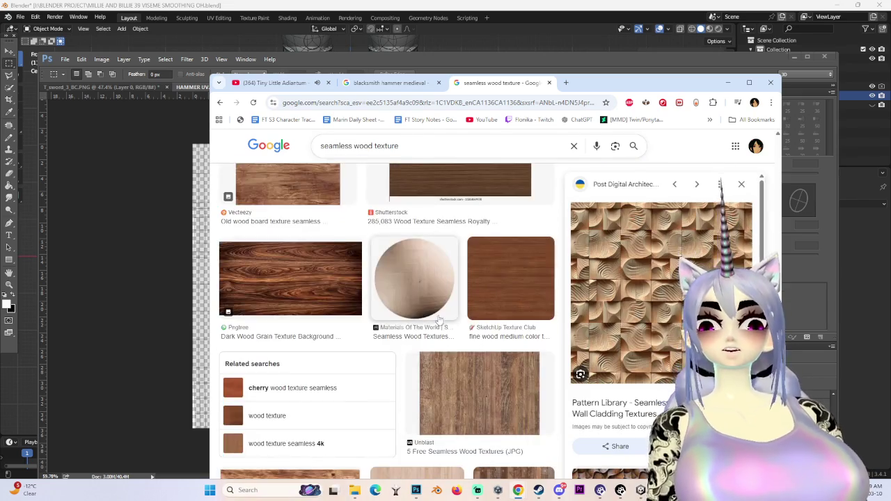
scroll(474, 362, "up", 3)
scroll(453, 334, "down", 2)
scroll(438, 320, "down", 2)
scroll(438, 320, "up", 2)
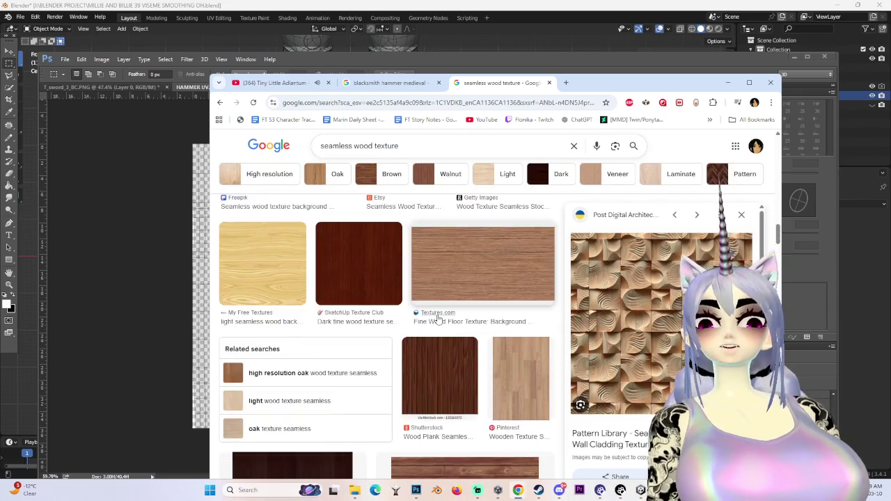
scroll(435, 362, "down", 2)
scroll(434, 402, "down", 2)
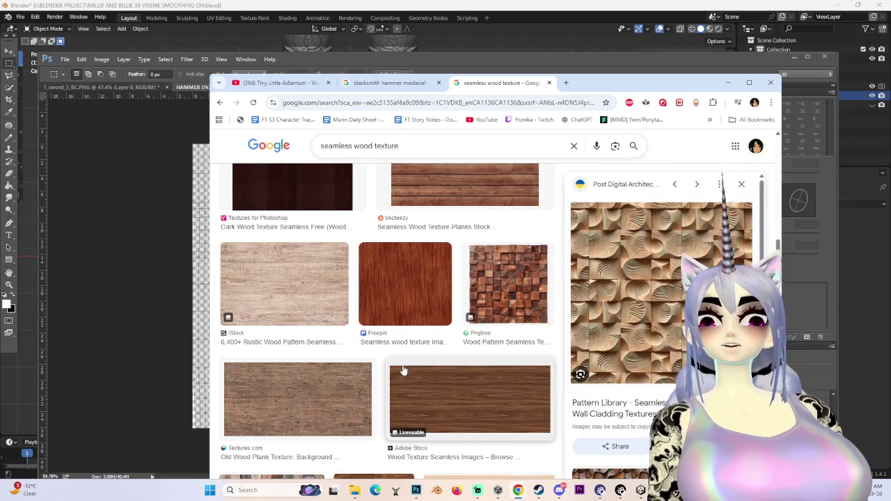
Open the reddish Freepik wood texture full-size and copy the image.
left_click(424, 292)
right_click(673, 301)
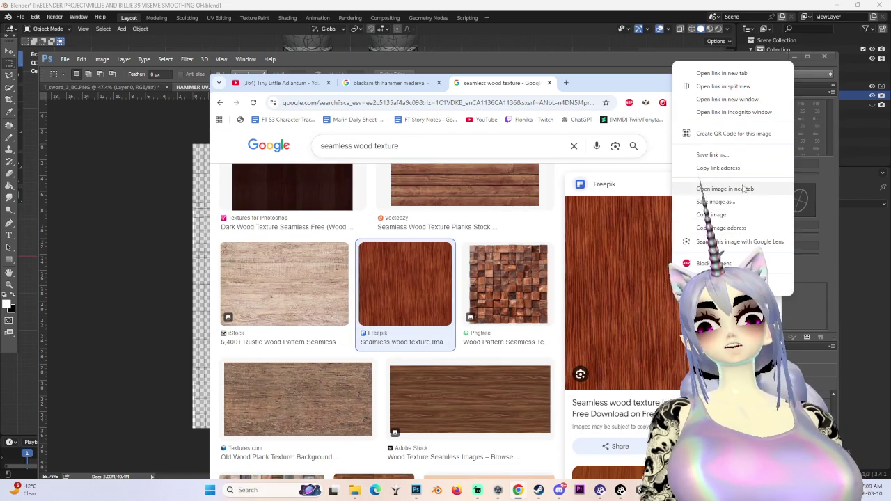
left_click(716, 186)
left_click(579, 83)
right_click(552, 283)
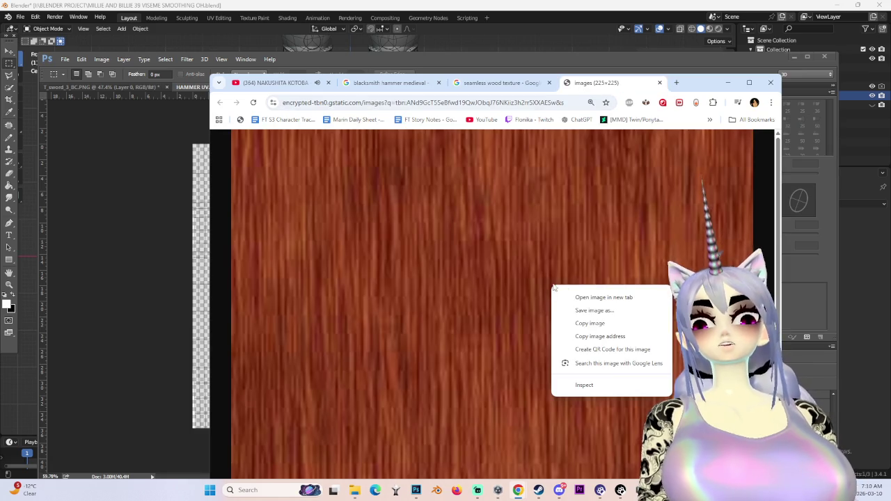
left_click(576, 323)
Paste the wood texture into HAMMER UV.png as Layer 5.
left_click(158, 276)
key("ctrl+v")
scroll(338, 287, "up", 3, "alt")
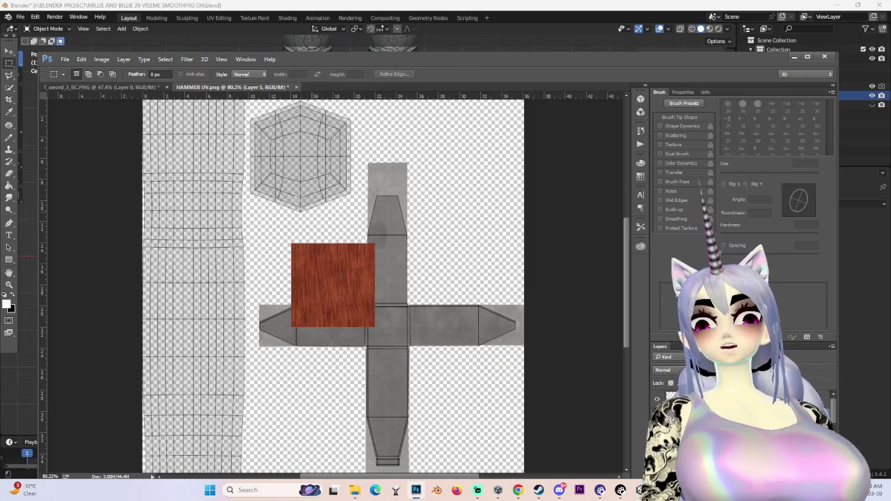
Move the wood patch to the top-left and scale it to the strip's width.
key("v")
scroll(334, 285, "down", 2, "alt")
left_click_drag(333, 296, 210, 173)
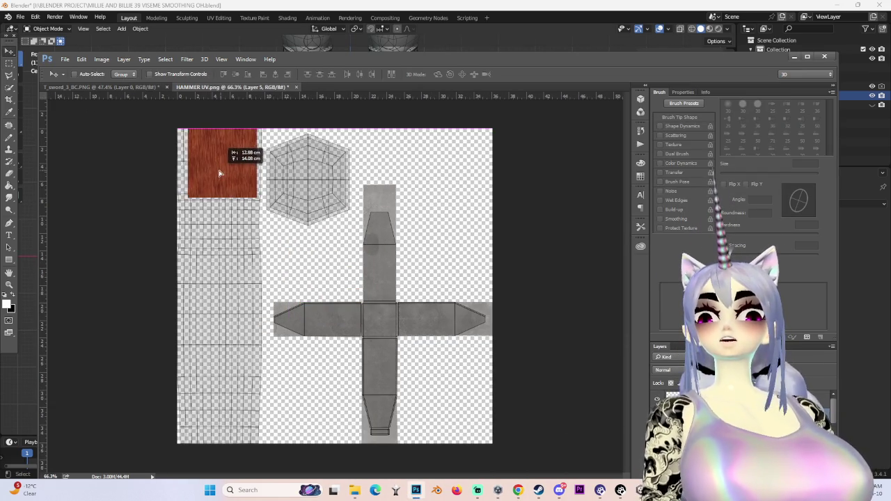
scroll(249, 313, "down", 2, "alt")
key("ctrl+t")
mouse_move(274, 222)
left_mouse_down()
mouse_move(290, 243)
mouse_move(280, 237)
left_mouse_up()
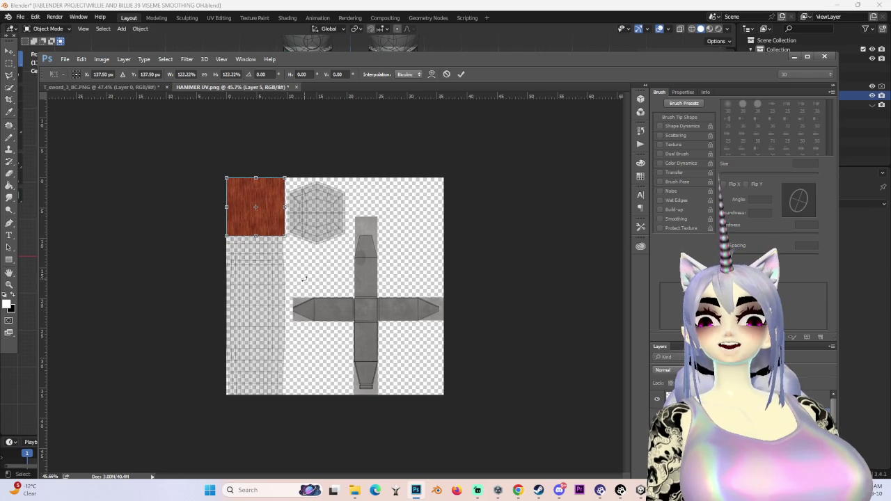
key("Return")
Reposition the patch over the strip and stack a copy above it at the canvas top.
key("ctrl+0")
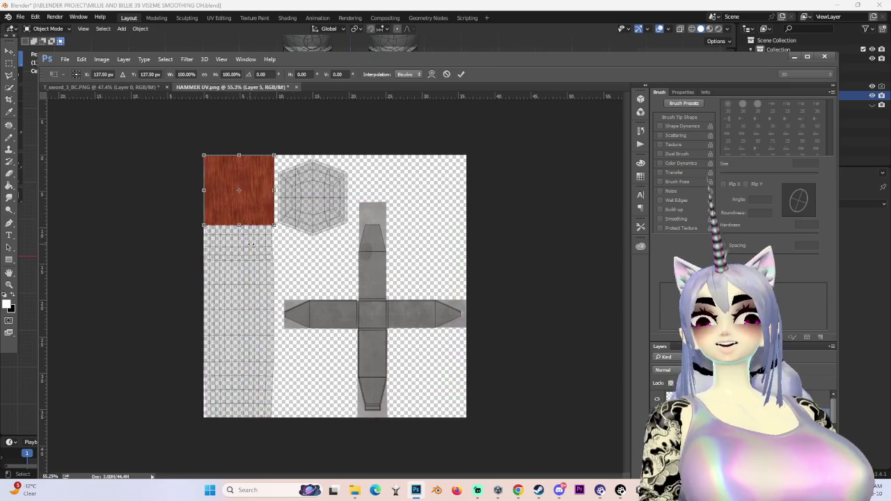
key("ctrl+t")
left_click_drag(230, 183, 233, 277)
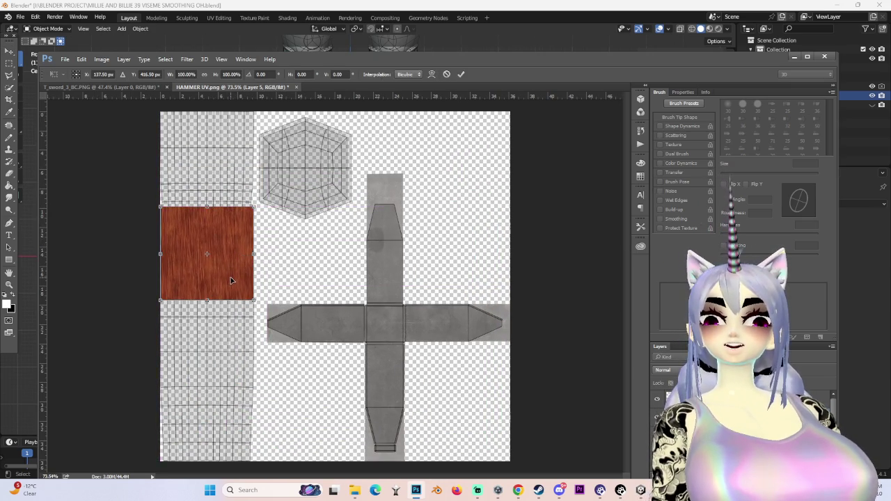
key("Return")
scroll(230, 277, "up", 2, "alt")
scroll(217, 262, "up", 2, "alt")
mouse_move(240, 213)
left_mouse_down("alt")
mouse_move(239, 232)
mouse_move(239, 129)
left_mouse_up("alt")
scroll(277, 264, "down", 2, "alt")
left_click_drag(224, 182, 229, 170)
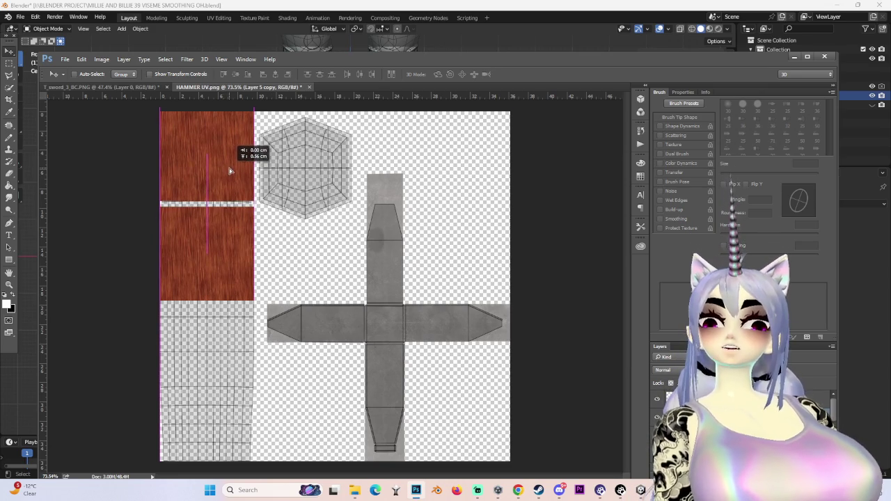
Close the gap between the wood pieces and tile duplicates down to the strip's bottom.
scroll(224, 233, "up", 2, "alt")
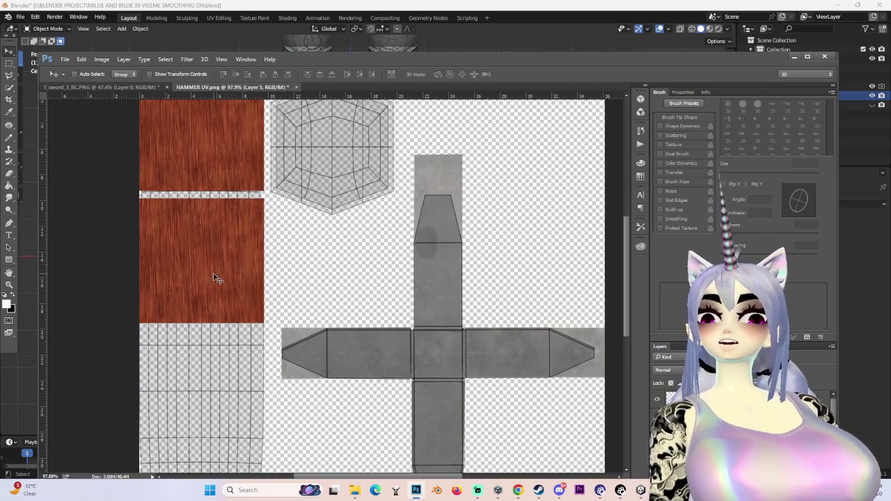
left_click_drag(215, 278, 215, 268)
scroll(232, 287, "down", 2, "alt")
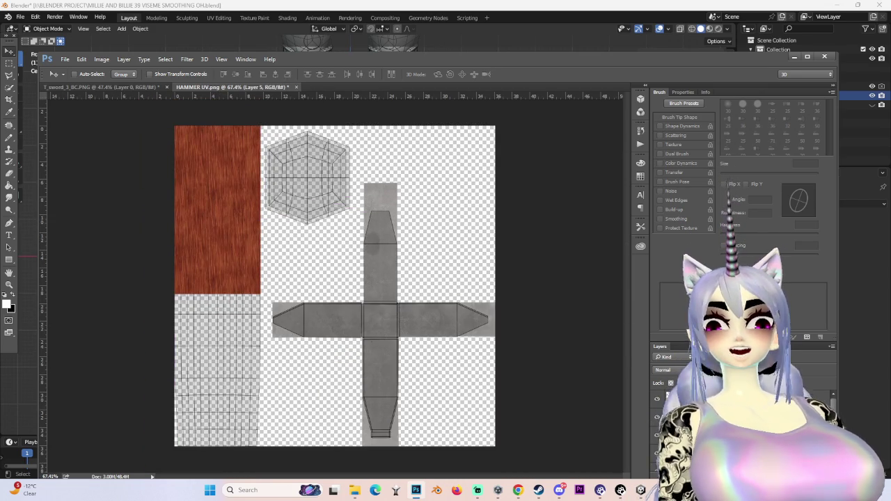
key("ctrl+j")
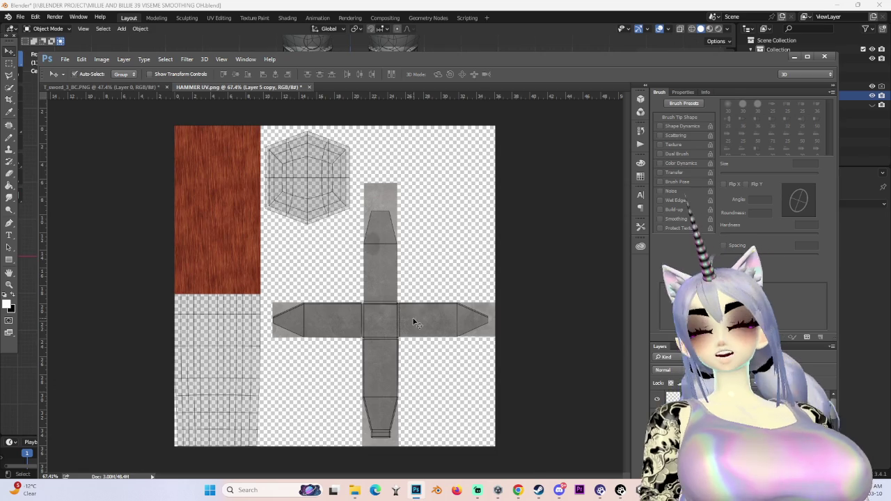
scroll(420, 322, "up", 2, "alt")
mouse_move(165, 255)
left_mouse_down("alt")
mouse_move(186, 459)
mouse_move(199, 434)
left_mouse_up("alt")
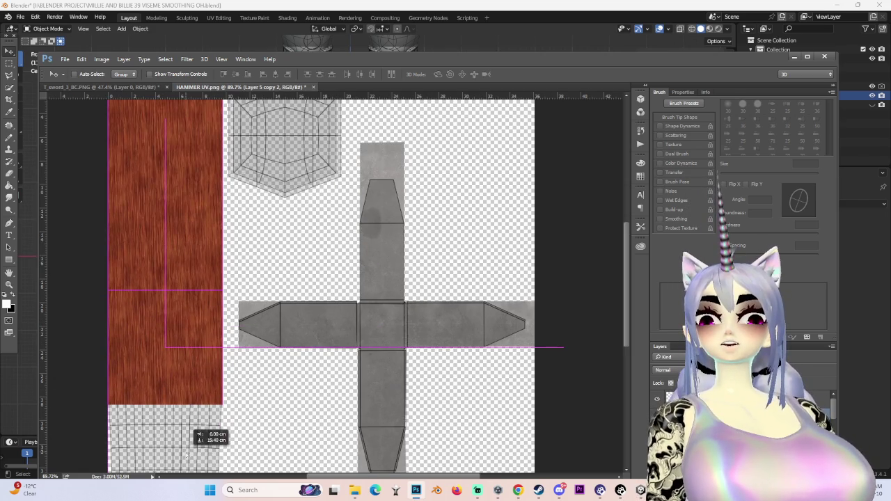
scroll(366, 300, "down", 2, "alt")
mouse_move(224, 382)
left_mouse_down()
mouse_move(250, 412)
mouse_move(243, 444)
mouse_move(250, 433)
left_mouse_up()
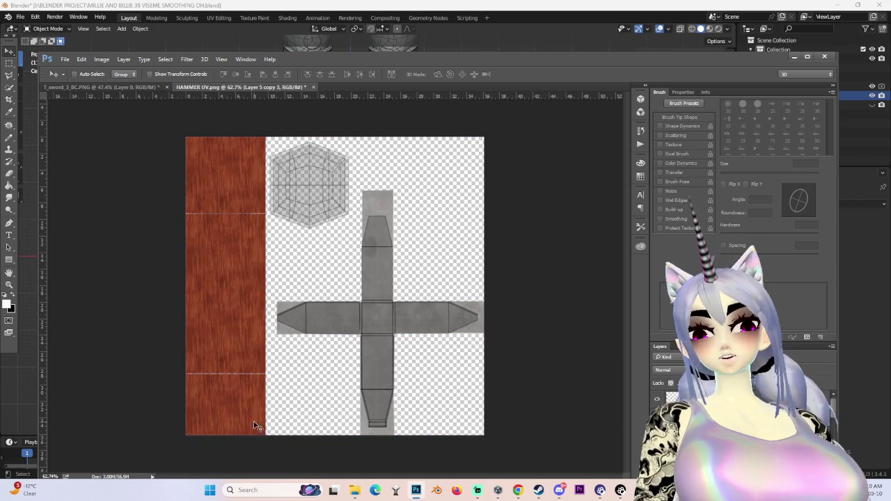
scroll(229, 404, "up", 4, "alt")
scroll(230, 397, "down", 3, "alt")
left_click_drag(232, 395, 235, 386)
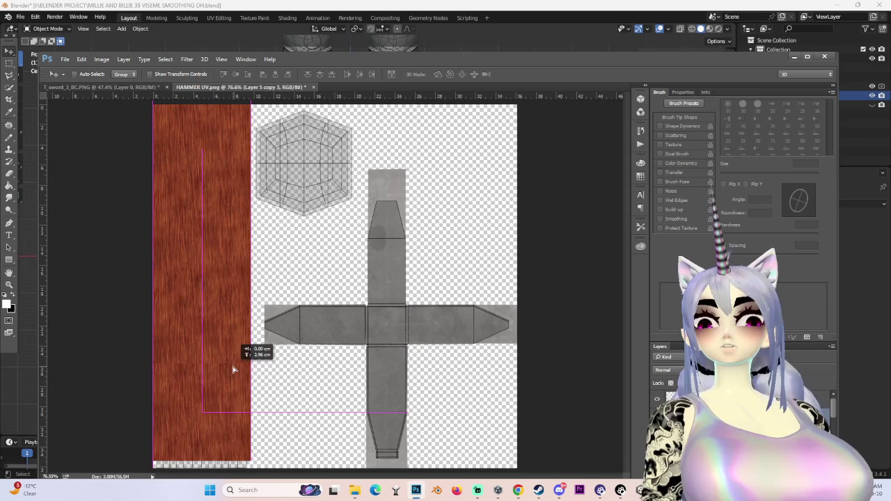
scroll(233, 379, "up", 2, "alt")
scroll(234, 370, "up", 2, "alt")
scroll(244, 350, "up", 1, "alt")
left_click_drag(248, 376, 250, 378)
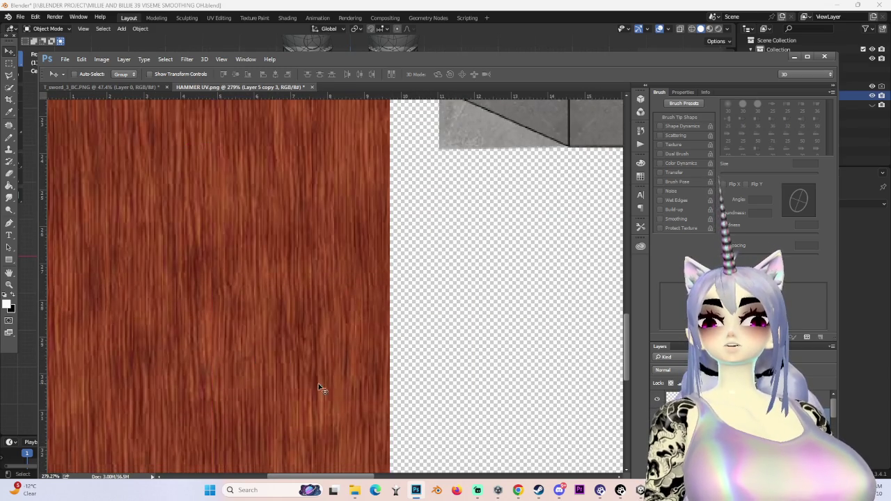
scroll(308, 388, "down", 1, "alt")
scroll(334, 386, "down", 2, "alt")
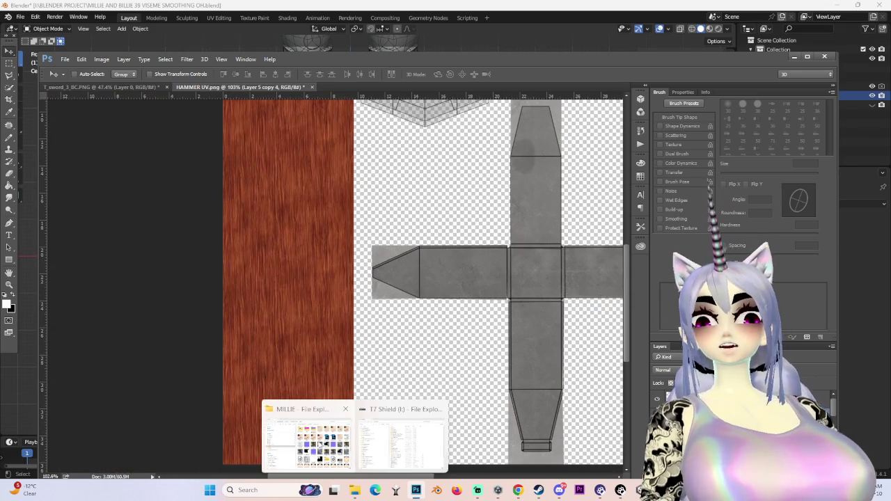
scroll(292, 372, "down", 1, "alt")
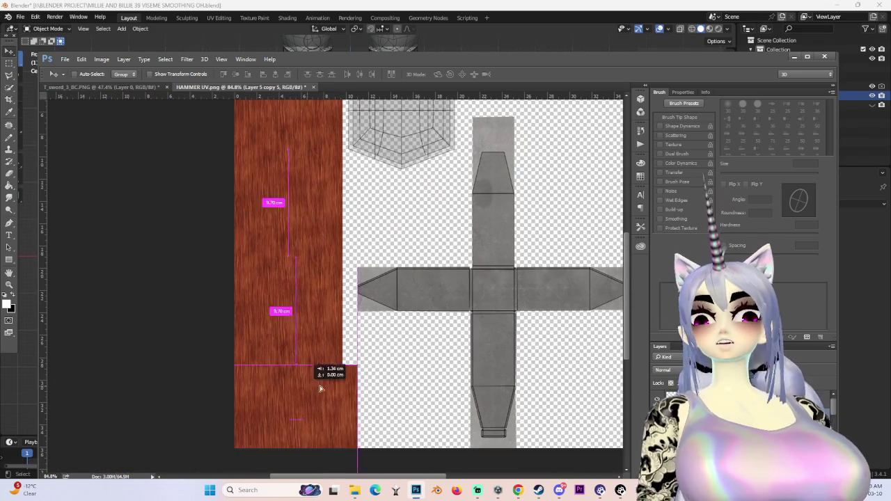
Undo a misplaced copy, push the extra wood copy off the canvas and delete it.
left_click_drag(294, 388, 394, 388, "alt")
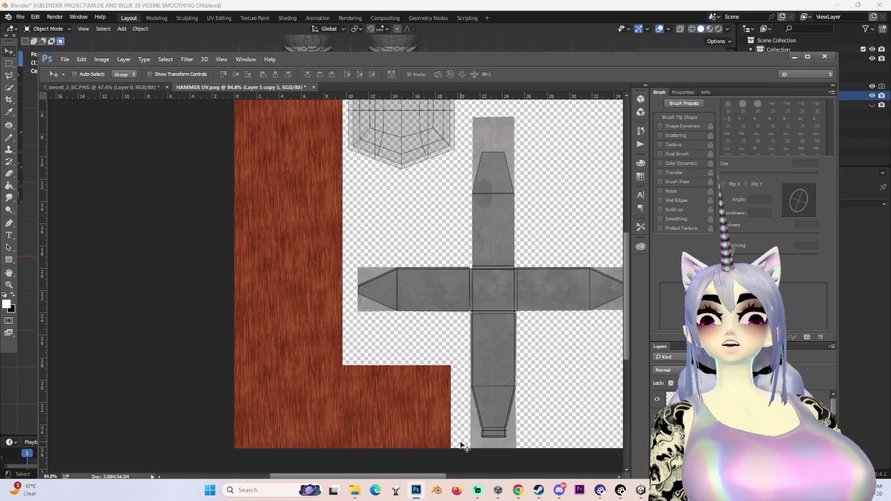
key("ctrl+z")
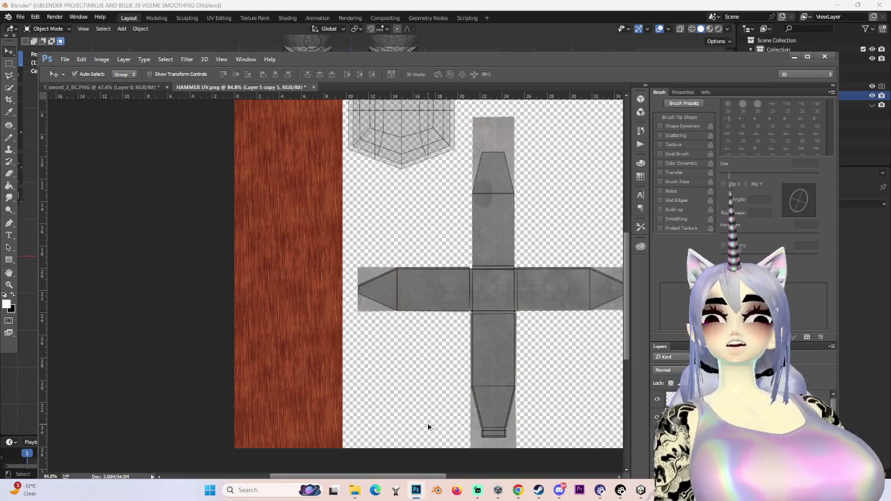
scroll(427, 424, "down", 2, "alt")
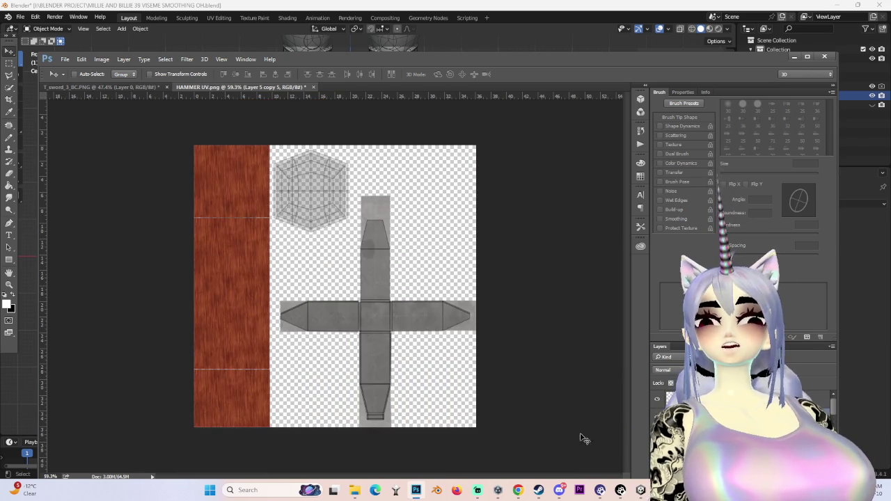
scroll(591, 452, "up", 3, "alt")
scroll(431, 418, "down", 2, "alt")
left_click_drag(226, 407, 226, 423)
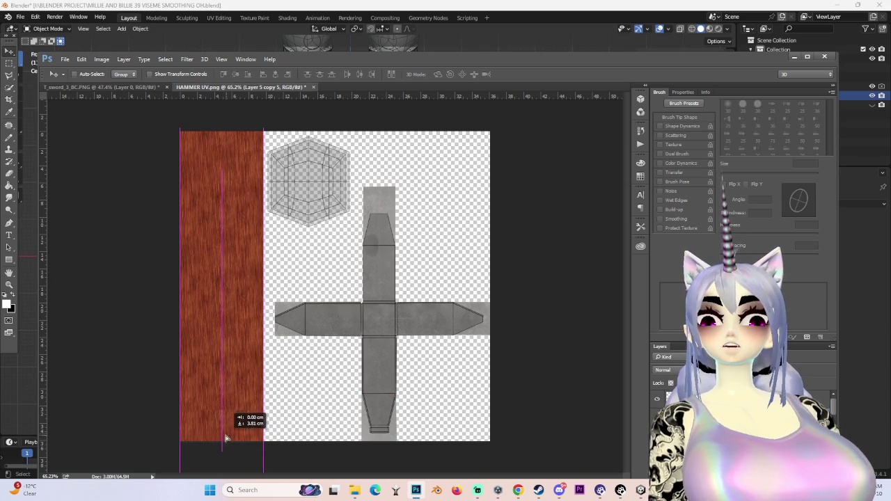
left_click_drag(222, 457, 556, 400)
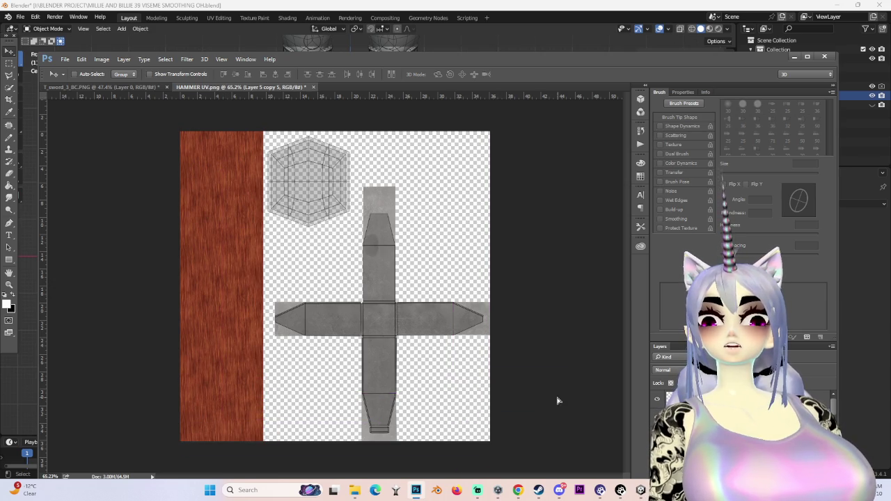
key("Delete")
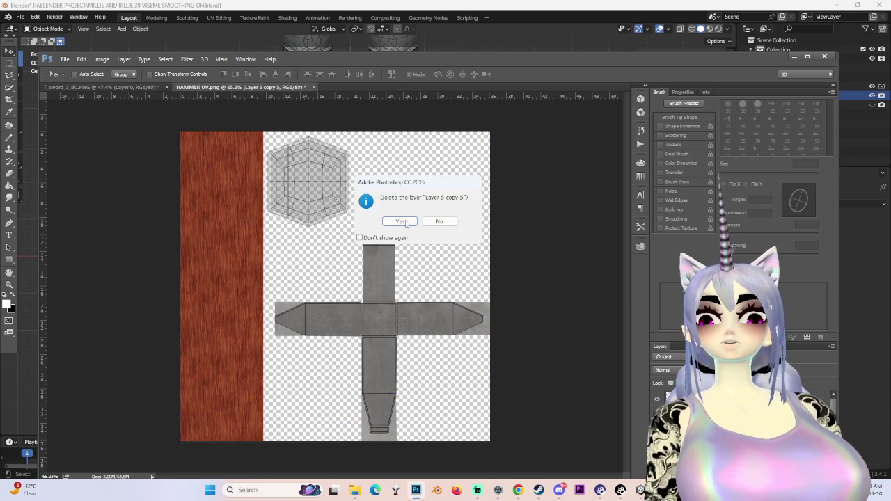
Confirm deleting Layer 5 copy 5, toggle a layer's visibility, and nudge a wood piece in the strip.
key("Return")
scroll(259, 327, "down", 2, "alt")
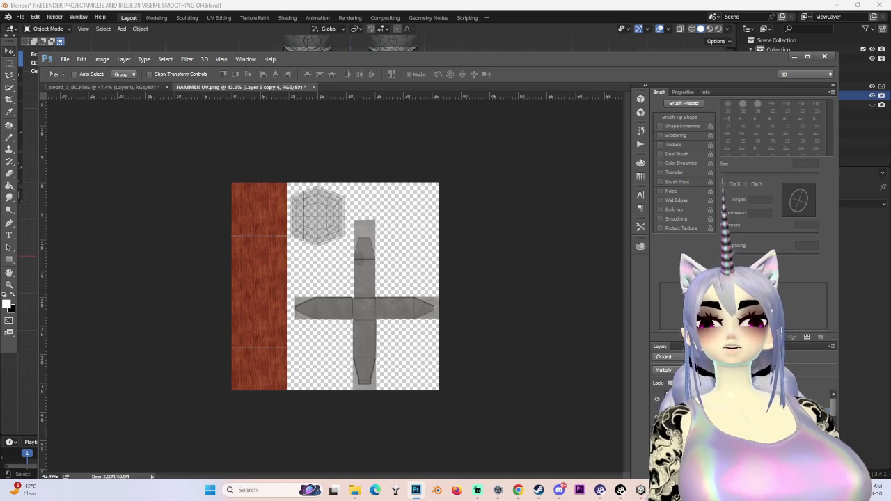
left_click(658, 399)
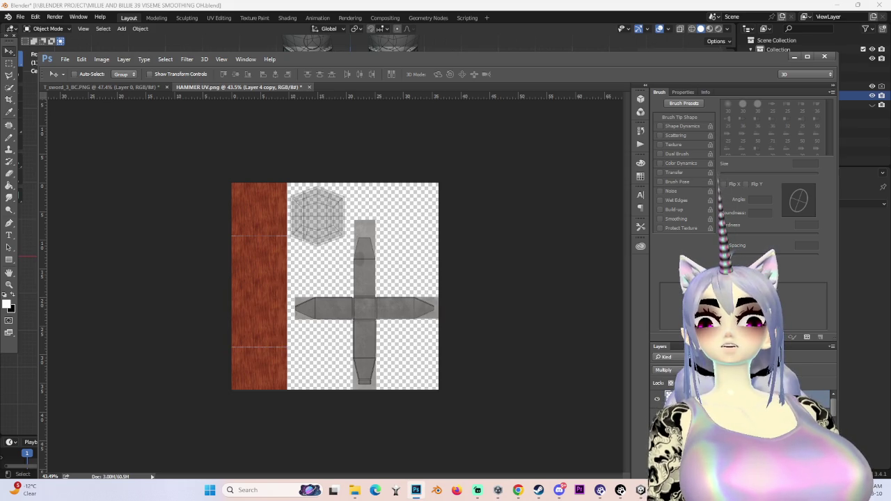
left_click_drag(247, 358, 292, 331)
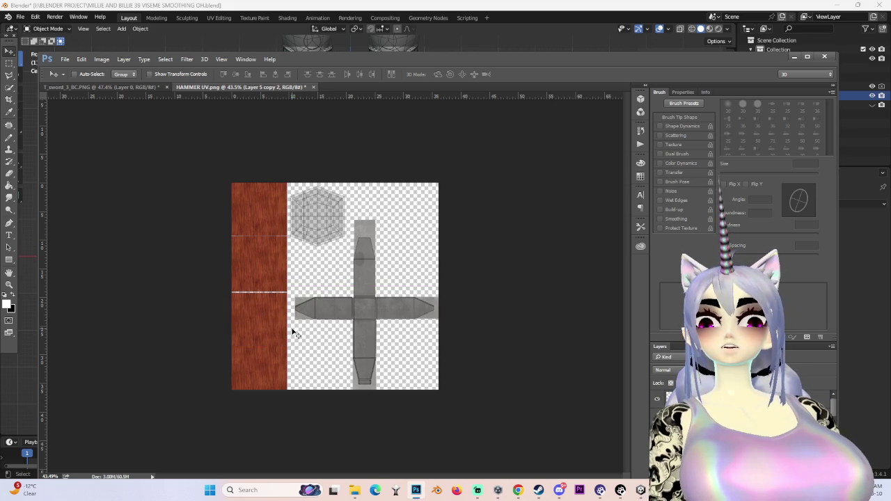
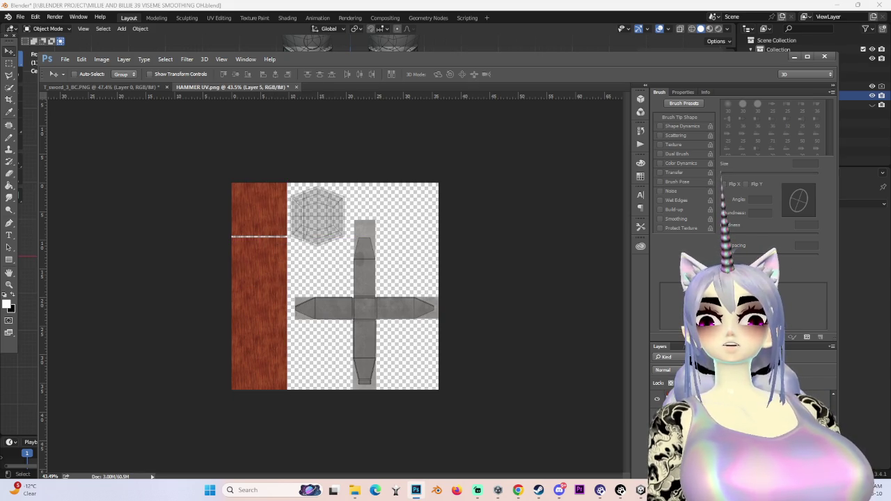
Position the copied wood strip along the left UV edge and make Layer 5 copy 4 active.
left_click_drag(272, 216, 273, 221, "alt")
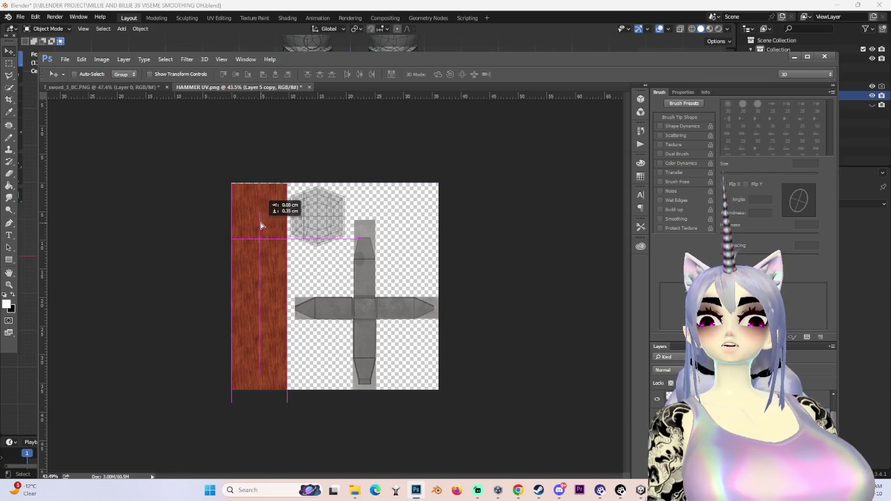
scroll(260, 227, "up", 3, "alt")
scroll(236, 229, "up", 1, "alt")
scroll(236, 230, "down", 1, "alt")
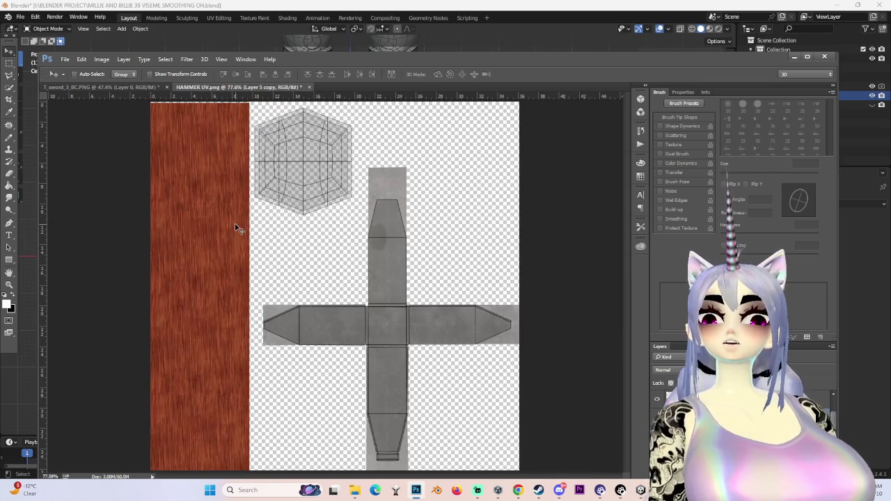
scroll(236, 207, "down", 2, "alt")
mouse_move(236, 207)
left_mouse_down("alt")
mouse_move(259, 131)
mouse_move(256, 149)
left_mouse_up("alt")
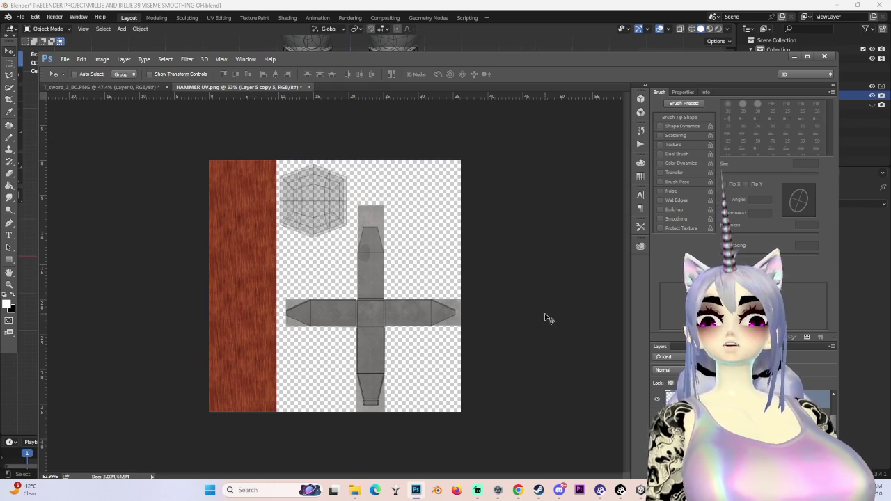
key("ctrl+z")
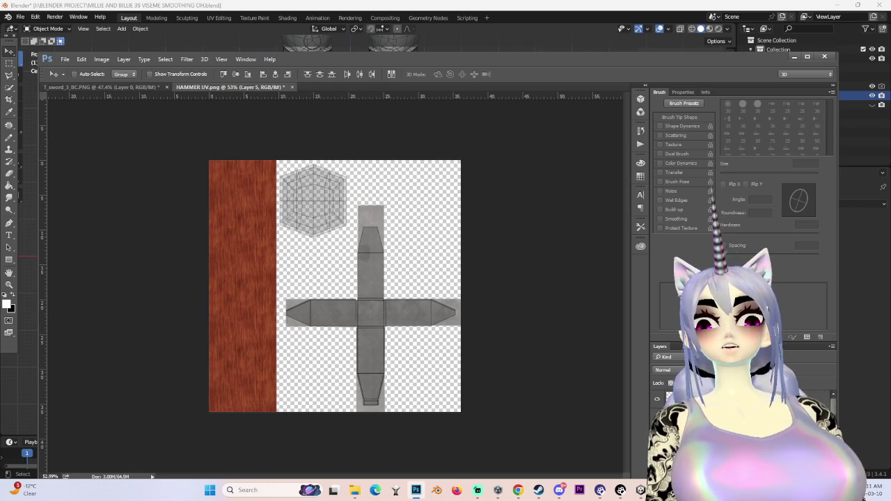
right_click(705, 398)
left_click(705, 398)
left_click(657, 398)
left_click(657, 398)
Nudge the wood texture into alignment and set its blend mode to Multiply.
scroll(292, 305, "up", 5, "alt")
left_click_drag(215, 324, 217, 322)
scroll(229, 351, "down", 3, "alt")
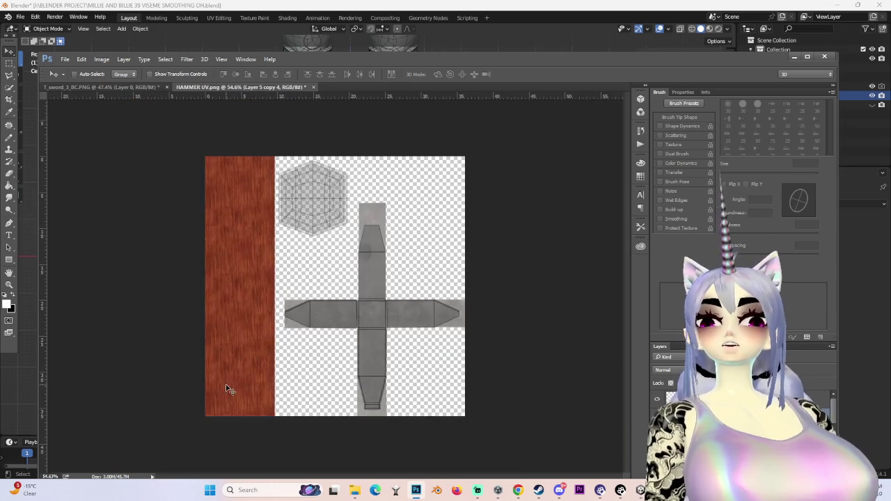
scroll(229, 390, "up", 2, "alt")
left_click(657, 398)
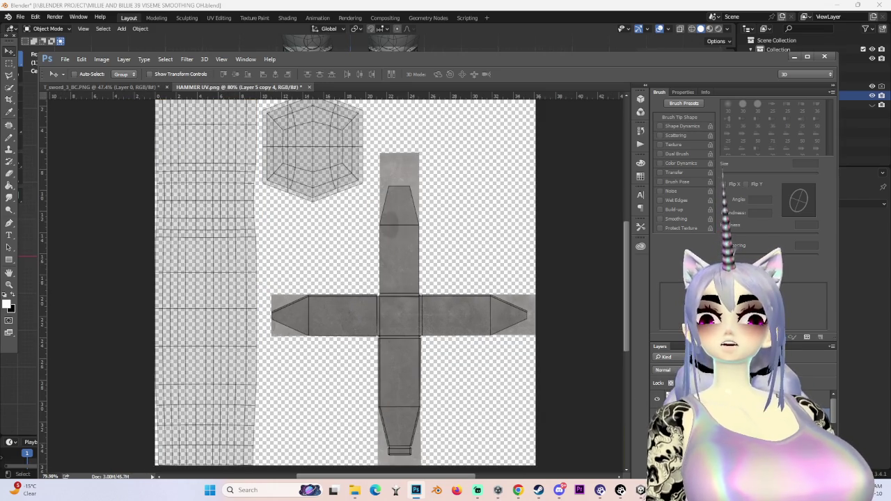
left_click(657, 398)
left_click(667, 369)
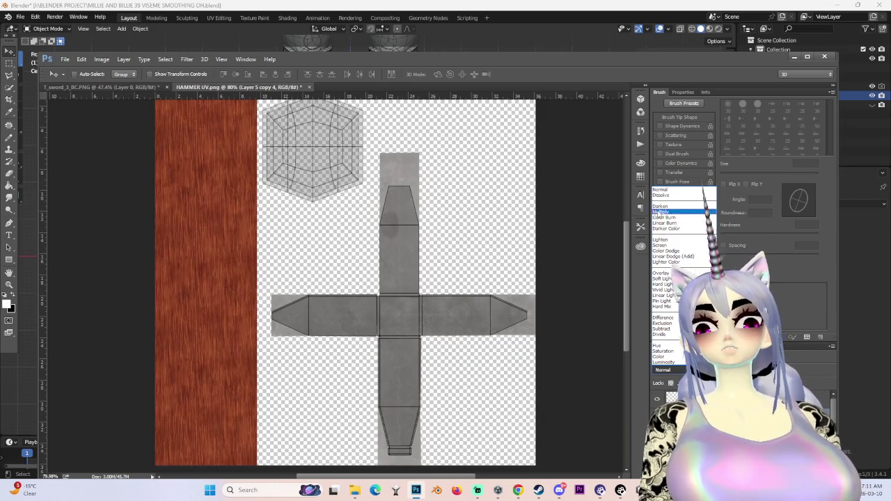
left_click(660, 211)
Free Transform the wood layer, commit it, and hide it to compare.
scroll(249, 274, "up", 1, "alt")
scroll(235, 278, "up", 3, "alt")
scroll(274, 255, "up", 3, "alt")
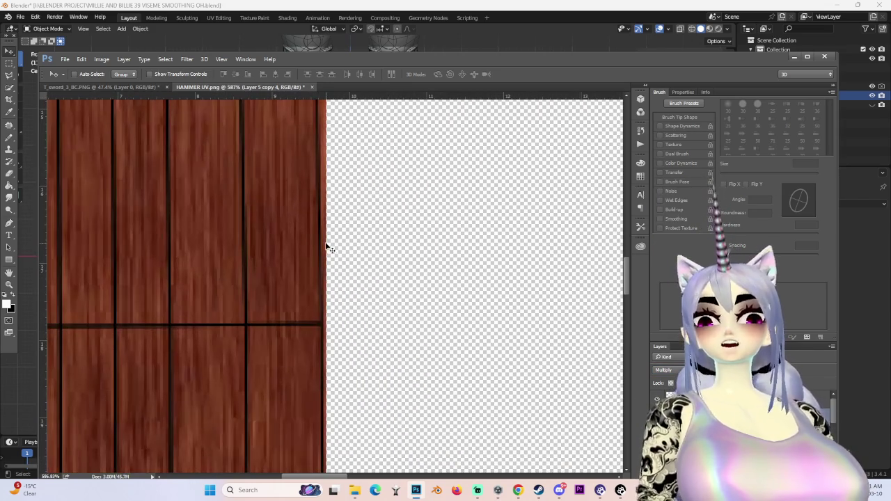
key("ctrl+t")
scroll(327, 251, "down", 3, "alt")
scroll(362, 350, "down", 2, "alt")
scroll(361, 350, "down", 2, "alt")
scroll(220, 422, "up", 1, "alt")
scroll(237, 414, "up", 2, "alt")
scroll(246, 403, "down", 2, "alt")
scroll(246, 395, "down", 3, "alt")
key("Return")
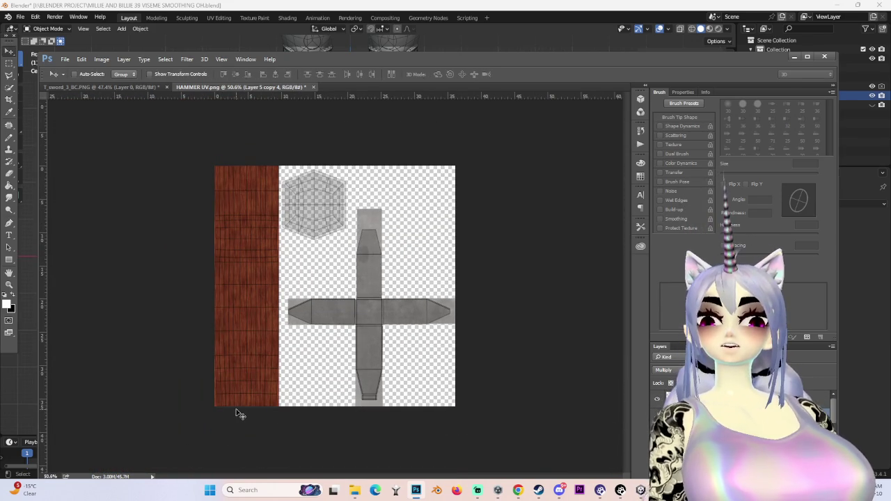
left_click(654, 402)
Show the wood strip again and compare the last change by undoing and redoing it.
left_click(655, 402)
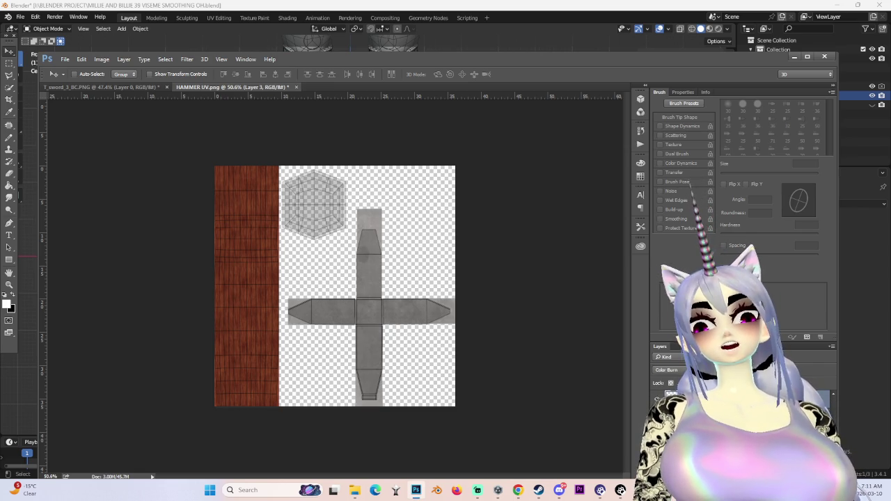
key("ctrl+z")
key("ctrl+z")
key("ctrl+z")
key("ctrl+z")
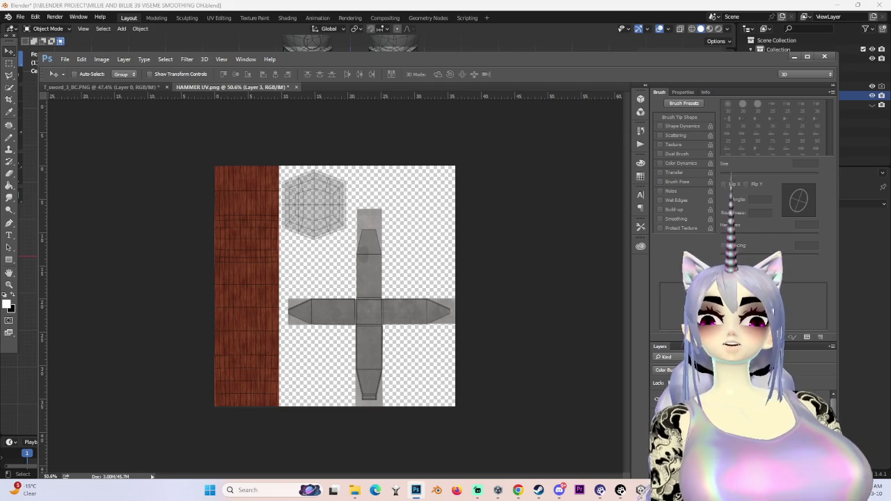
key("ctrl+z")
key("ctrl+z")
key("ctrl+plus")
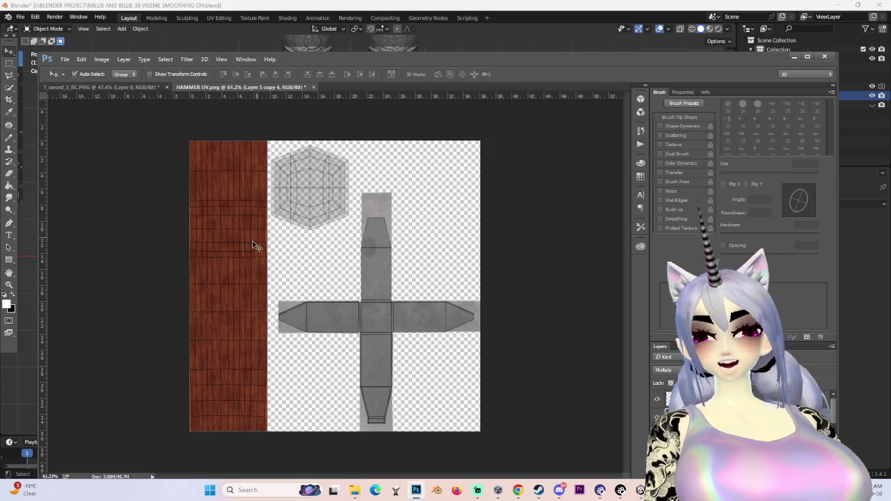
scroll(255, 244, "down", 1, "alt")
Copy the wood strip over the hexagon head area and fine-tune its position.
left_click_drag(257, 212, 327, 206, "alt")
scroll(349, 187, "up", 3, "alt")
scroll(350, 187, "up", 2, "alt")
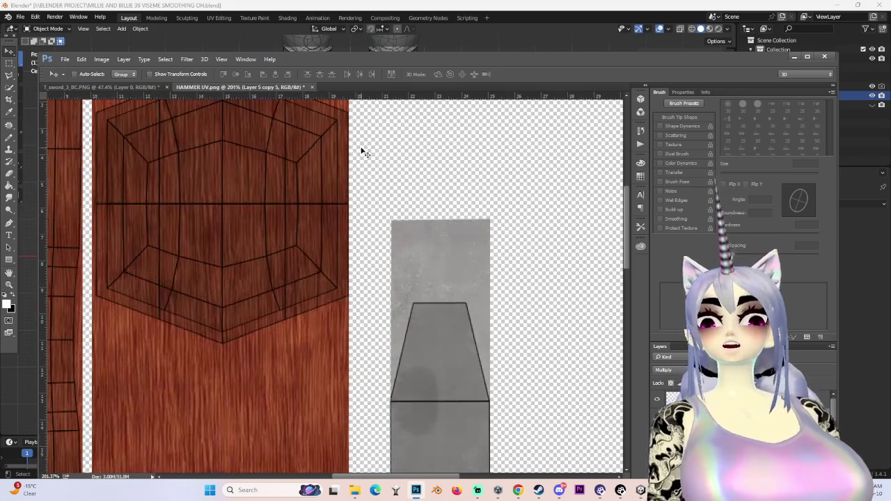
scroll(332, 219, "up", 1, "alt")
scroll(133, 234, "up", 1, "alt")
scroll(213, 199, "up", 2, "alt")
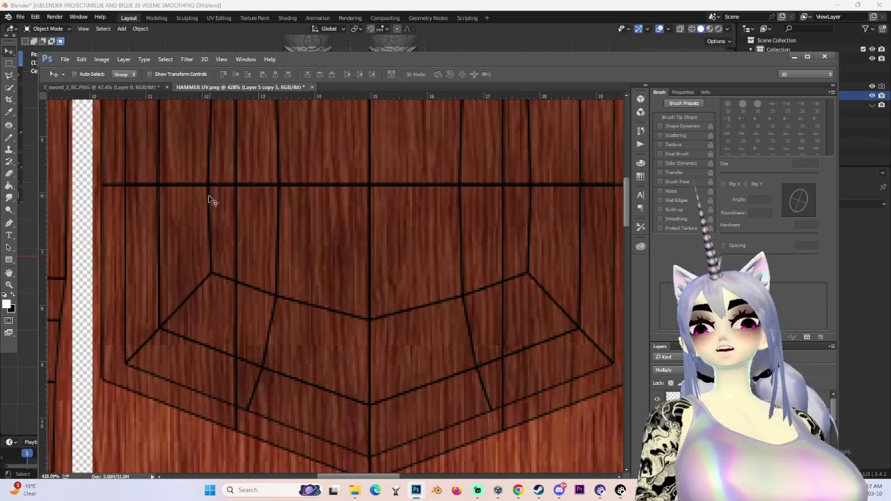
left_click_drag(213, 199, 214, 200)
scroll(234, 209, "down", 3, "alt")
scroll(235, 238, "down", 3, "alt")
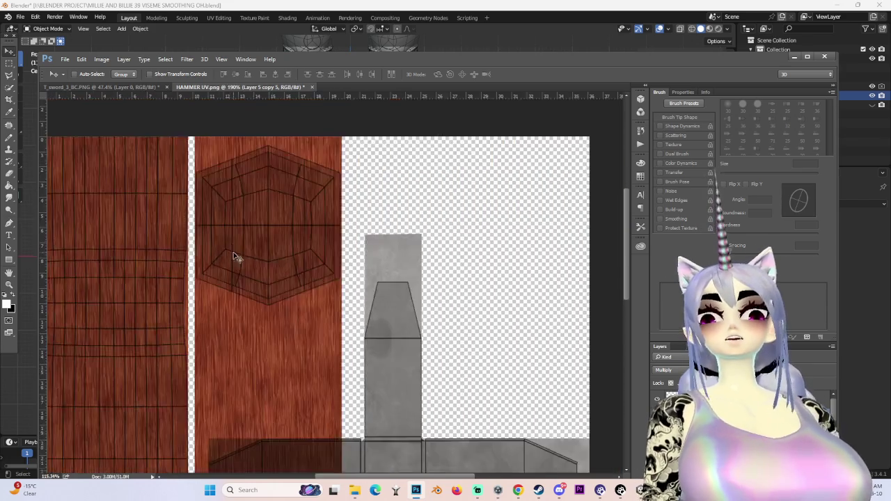
scroll(235, 258, "down", 3, "alt")
Delete the excess wood below the hexagon with a rectangular selection, then deselect.
key("m")
left_click_drag(226, 249, 369, 394)
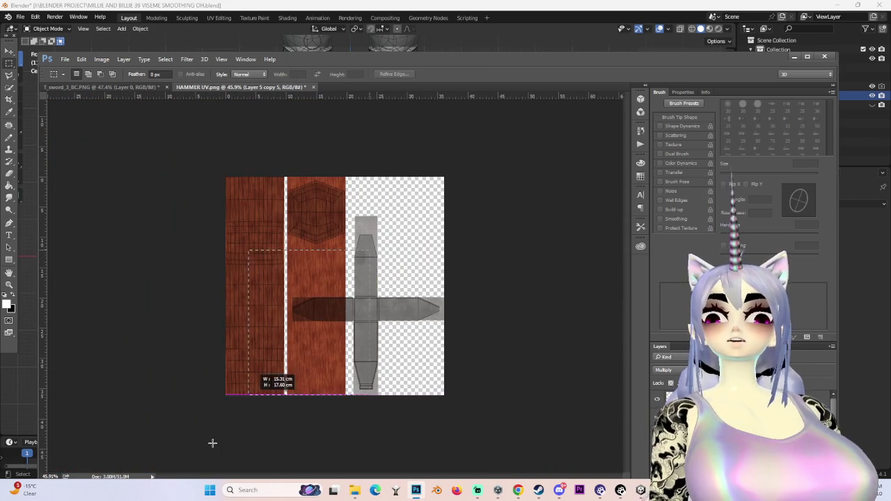
key("Delete")
key("ctrl+d")
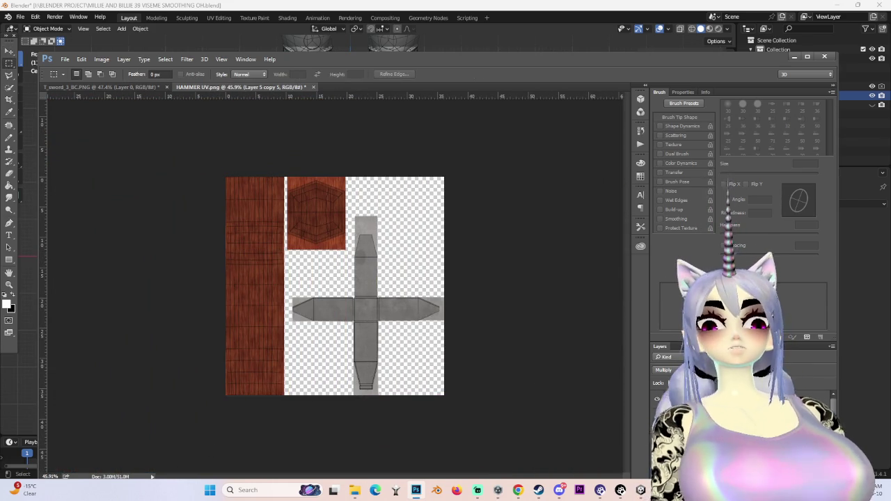
Make Layer 5 copy 4 active and hide the UV wireframe overlay.
right_click(701, 416)
left_click(737, 310)
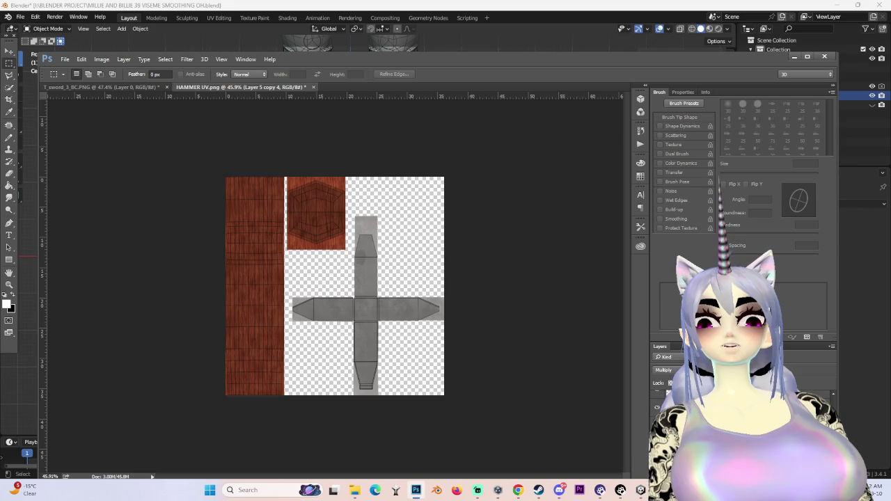
left_click(657, 407)
scroll(375, 356, "up", 2, "alt")
scroll(374, 355, "up", 3, "alt")
scroll(374, 356, "up", 3, "alt")
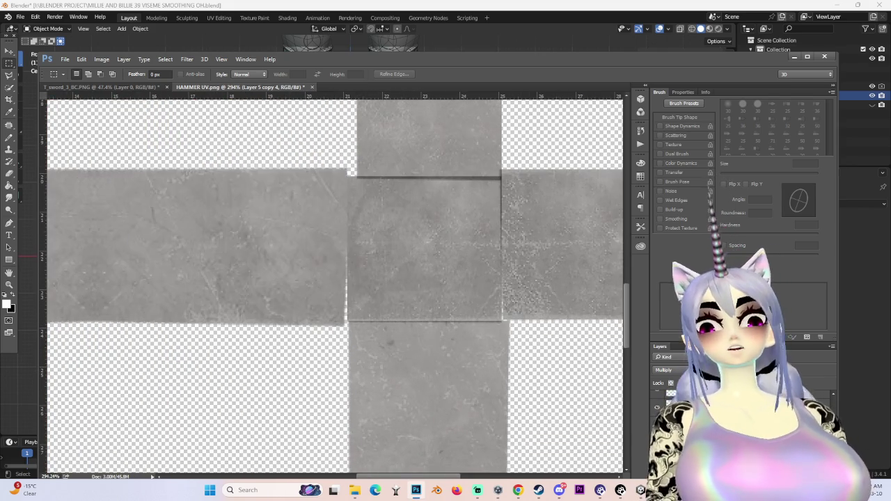
Erase the metal block's left edge strip, then restore it.
key("Delete")
key("ctrl+alt+z")
key("ctrl+alt+z")
key("ctrl+shift+z")
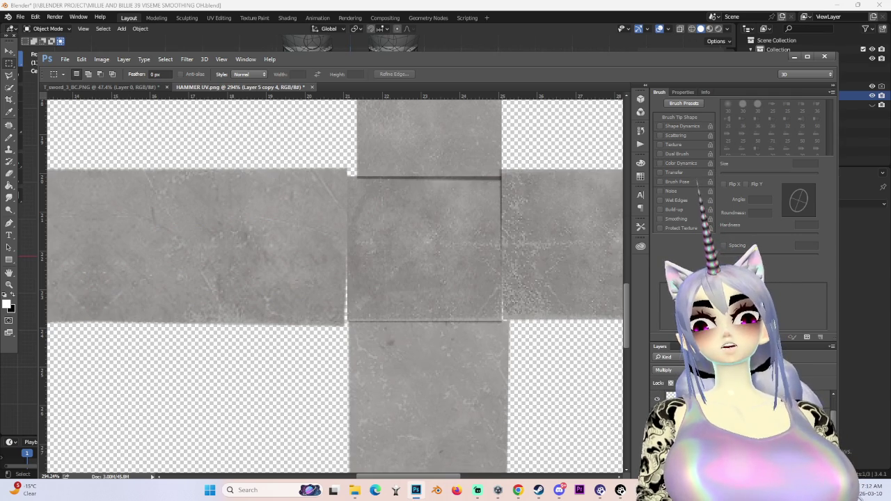
Set Layer 2 and two Color Burn metal layers to Normal blending.
left_click(668, 445)
left_click(672, 370)
left_click(673, 196)
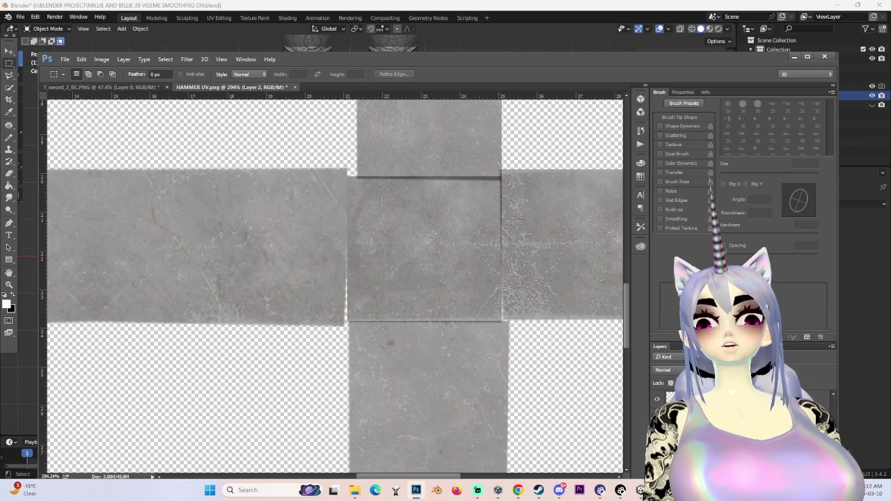
left_click(671, 369)
left_click(670, 190)
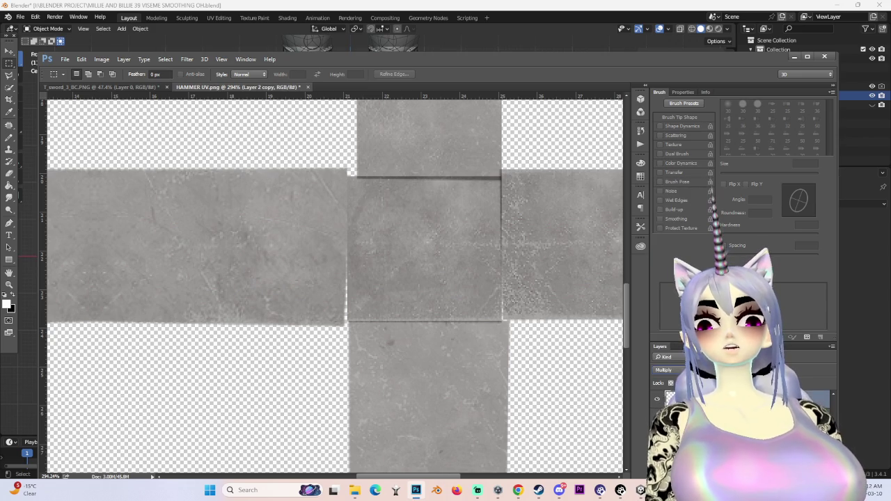
left_click(673, 369)
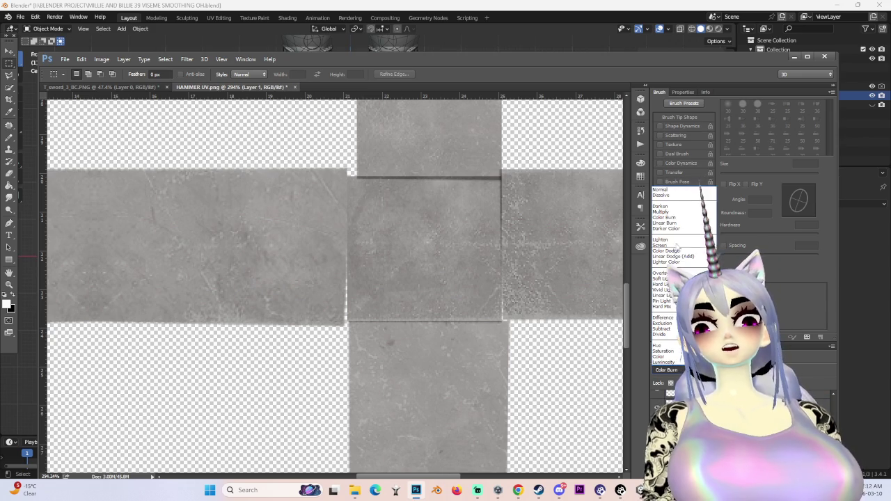
left_click(673, 191)
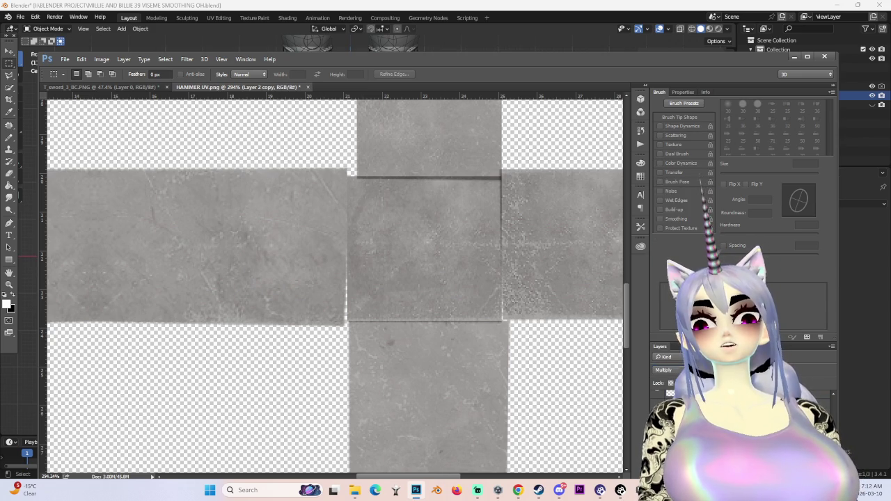
Set Layer 3 and the remaining Multiply metal layers to Normal blending.
left_click(689, 404)
left_click(668, 370)
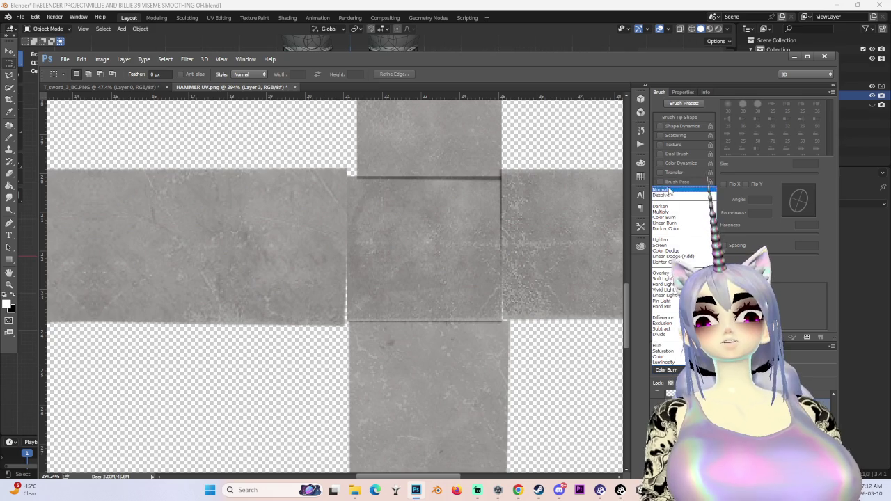
left_click(669, 190)
left_click(679, 369)
left_click(670, 192)
left_click(675, 369)
left_click(670, 191)
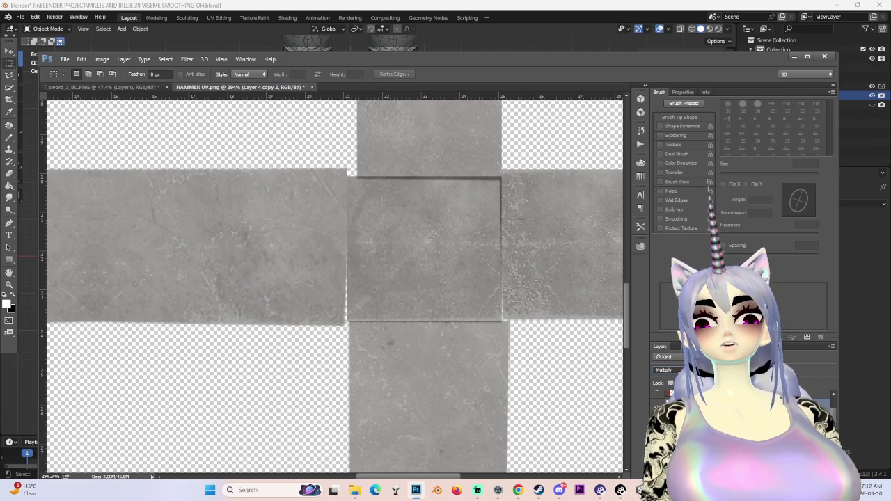
left_click(671, 369)
left_click(677, 192)
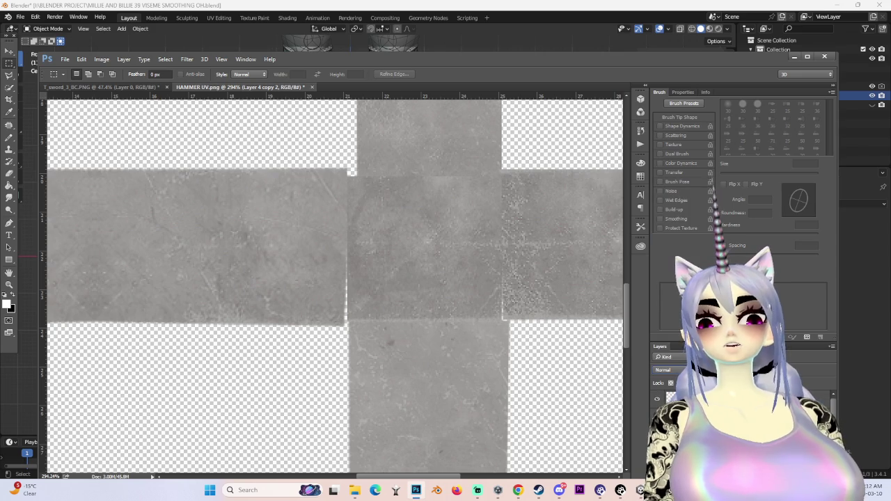
key("ctrl+z")
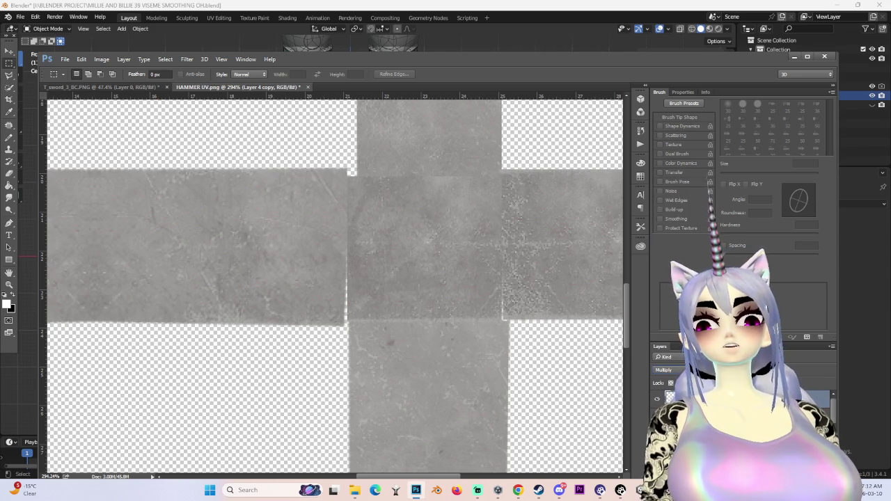
left_click(671, 369)
left_click(679, 192)
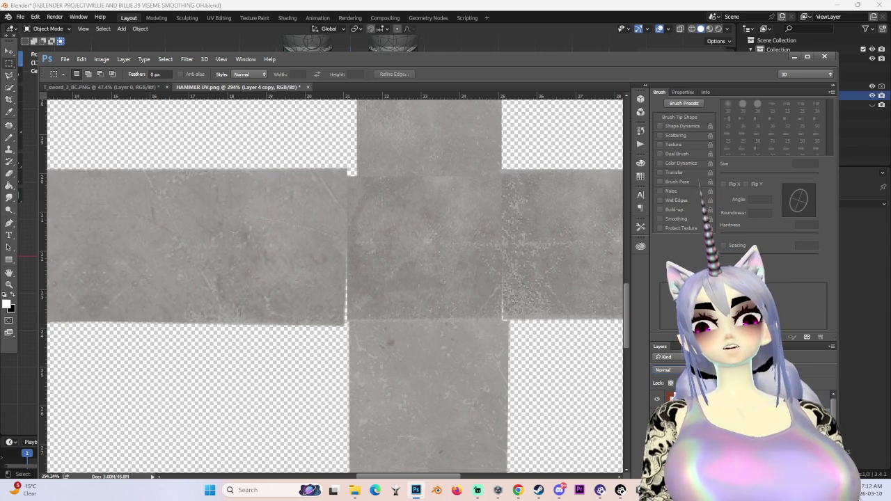
Duplicate Layer 4.
right_click(696, 394)
left_click(726, 44)
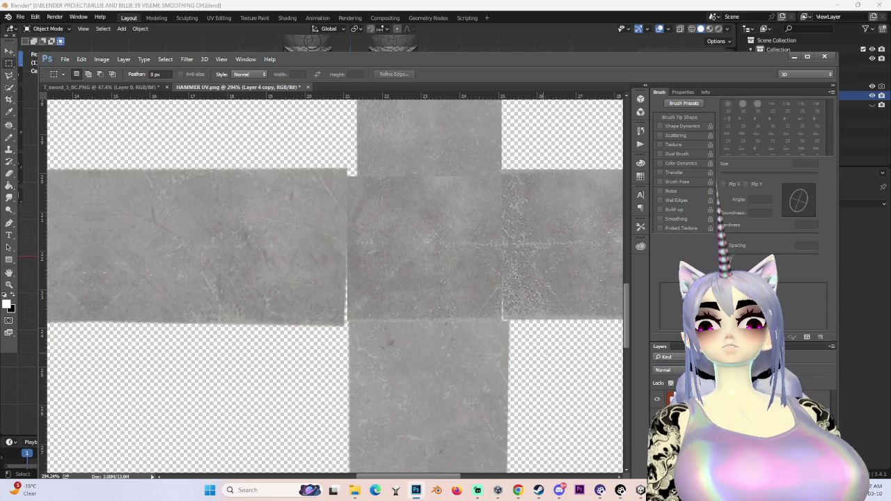
scroll(343, 318, "up", 1, "alt")
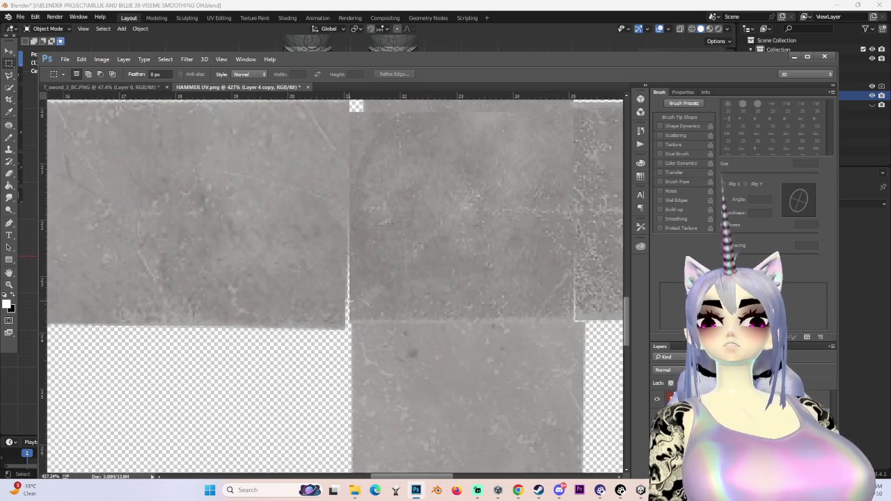
Use the Pencil tool at 30 px on Layer 1.
scroll(343, 318, "down", 3, "alt")
scroll(344, 318, "up", 4, "alt")
left_click(9, 137)
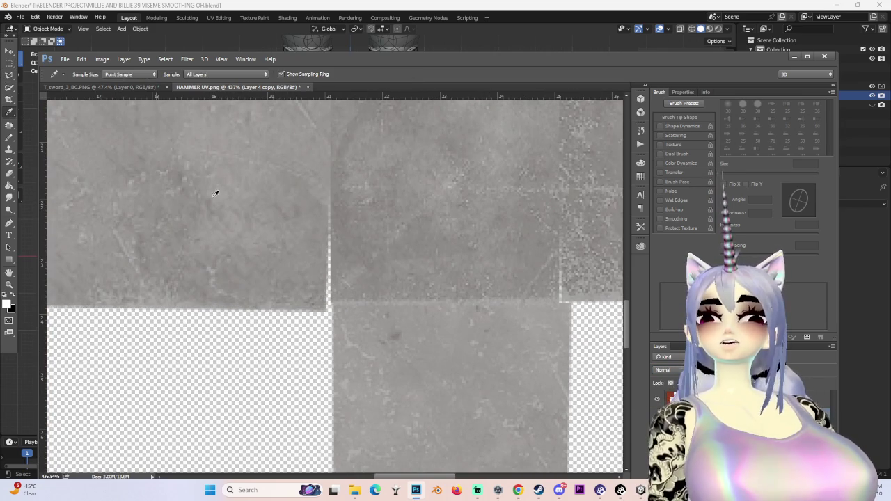
left_click(695, 417)
key("bracketright")
key("bracketright")
key("bracketright")
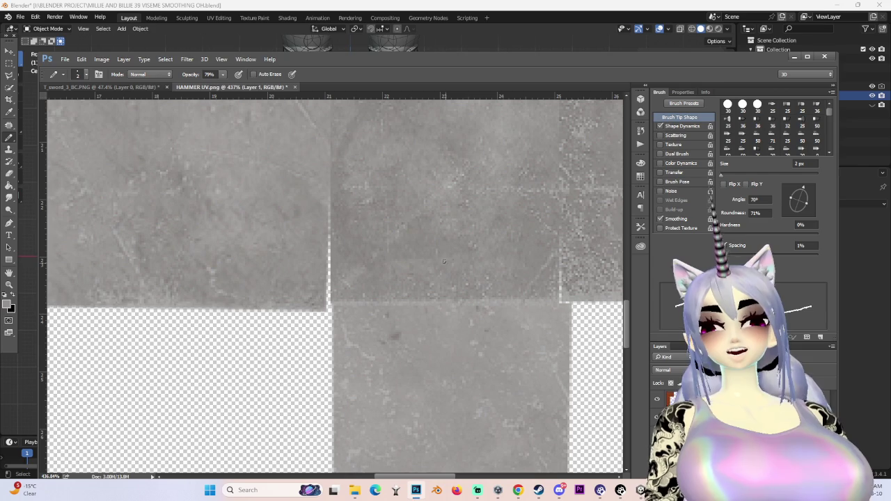
Paint over the transparent gaps at the metal texture's UV seams.
left_click_drag(325, 285, 312, 314)
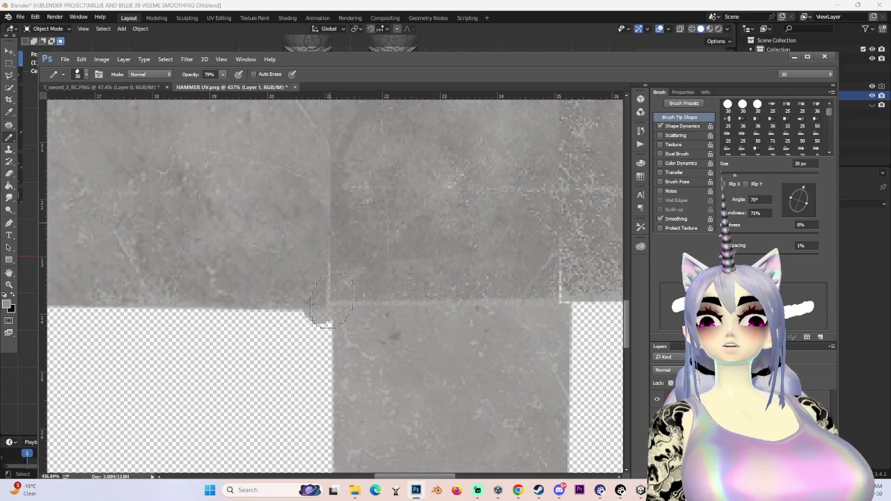
left_click_drag(572, 309, 569, 369)
scroll(551, 363, "down", 3, "alt")
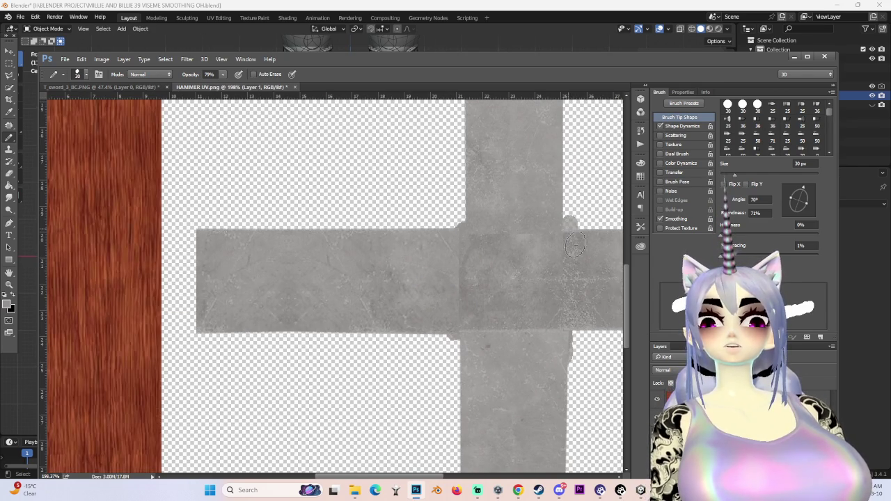
scroll(583, 273, "down", 2, "alt")
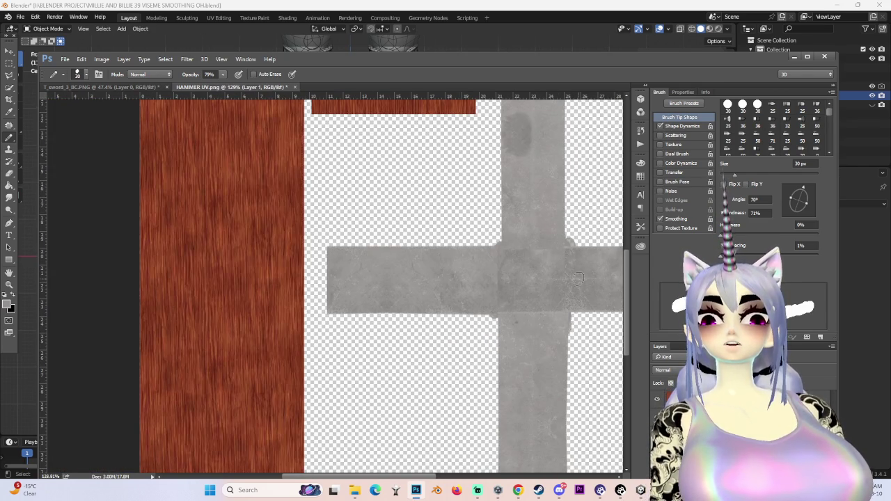
scroll(578, 278, "down", 2, "alt")
scroll(541, 297, "down", 2, "alt")
scroll(412, 342, "up", 2, "alt")
scroll(345, 380, "down", 1, "alt")
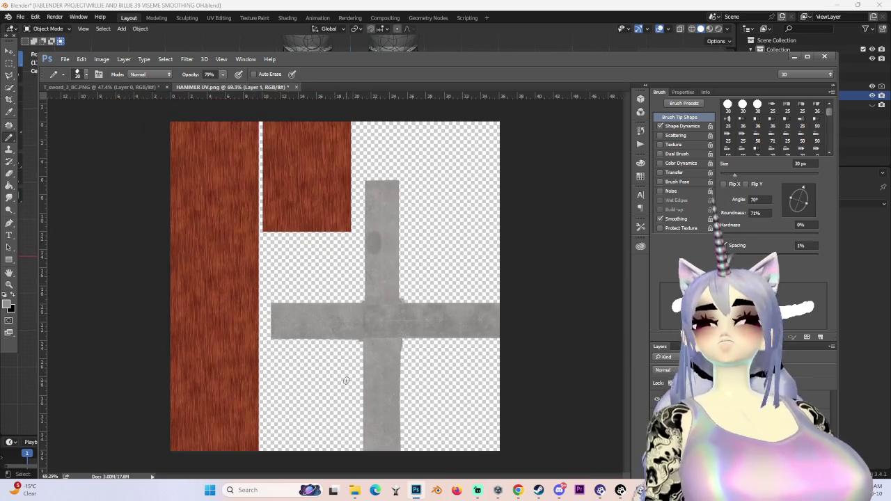
scroll(346, 381, "up", 2, "alt")
scroll(368, 277, "up", 2, "alt")
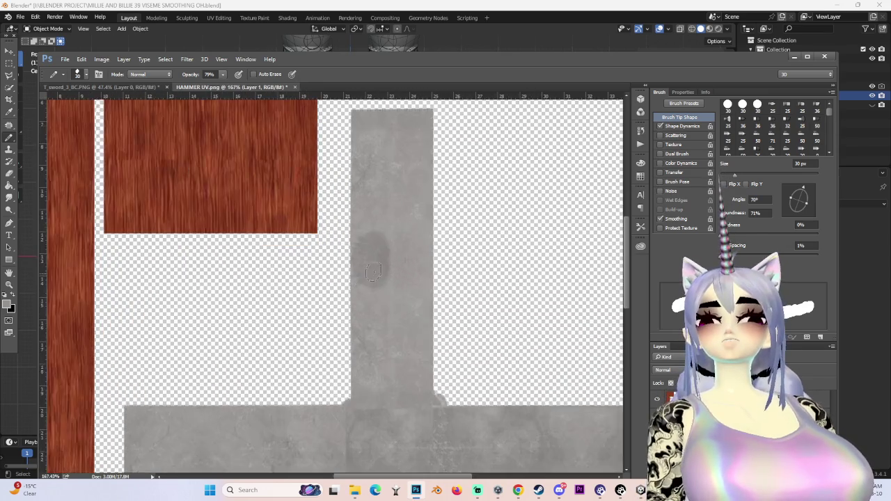
scroll(368, 278, "up", 2, "alt")
Sample a colour from the texture, return to the brush, then switch back to Blender.
key("i")
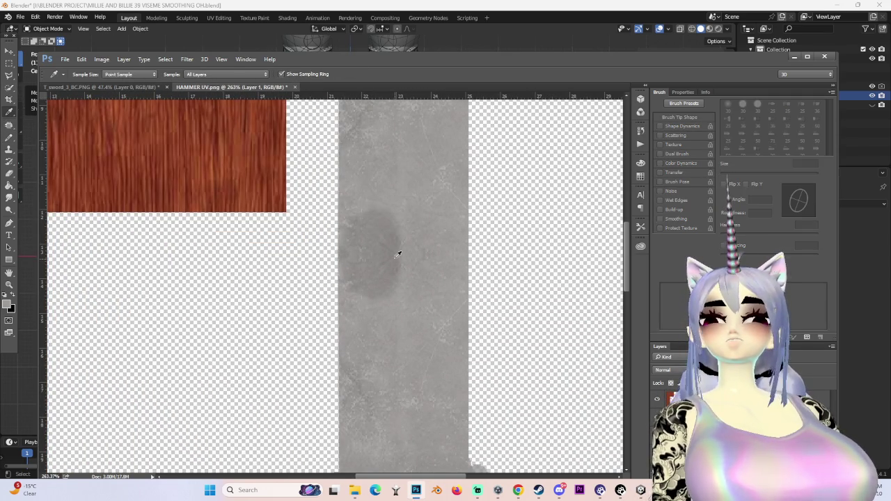
key("b")
scroll(423, 257, "down", 1, "alt")
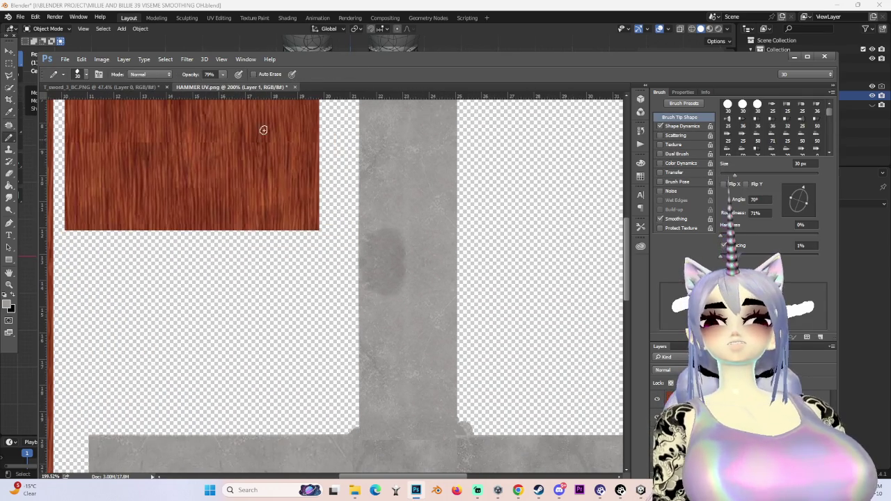
left_click(20, 16)
left_click(21, 17)
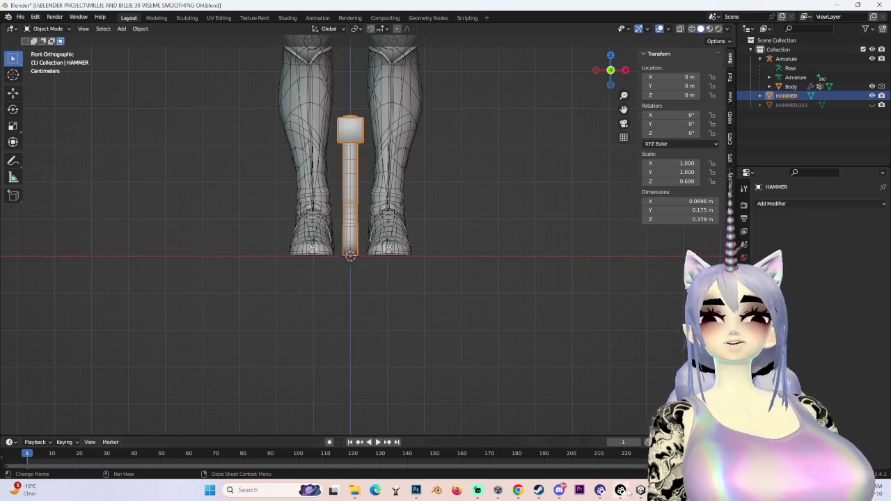
Open Blender's Save As file browser for the scene.
key("alt+Tab")
left_click(22, 17)
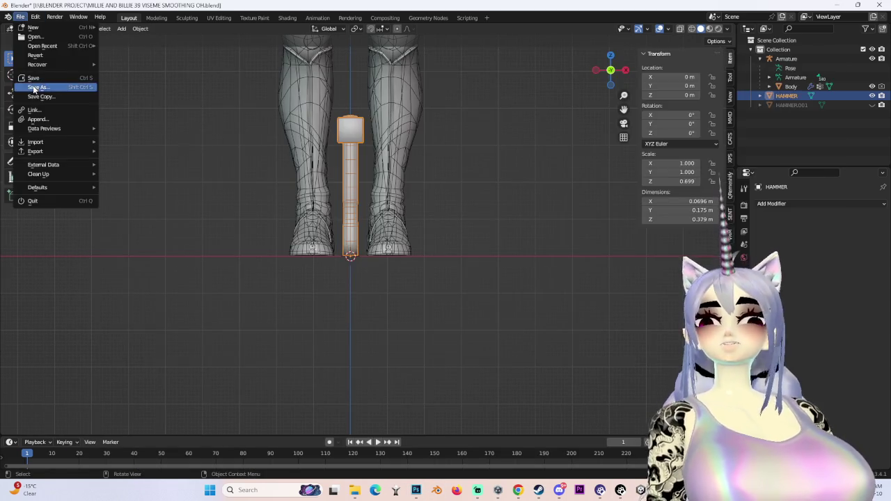
left_click(31, 88)
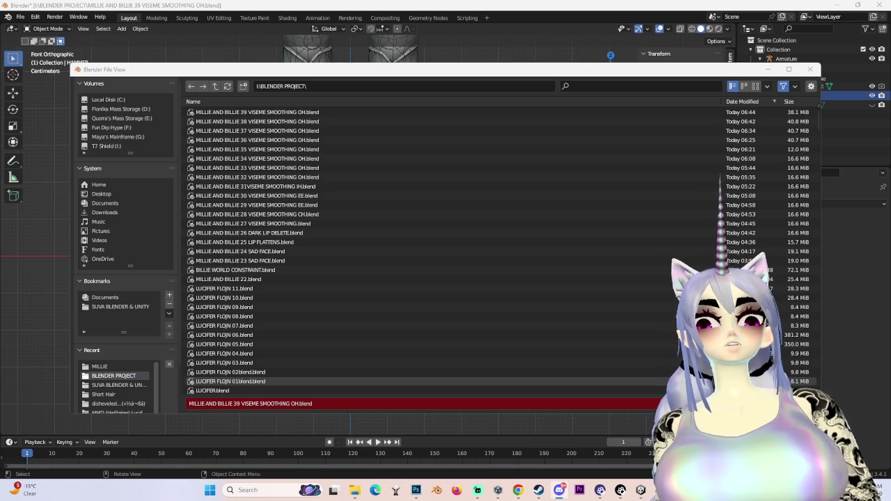
key("alt+Tab")
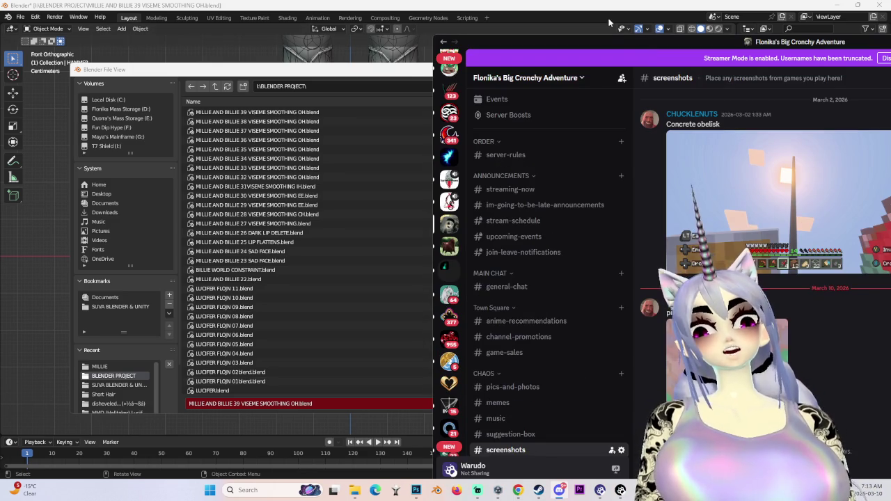
key("alt+Tab")
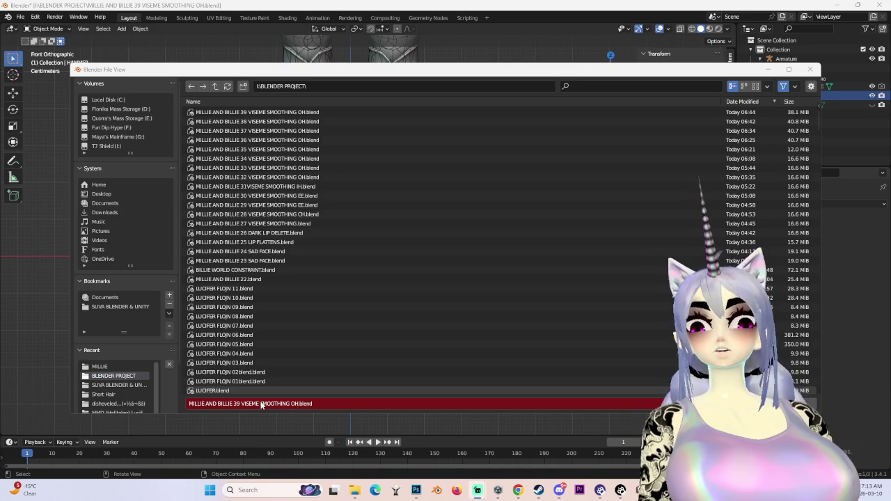
Bring the hammer texture forward in Photoshop and open its Save As dialog.
left_click(416, 490)
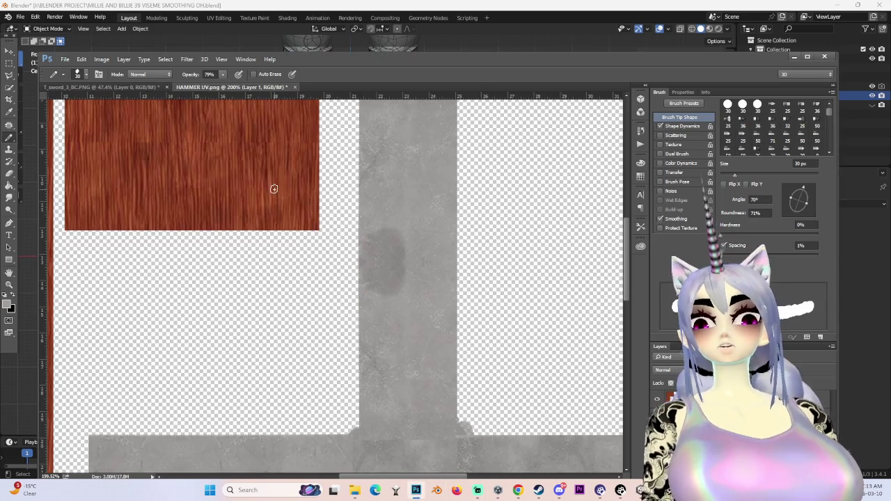
scroll(274, 189, "down", 5, "alt")
left_click(64, 59)
left_click(83, 161)
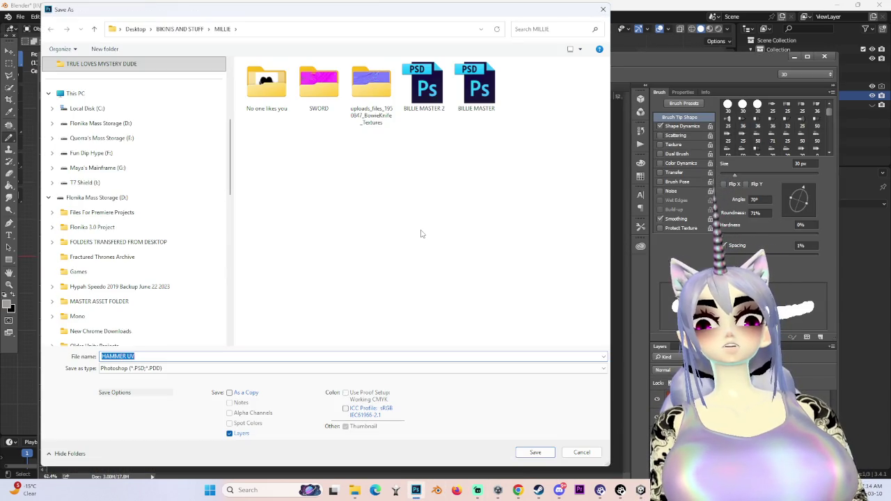
Save the texture in PNG format as HAMMER UV.png, accepting the PNG Options.
left_click(417, 369)
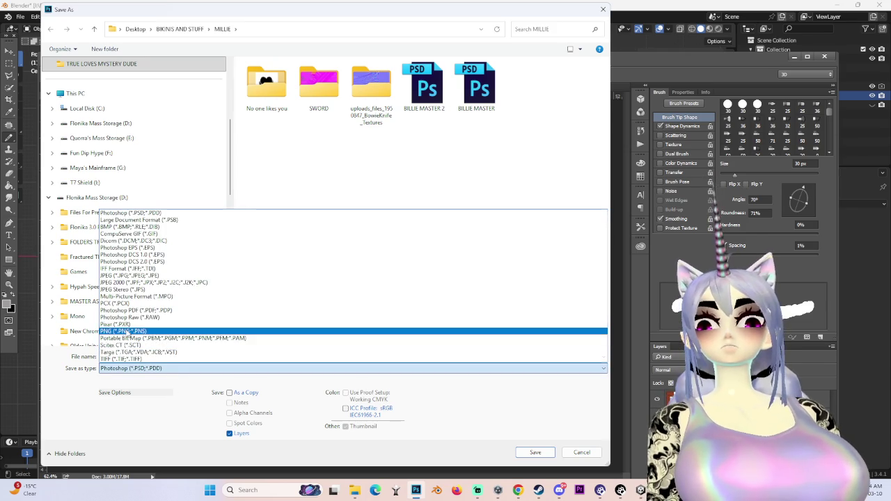
left_click(418, 333)
scroll(414, 200, "down", 4)
left_click(306, 356)
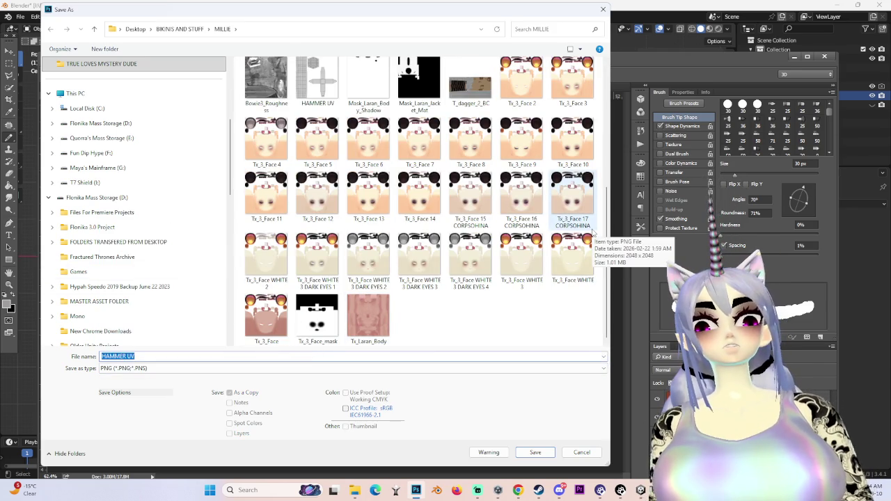
left_click(169, 356)
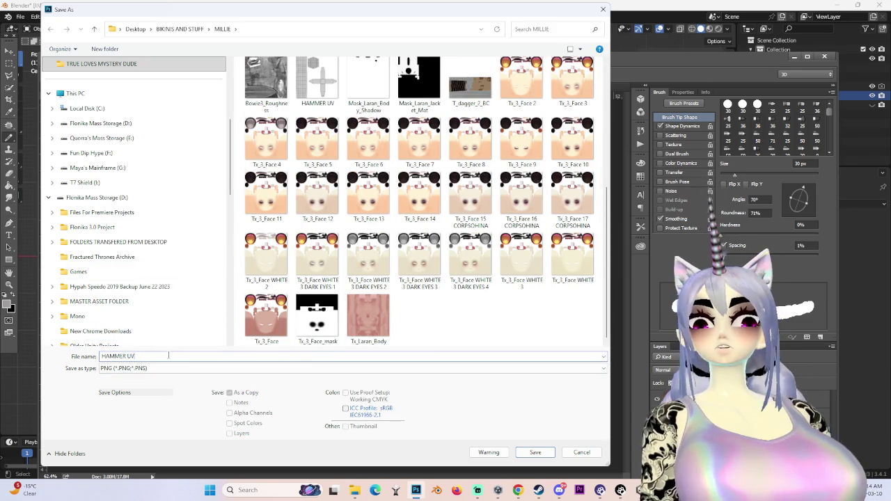
key("BackSpace")
key("BackSpace")
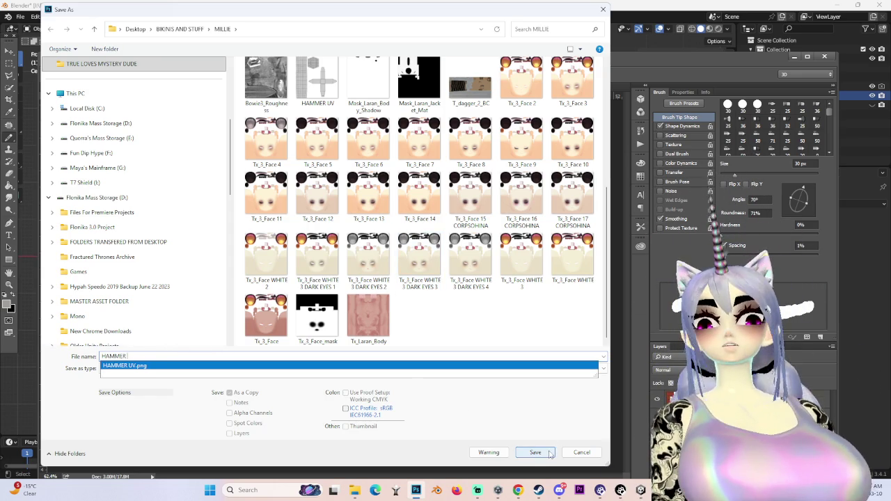
left_click(534, 452)
left_click(460, 154)
left_click(101, 87)
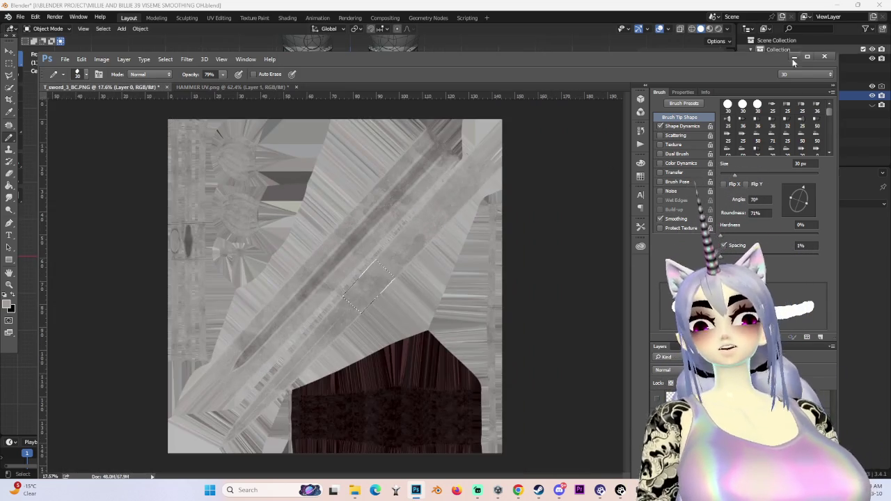
Cancel Blender's file browser without saving the scene.
left_click(787, 56)
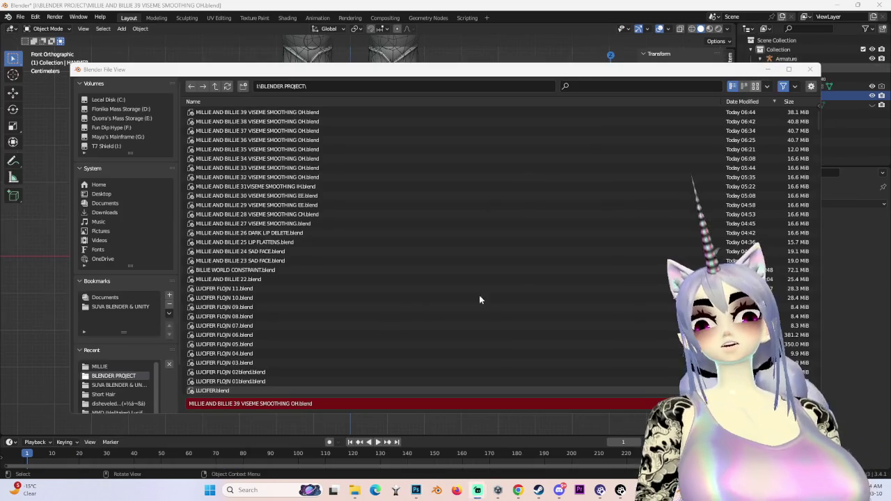
key("Escape")
mouse_move(348, 244)
middle_mouse_down()
mouse_move(420, 257)
mouse_move(476, 235)
mouse_move(393, 216)
middle_mouse_up()
In Shading, give the HAMMER a new material and add the texture image as an image texture node.
left_click(287, 18)
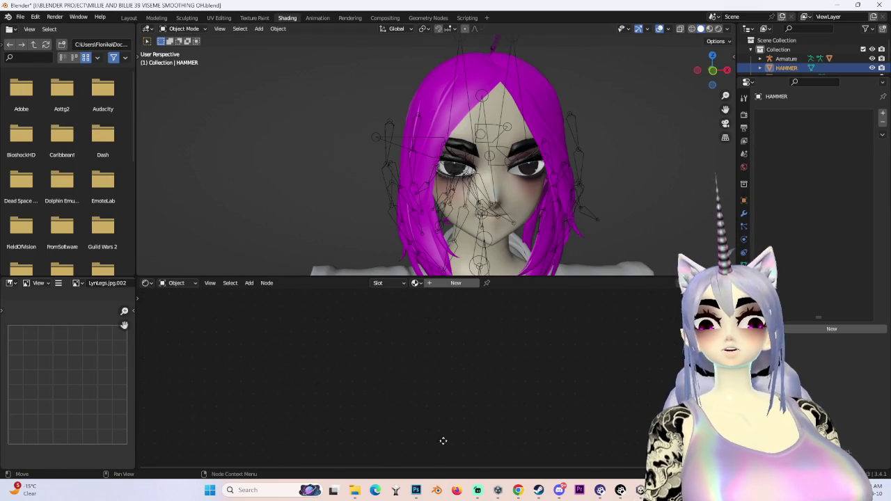
left_click(810, 333)
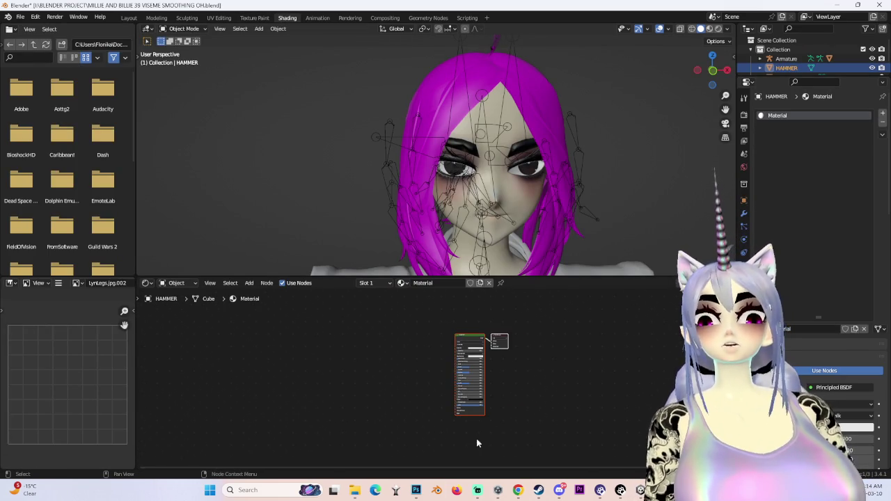
left_click(401, 437)
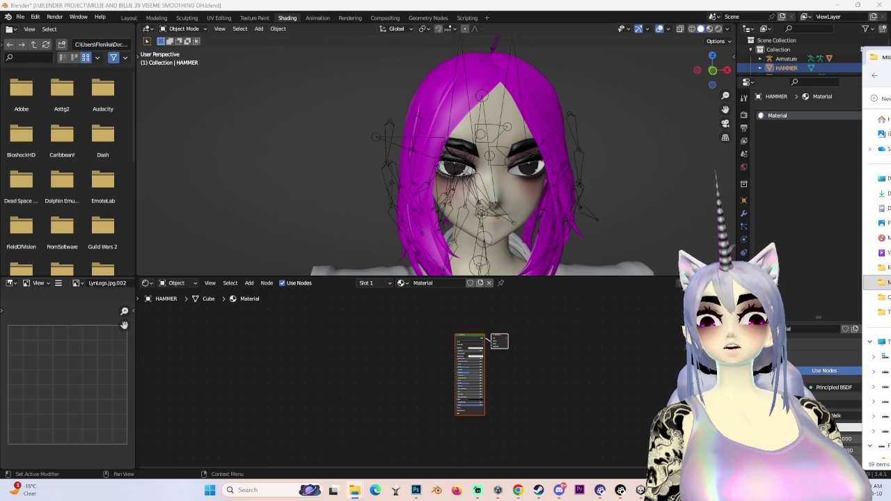
left_click_drag(374, 350, 376, 354)
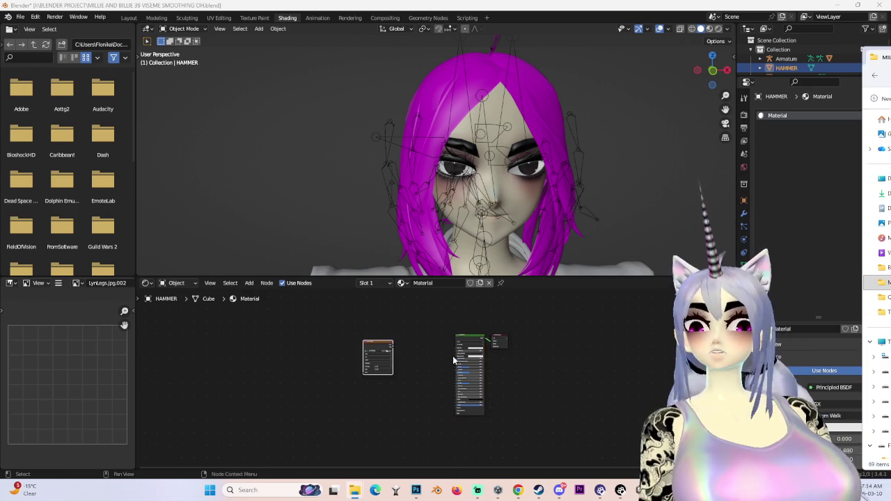
scroll(452, 341, "up", 3)
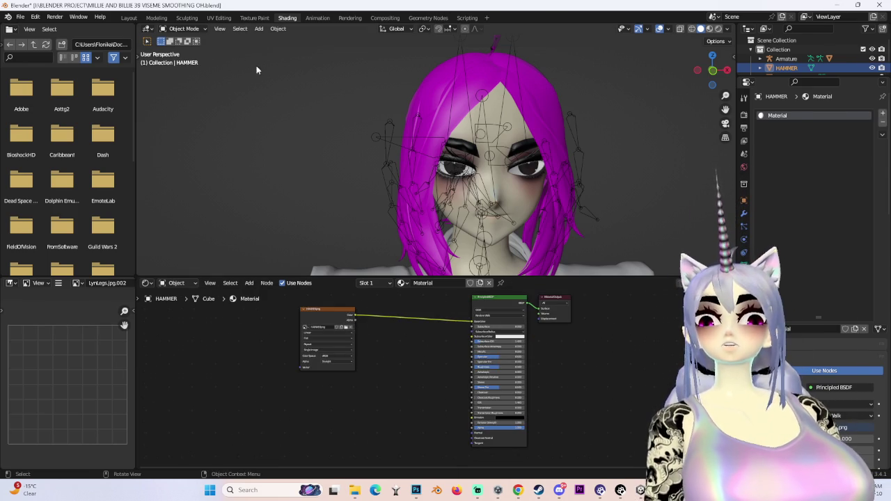
left_click(130, 19)
Set the HAMMER's origin to its geometry centre.
scroll(431, 216, "up", 2)
scroll(437, 209, "up", 2)
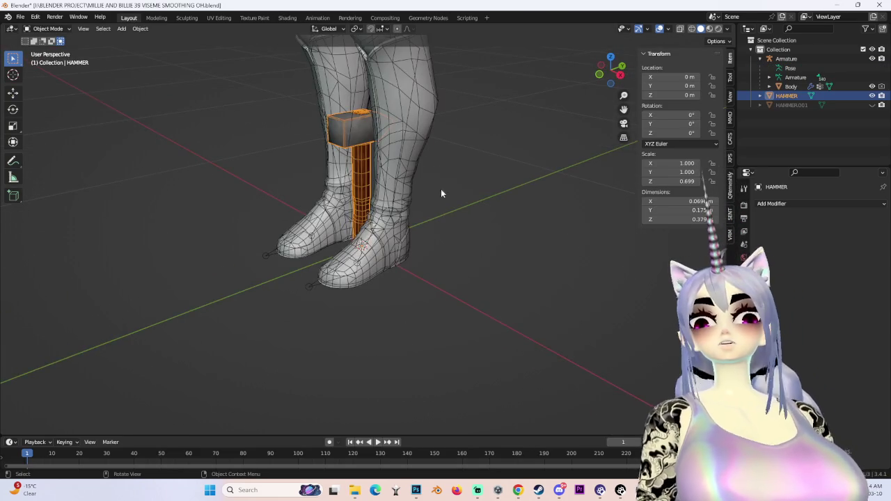
scroll(481, 189, "up", 2)
left_click(487, 150)
left_click(357, 103)
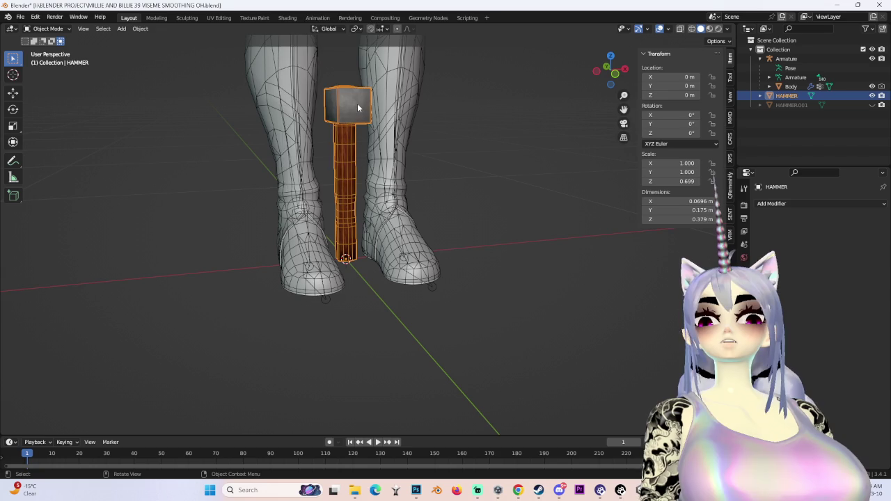
right_click(357, 103)
left_click(404, 89)
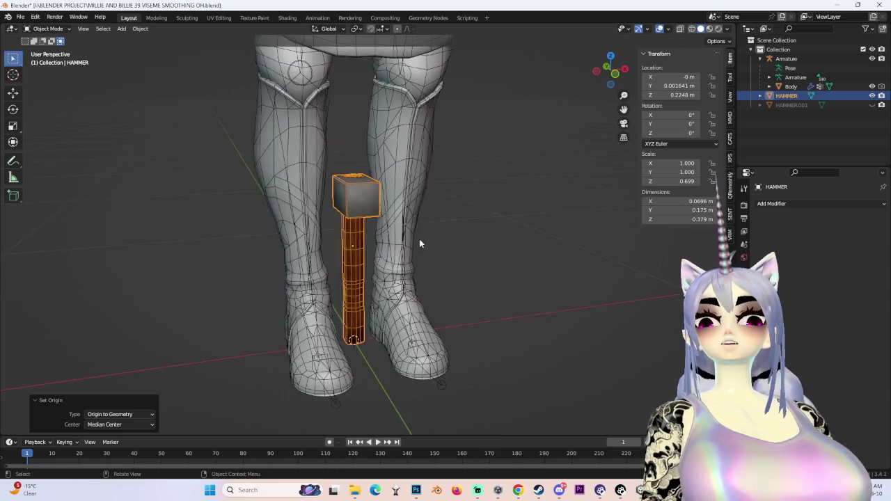
Turn off X-ray so the meshes show solid, and view the hammer by the legs.
scroll(420, 239, "up", 3)
scroll(504, 255, "up", 2)
scroll(460, 264, "down", 2)
scroll(403, 282, "down", 3)
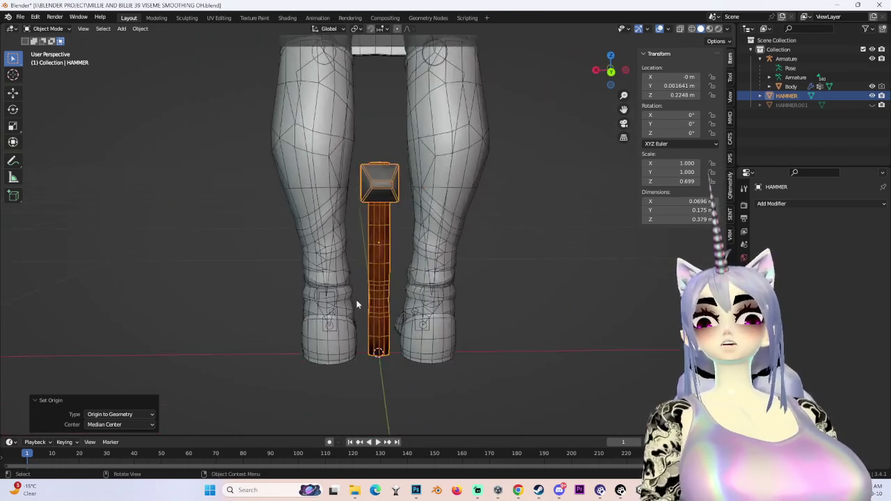
scroll(348, 299, "up", 3)
middle_click_drag(334, 263, 385, 260)
scroll(386, 260, "down", 2)
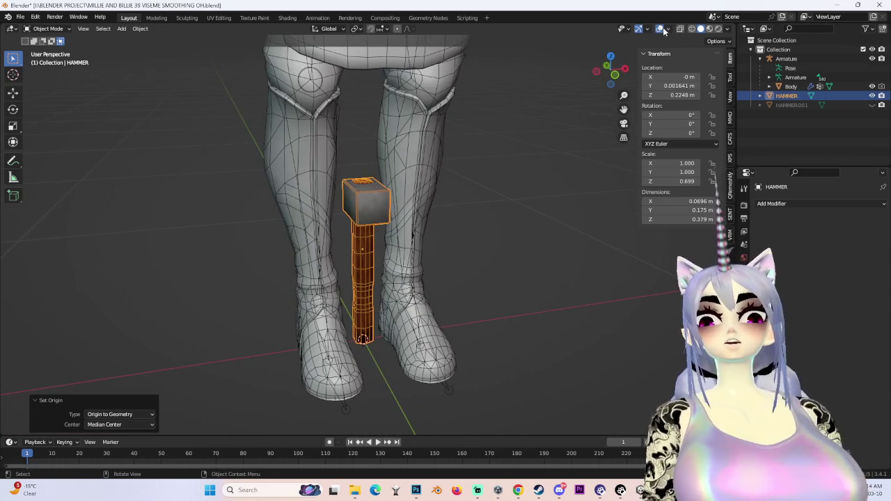
left_click(659, 29)
scroll(359, 226, "up", 4)
mouse_move(449, 201)
middle_mouse_down()
mouse_move(452, 275)
mouse_move(434, 274)
mouse_move(430, 249)
mouse_move(436, 308)
mouse_move(381, 311)
mouse_move(348, 264)
mouse_move(404, 326)
mouse_move(379, 281)
mouse_move(491, 291)
mouse_move(454, 259)
middle_mouse_up()
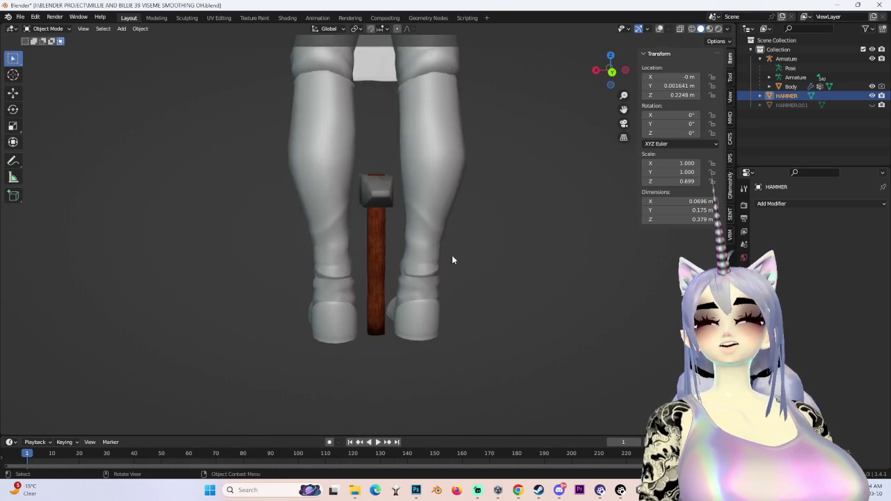
scroll(387, 253, "up", 2)
scroll(376, 241, "up", 2)
scroll(374, 237, "up", 2)
scroll(514, 251, "down", 3)
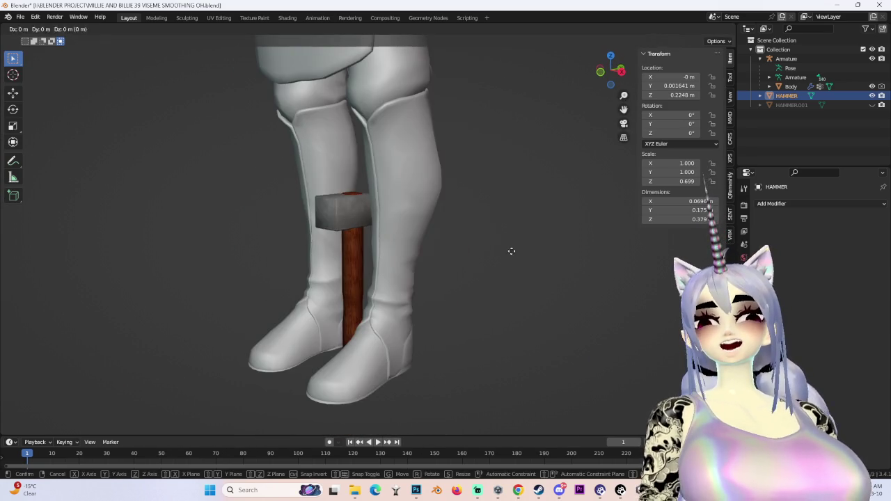
Lift the hammer along Z and shift it forward along Y to hang at her hip.
key("g")
key("z")
left_click(460, 131)
scroll(463, 132, "up", 3)
scroll(470, 132, "down", 3)
key("g")
key("z")
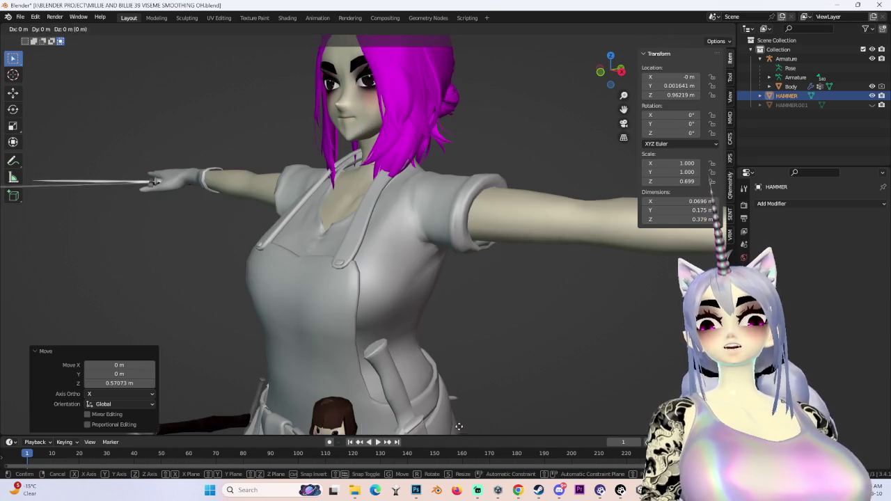
left_click(422, 294)
scroll(423, 294, "down", 2)
key("g")
key("y")
left_click(416, 297)
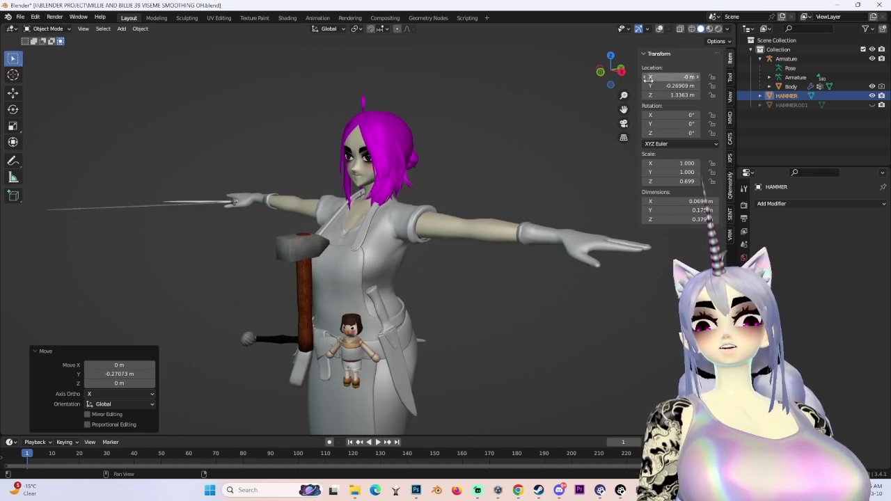
Check the hammer from the top view, turn viewport overlays back on, and bring up the wood texture browser.
left_click(610, 57)
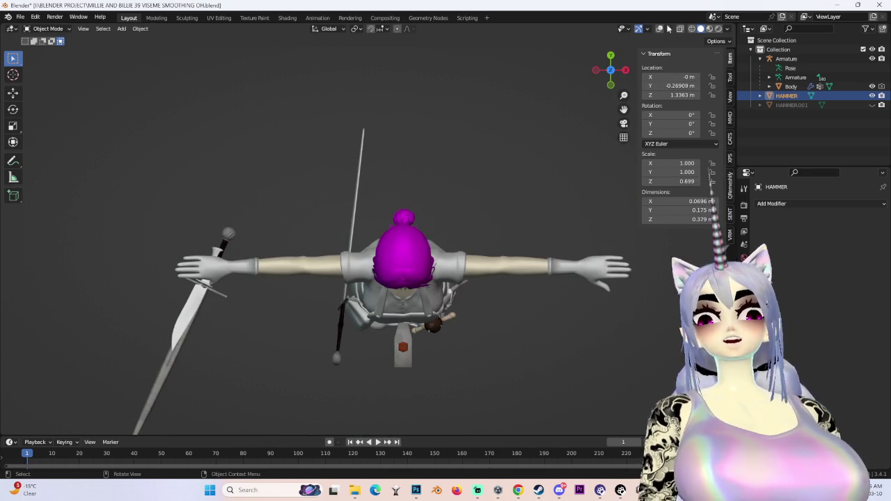
scroll(410, 215, "up", 4)
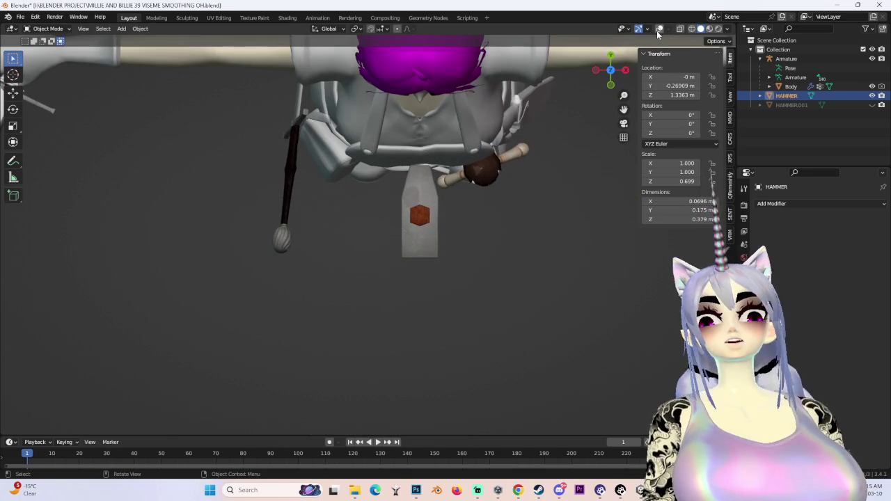
left_click(659, 30)
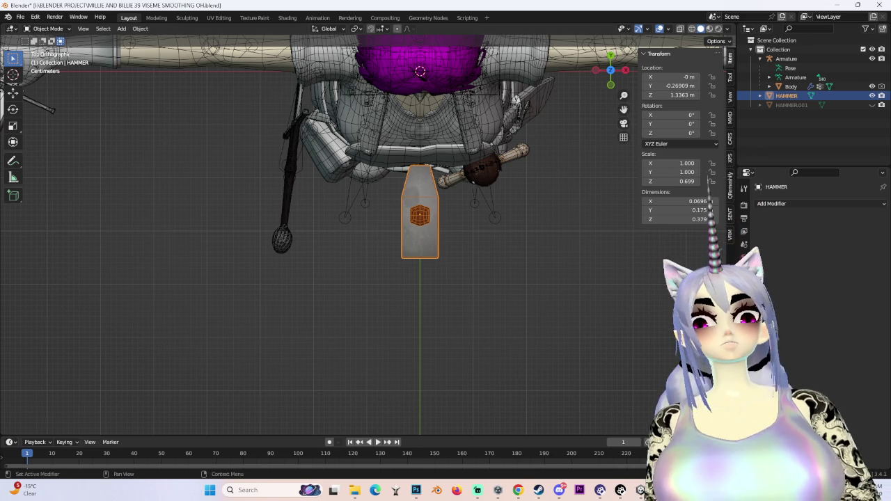
mouse_move(518, 490)
left_click(547, 433)
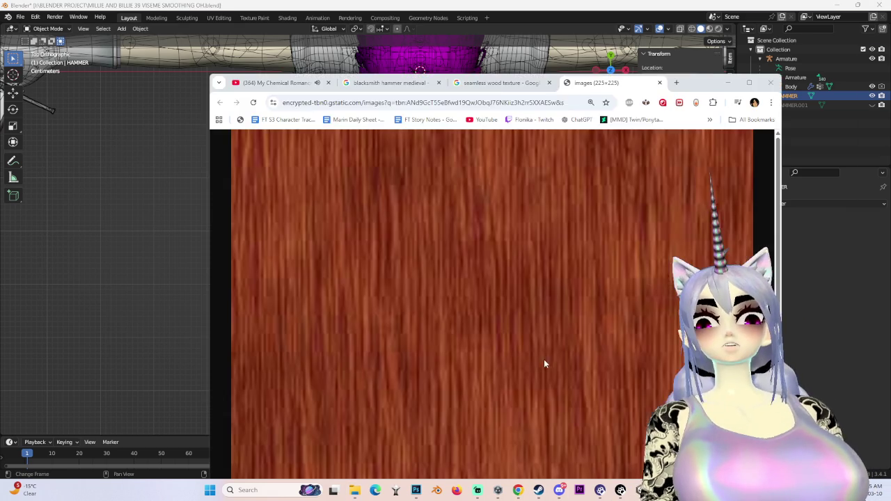
Search Google for 'blacksmith hammer common size' and expand the overview.
left_click(491, 101)
type("black")
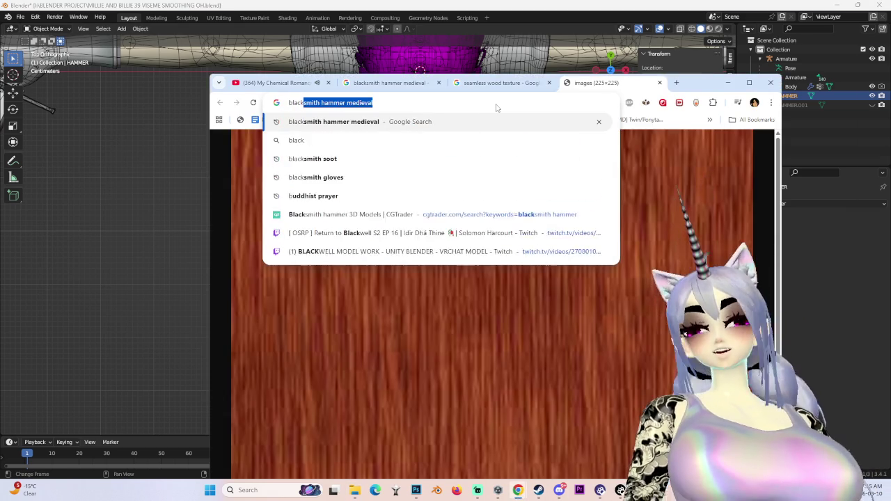
type("sma")
key("BackSpace")
type("ith")
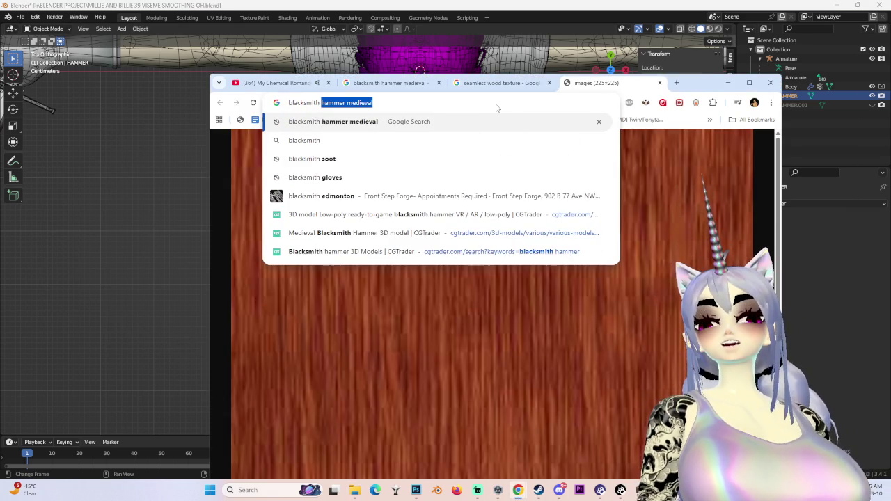
type(" hammer ")
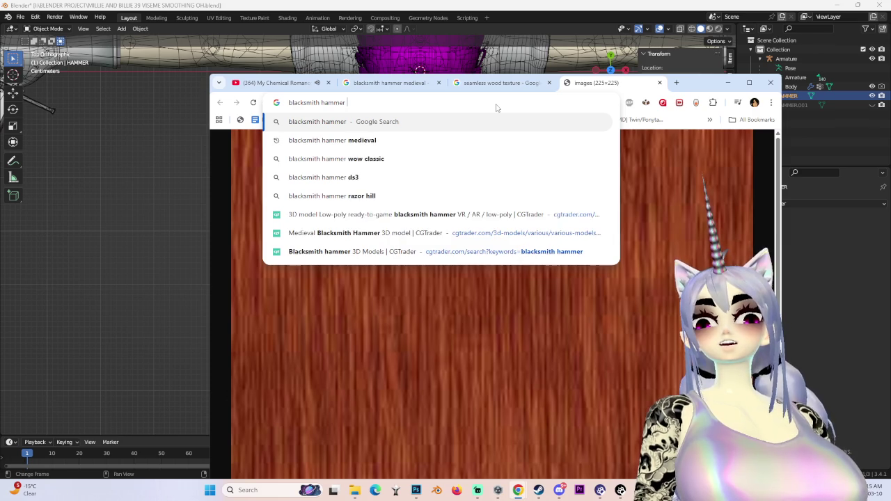
type("common size")
key("Return")
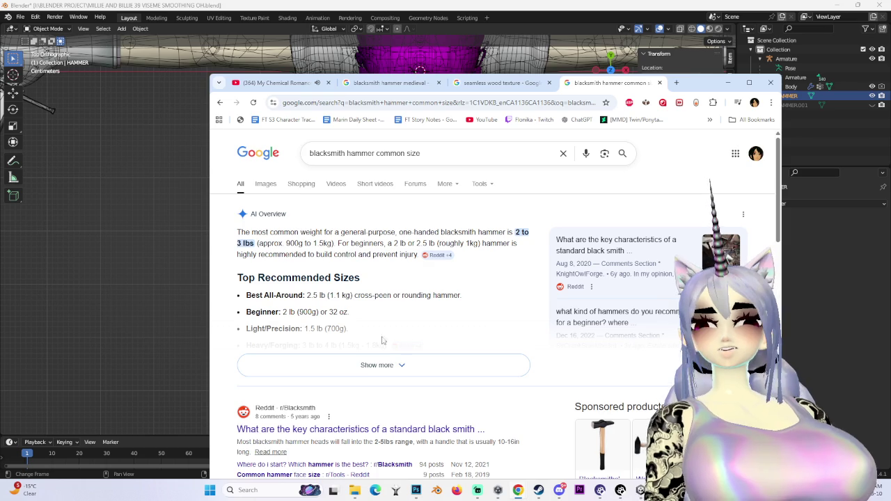
left_click(389, 366)
scroll(320, 323, "down", 1)
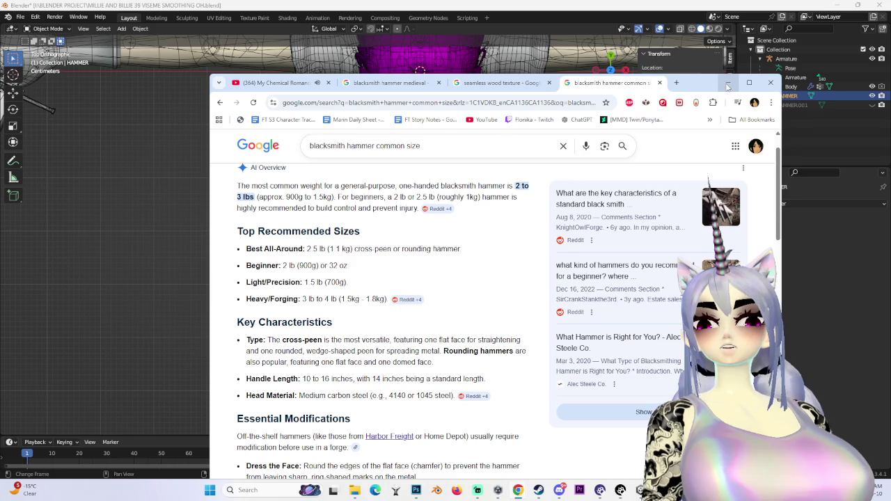
Search 'bowie knife length' in a new tab, then return to the hammer results.
left_click(679, 83)
type("bowie knife length")
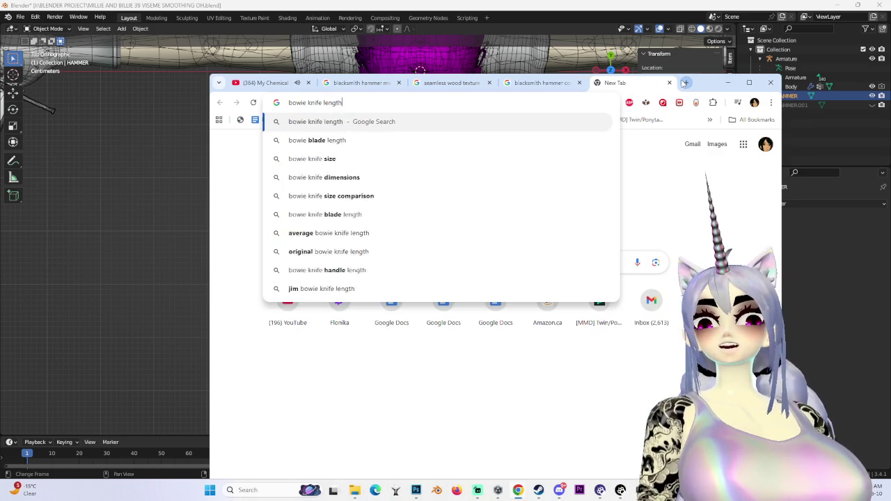
key("Return")
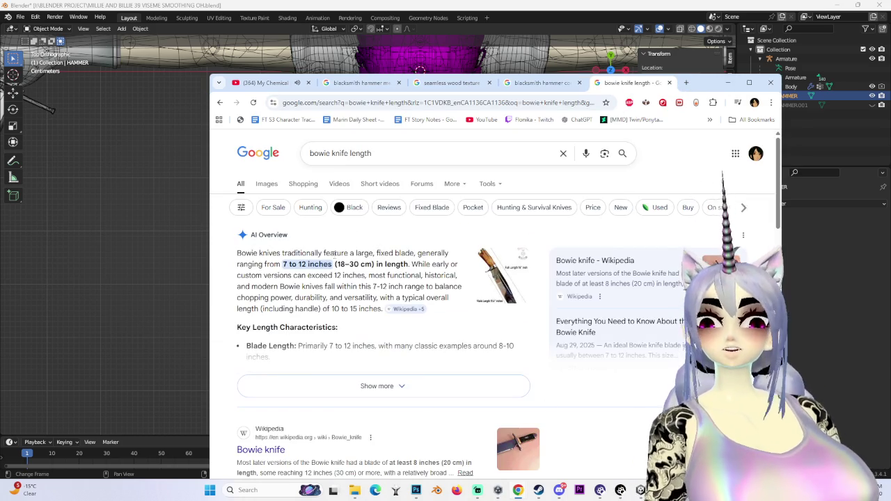
left_click(539, 83)
Minimize Chrome and view the character from the side in Blender.
left_click(727, 82)
scroll(418, 209, "down", 4)
mouse_move(417, 209)
middle_mouse_down()
mouse_move(472, 186)
mouse_move(392, 211)
mouse_move(419, 209)
mouse_move(391, 268)
middle_mouse_up()
scroll(391, 204, "up", 3)
key("KP_3")
Duplicate the hammer and place the copy to the character's right along X.
scroll(390, 270, "down", 4)
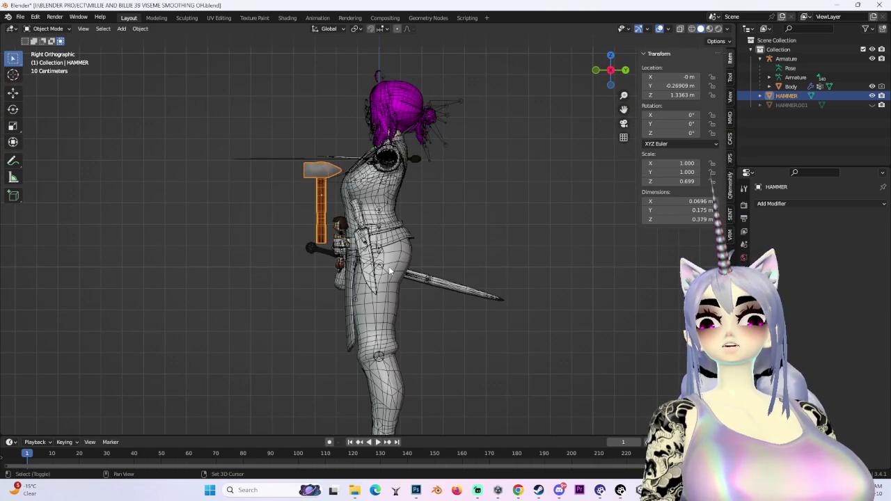
key("shift+d")
left_click(426, 304)
middle_click_drag(426, 304, 467, 247)
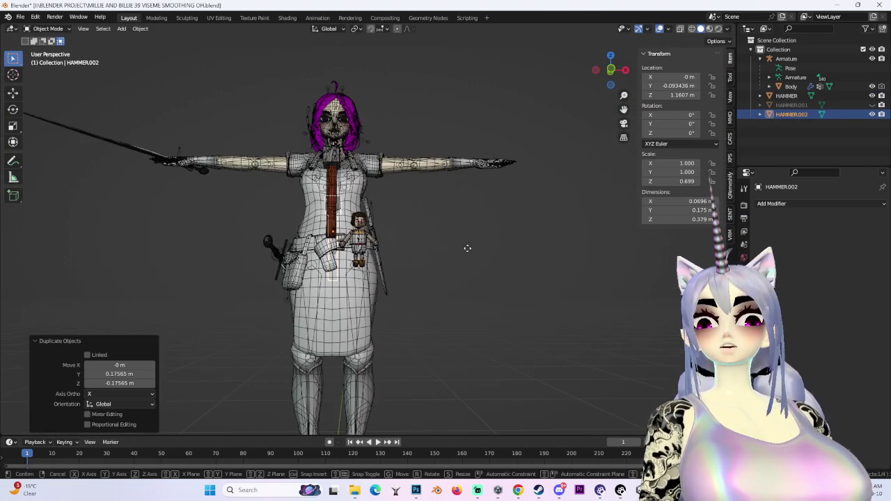
right_click(544, 254)
key("g")
key("x")
left_click(592, 266)
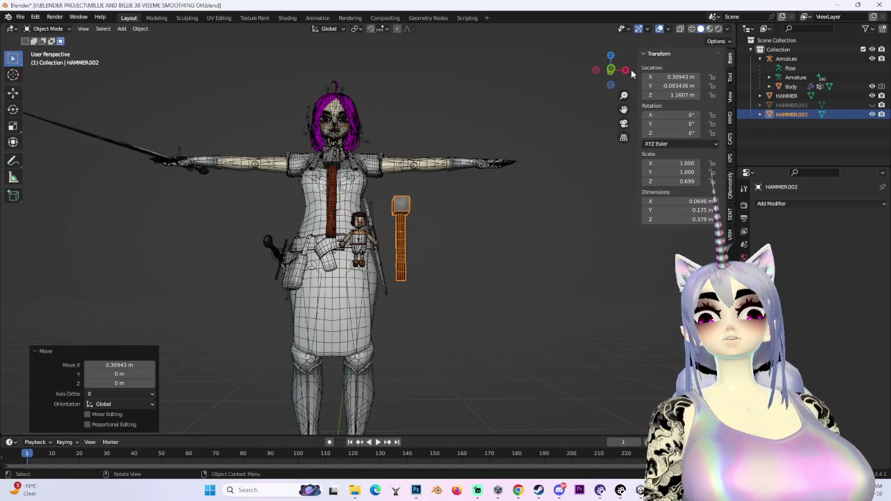
left_click(625, 70)
scroll(434, 266, "up", 3)
Tilt the copy about 11°, set it against the apron front and enlarge it to 1.206.
key("r")
left_click(434, 266)
key("g")
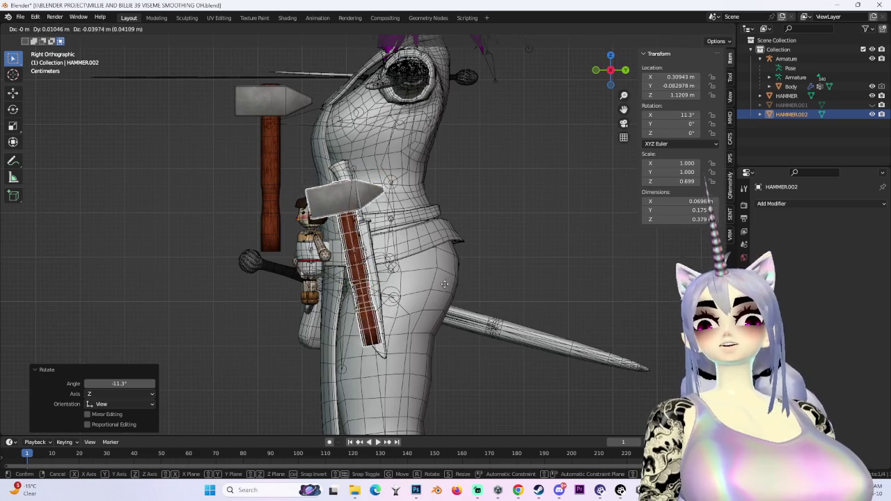
left_click(436, 265)
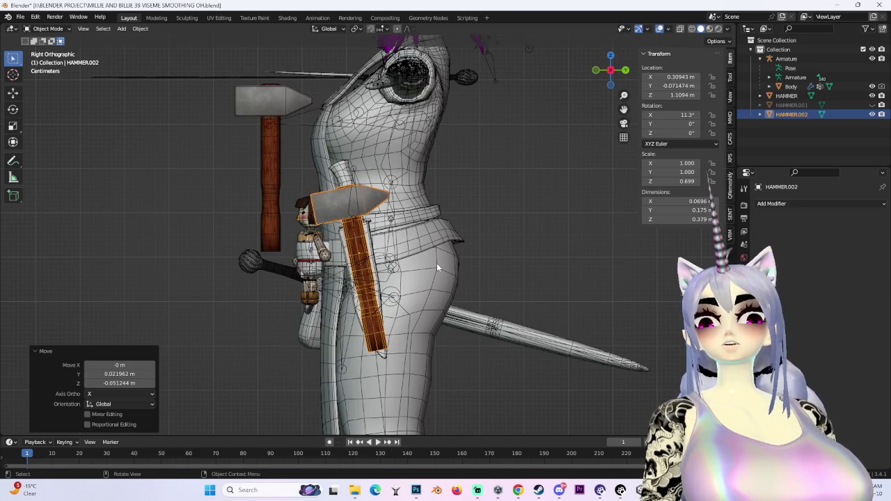
scroll(436, 266, "down", 2)
key("s")
left_click(452, 260)
key("g")
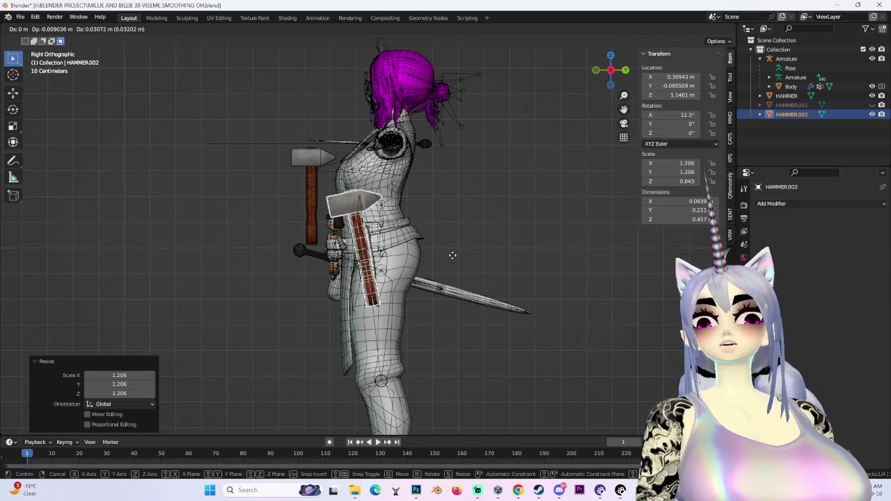
left_click(454, 259)
Undo the copy's enlargement and the change before it.
mouse_move(453, 259)
middle_mouse_down()
mouse_move(490, 307)
mouse_move(497, 346)
middle_mouse_up()
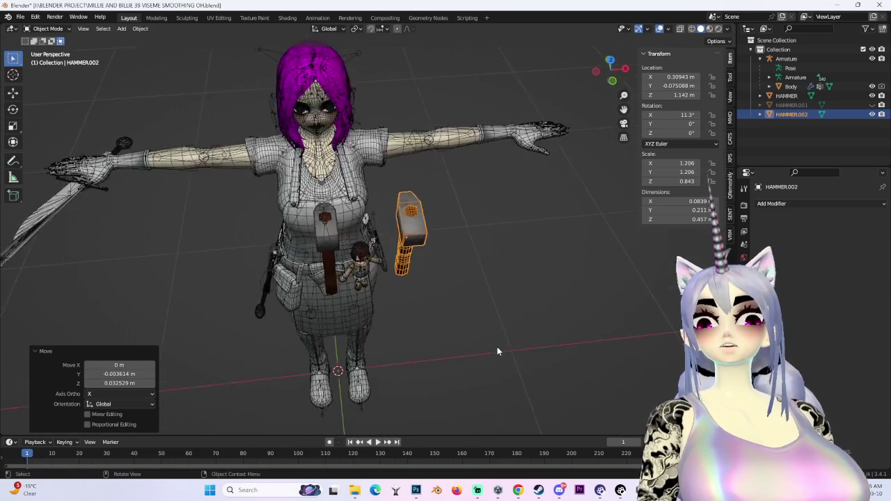
scroll(497, 346, "up", 3)
key("ctrl+z")
mouse_move(450, 308)
middle_mouse_down()
mouse_move(372, 271)
mouse_move(462, 282)
middle_mouse_up()
key("ctrl+z")
Raise the copy slightly up the apron from the side view.
left_click(614, 75)
left_click_drag(355, 230, 351, 200)
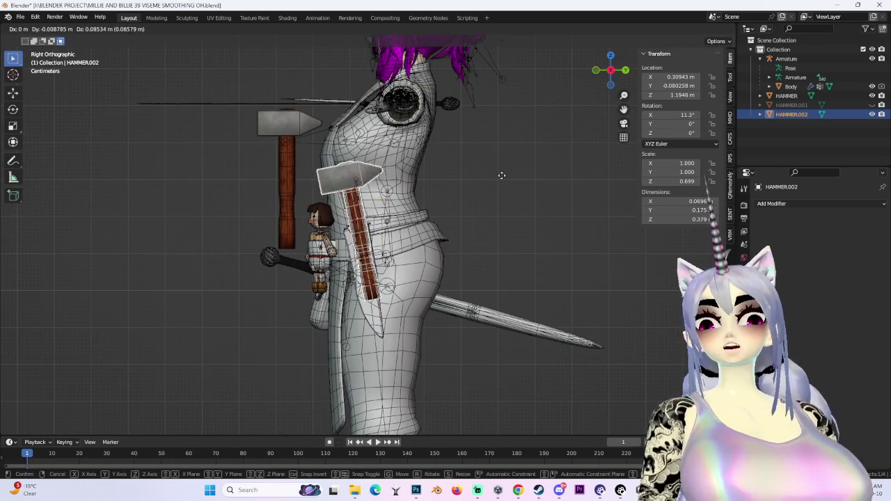
middle_click_drag(351, 200, 508, 289)
scroll(473, 277, "up", 3)
scroll(508, 290, "down", 3)
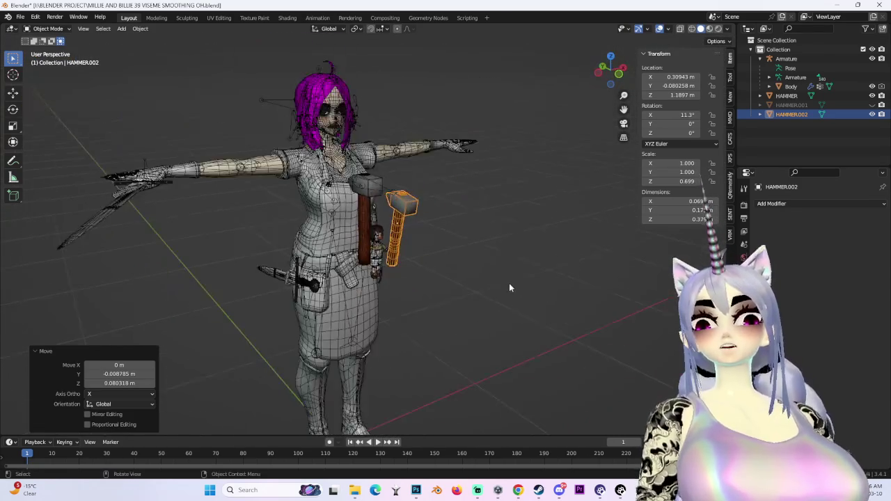
scroll(565, 186, "up", 3)
scroll(564, 186, "up", 2)
left_click(610, 80)
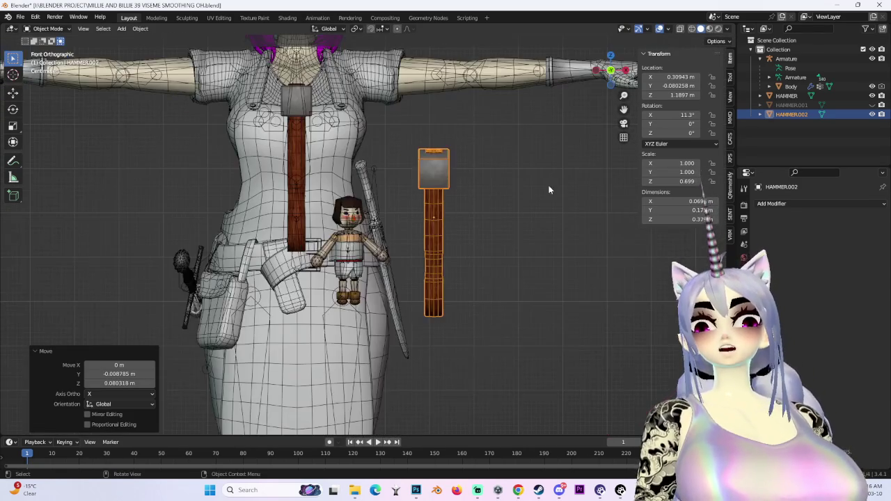
Shrink the copy to 0.802, move it left, and undo an extra tilt.
key("s")
left_click(524, 183)
key("g")
left_click(558, 205)
middle_click_drag(559, 206, 462, 221)
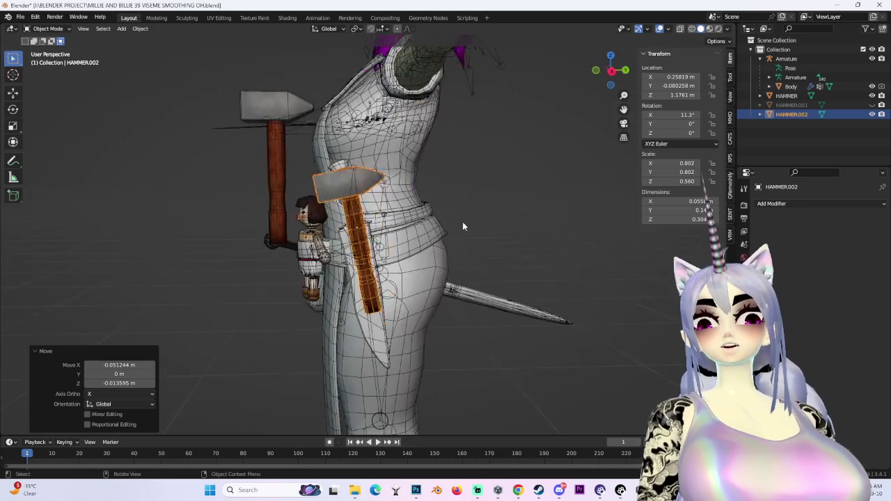
key("r")
left_click(459, 207)
key("ctrl+z")
Turn X-ray back on and make a small adjustment to the copy from the side.
key("KP_3")
scroll(456, 270, "up", 5)
key("ctrl+KP_3")
scroll(453, 297, "up", 2)
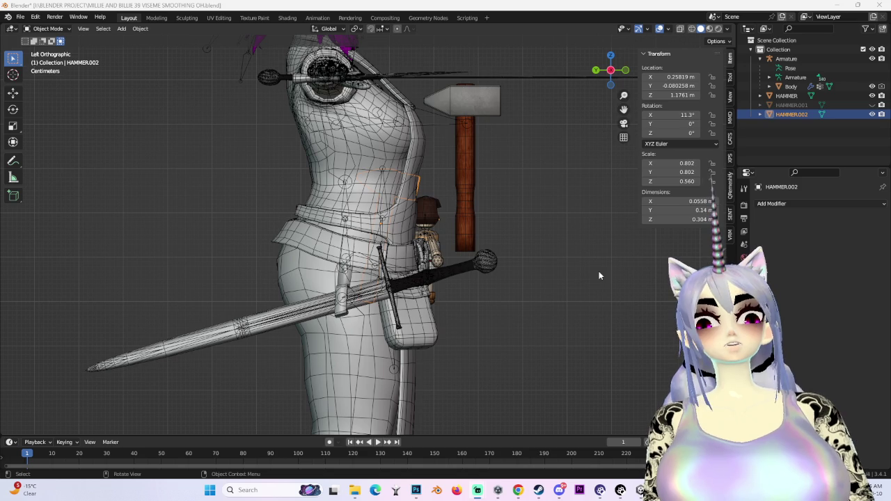
left_click(471, 155)
middle_click_drag(471, 155, 329, 247)
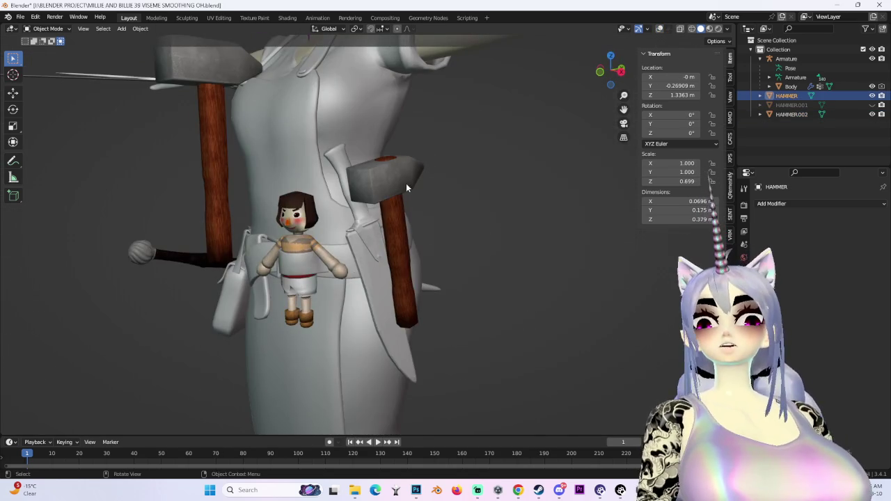
left_click(407, 191)
middle_click_drag(407, 191, 367, 188)
left_click(658, 29)
key("KP_3")
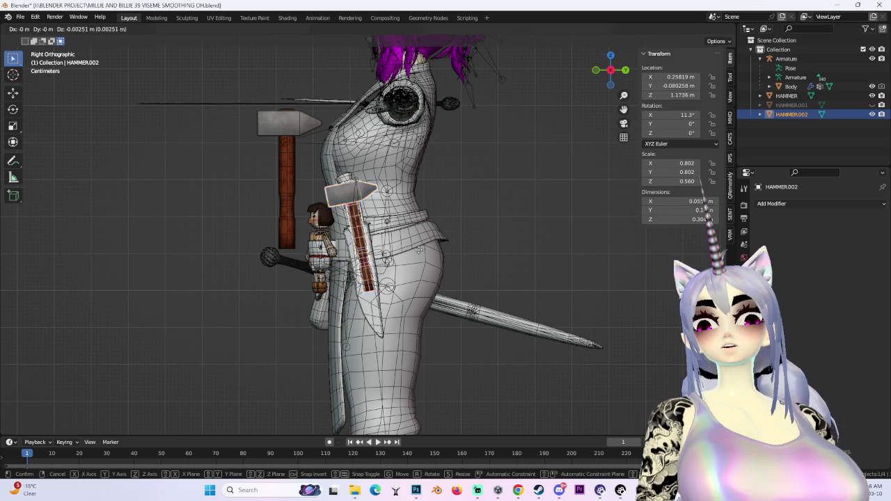
left_click(423, 268)
Rotate the original hammer 90° from the top view, then tilt it 40° across the chest.
left_click(289, 123)
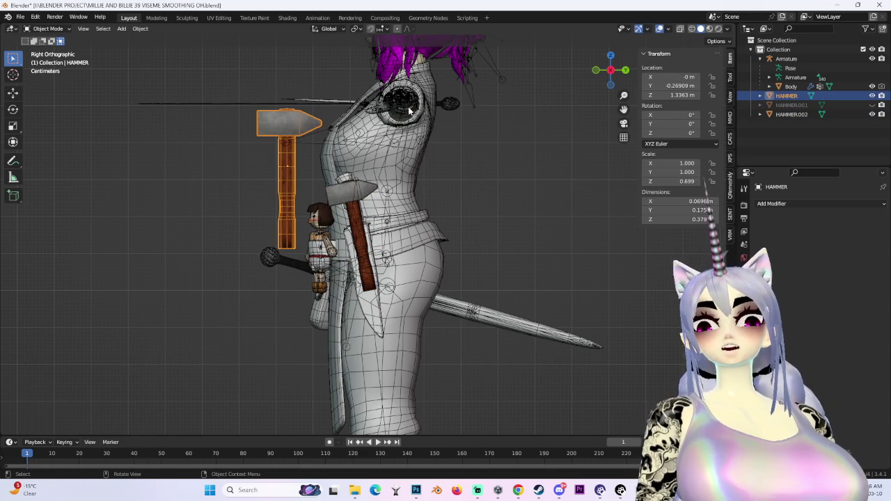
mouse_move(346, 206)
middle_mouse_down()
mouse_move(469, 206)
mouse_move(645, 54)
middle_mouse_up()
left_click(610, 70)
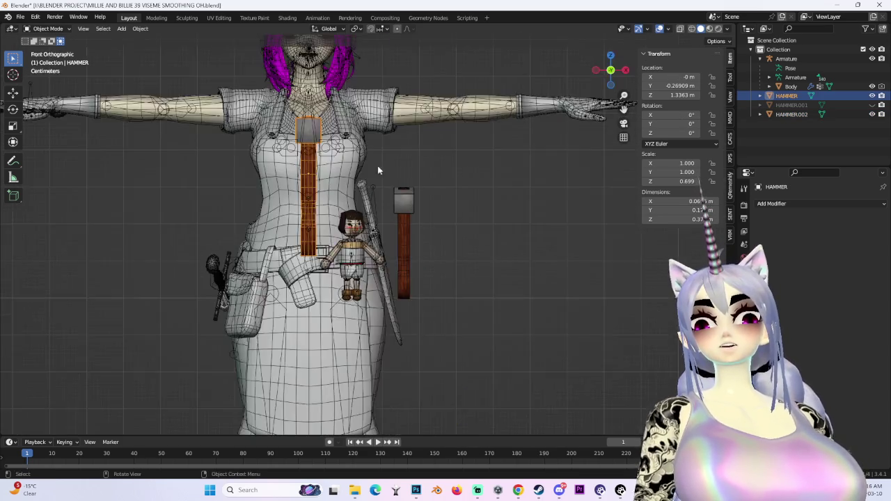
scroll(330, 304, "up", 3)
scroll(330, 304, "down", 2)
left_click(610, 55)
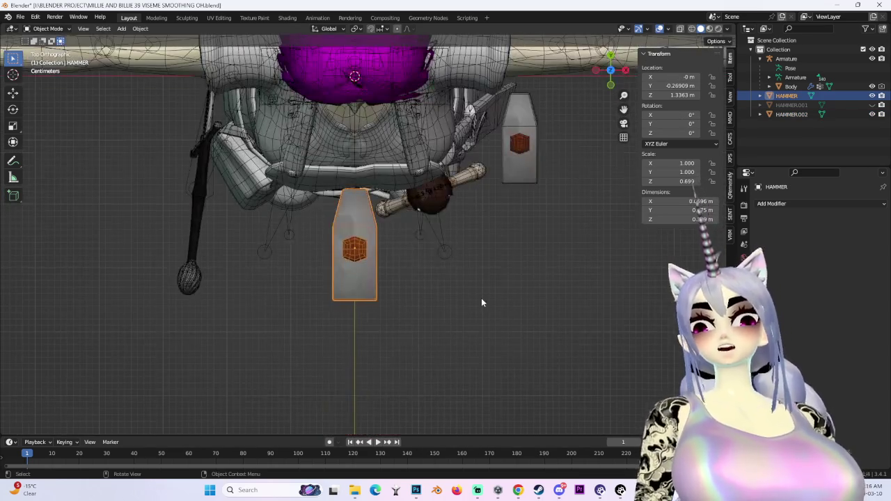
type("sr90")
key("Return")
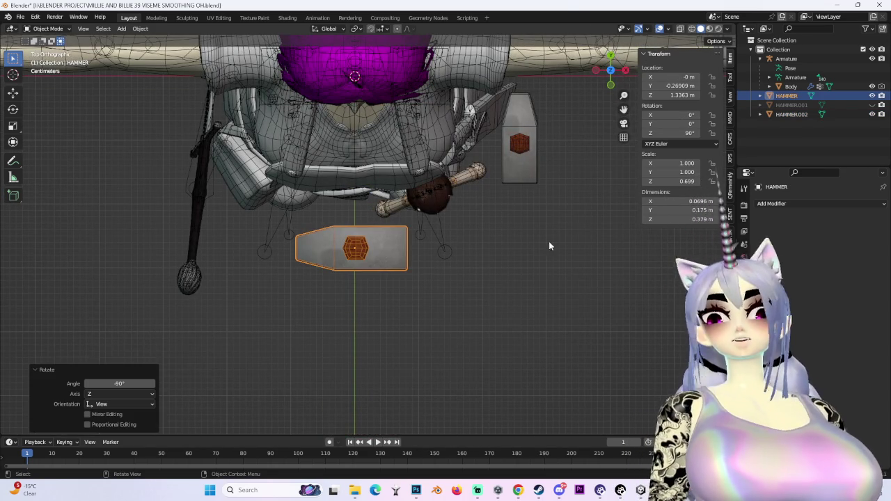
key("KP_1")
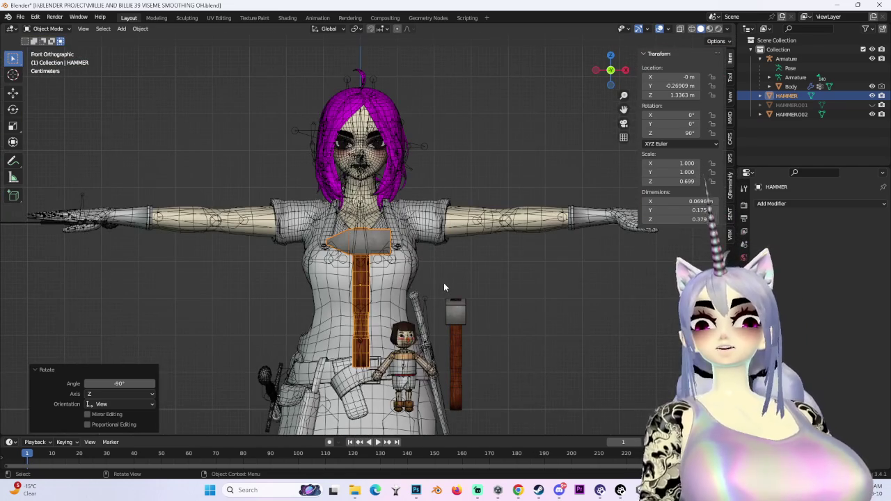
type("r40")
key("Return")
Inspect the tilted hammer from several angles and reselect it.
scroll(415, 315, "down", 3)
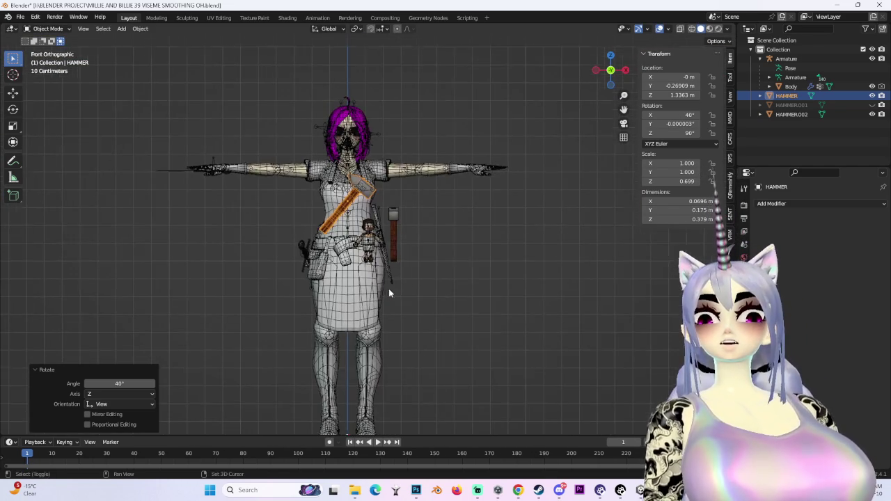
scroll(431, 230, "up", 2)
scroll(462, 176, "up", 4)
middle_click_drag(462, 176, 564, 118)
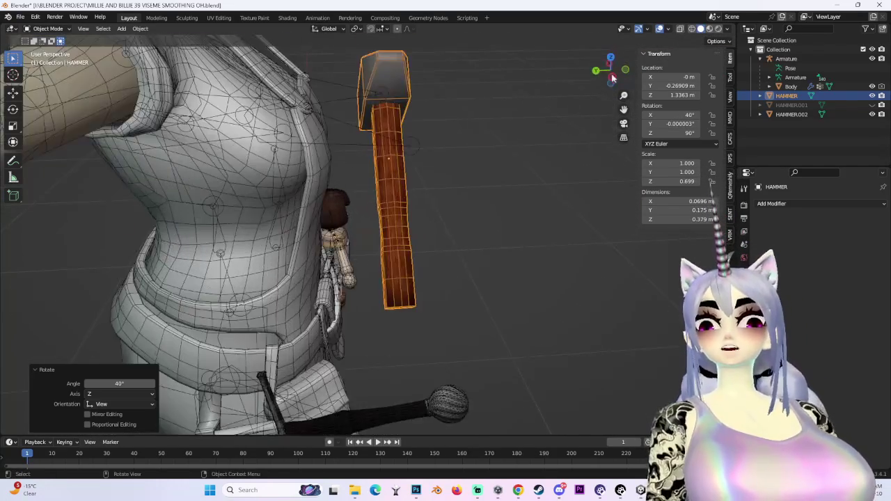
left_click(615, 79)
key("alt+a")
mouse_move(612, 73)
left_mouse_down()
mouse_move(624, 76)
mouse_move(364, 102)
left_mouse_up()
left_click(364, 102)
middle_click_drag(364, 102, 418, 139)
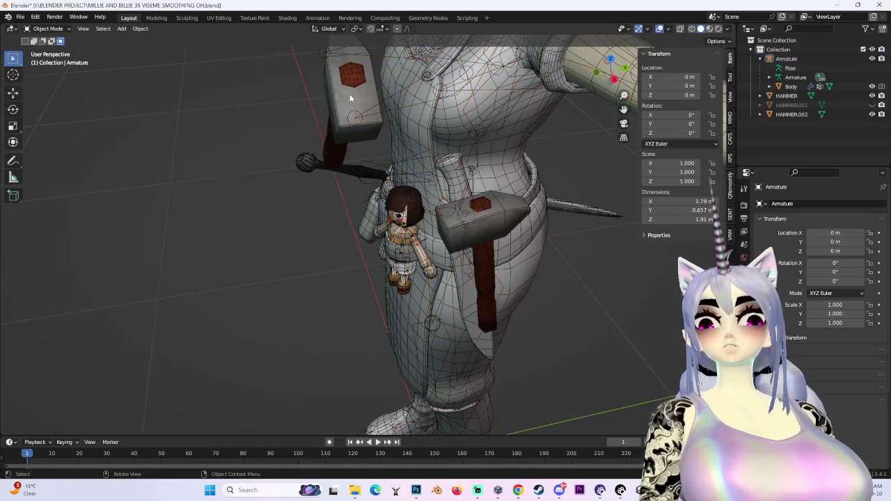
left_click(453, 164)
middle_click_drag(453, 164, 417, 195)
scroll(388, 223, "up", 3)
mouse_move(388, 223)
middle_mouse_down()
mouse_move(437, 200)
mouse_move(525, 231)
mouse_move(521, 254)
middle_mouse_up()
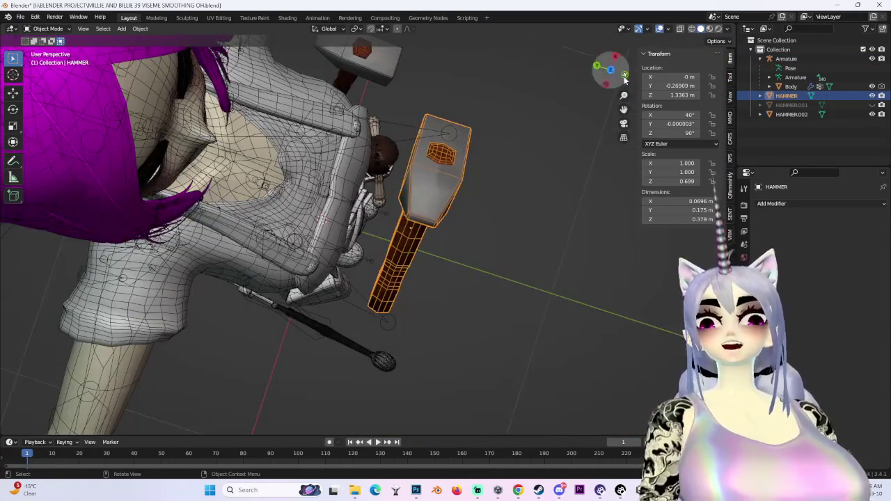
left_click(625, 76)
Clear the chest hammer's tilt with Alt+R, nudge the copy left, and reset its rotation and scale.
key("alt+r")
left_click_drag(562, 268, 506, 268)
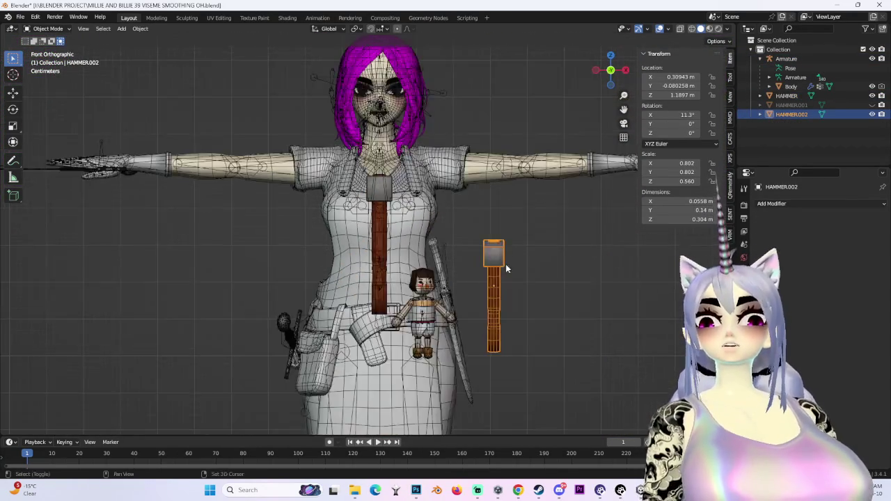
middle_click_drag(506, 269, 506, 182, "shift")
key("ctrl+z")
key("ctrl+z")
key("ctrl+z")
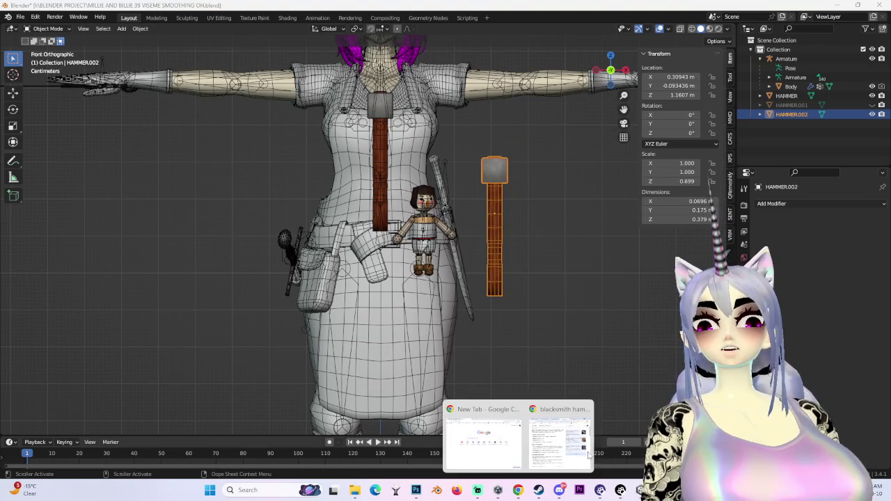
Change the Chrome image search to 'blacksmith hammer medieval' and run it.
mouse_move(518, 490)
left_click(577, 417)
left_click_drag(378, 147, 545, 156)
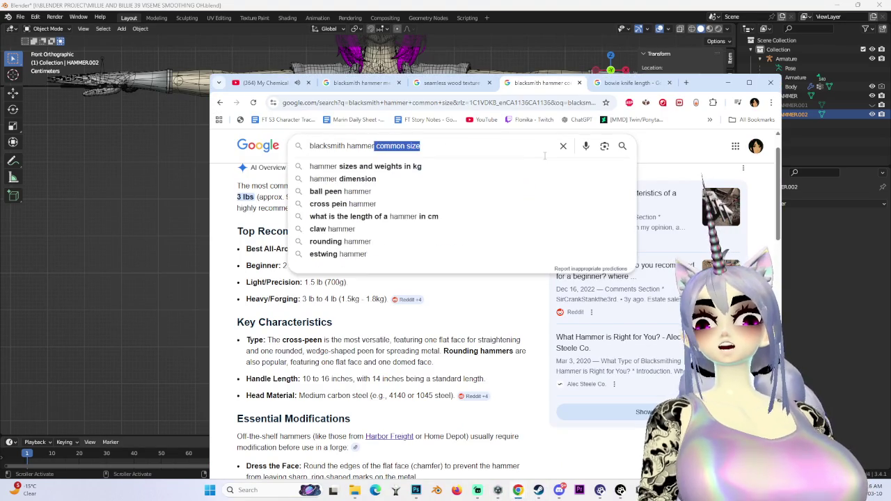
type("medieval")
key("Return")
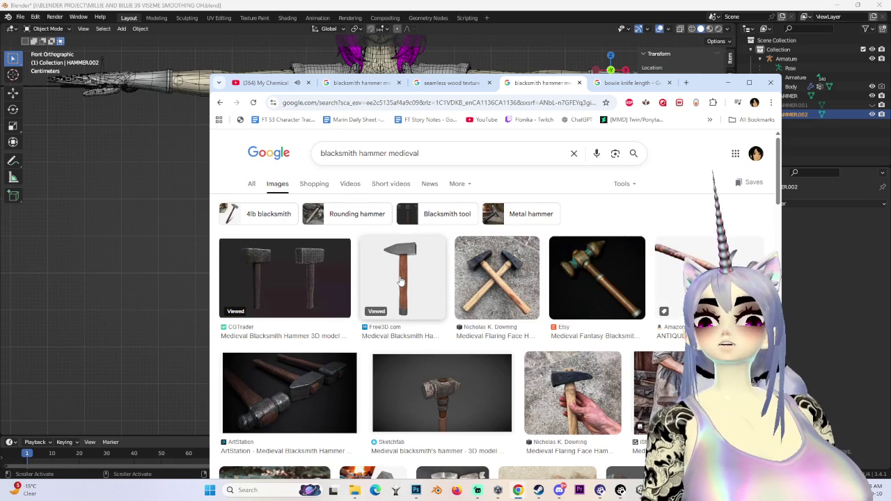
Preview the Free3D blacksmith hammer and three-hammer pack images, then select the original hammer in Blender.
left_click(400, 280)
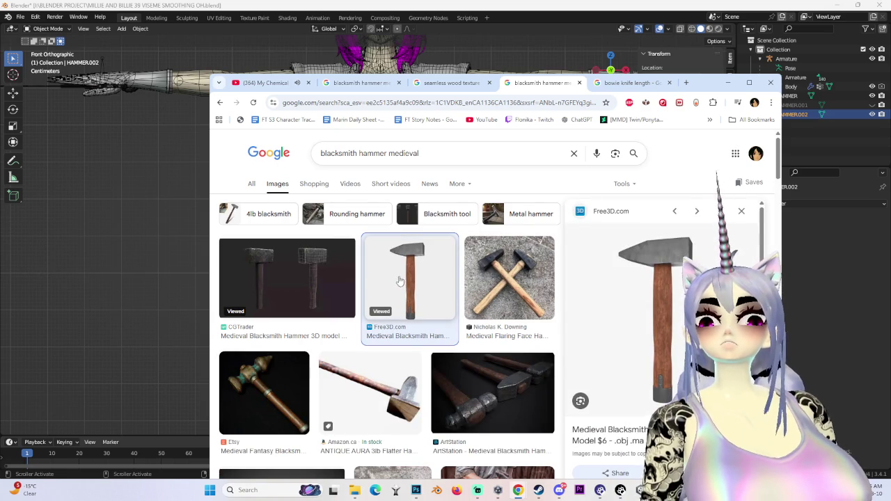
scroll(447, 360, "down", 2)
scroll(359, 394, "down", 1)
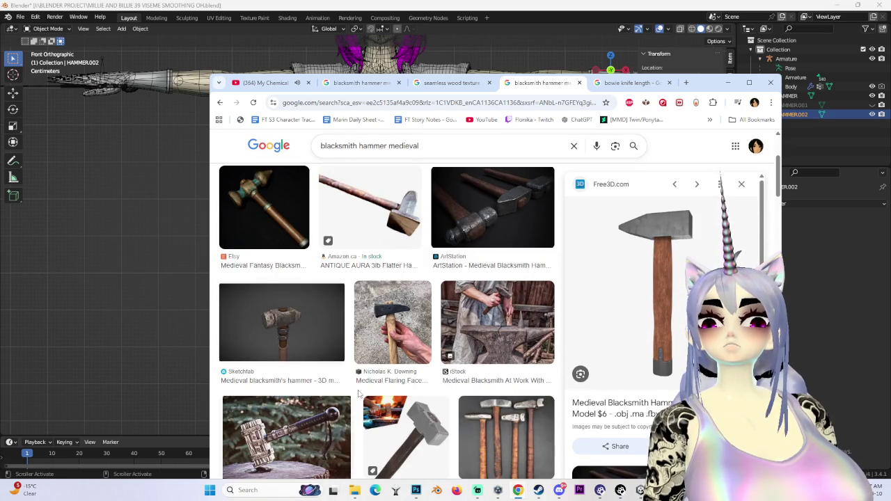
scroll(359, 394, "down", 2)
scroll(357, 395, "down", 2)
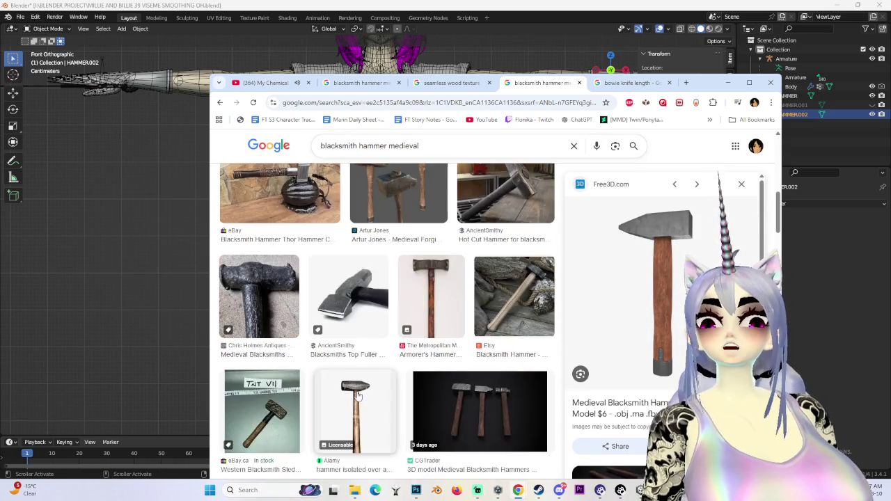
left_click(538, 427)
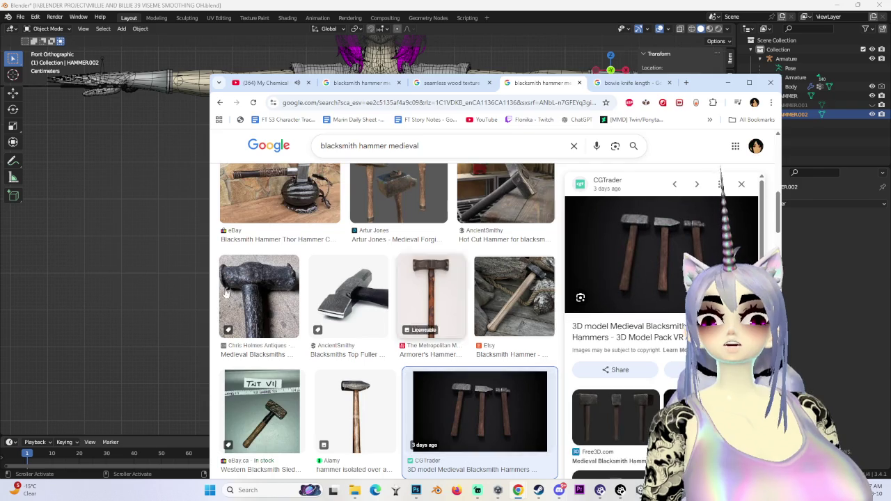
left_click(436, 489)
left_click(787, 95)
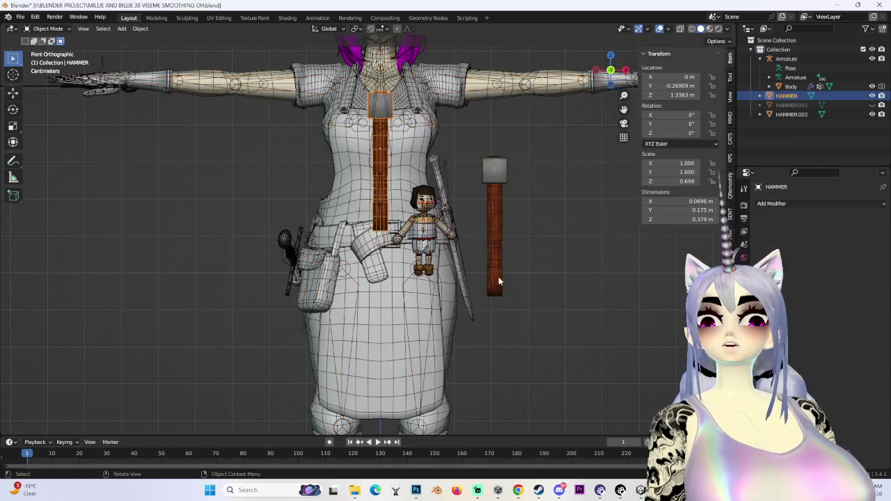
Drop the HAMMER to floor level with Location Z 0, between the character's feet.
scroll(484, 169, "down", 3)
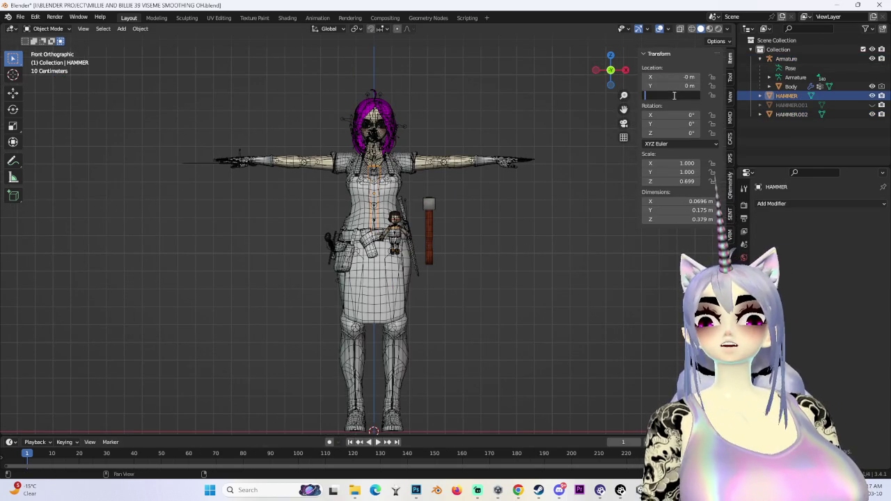
key("Return")
middle_click_drag(397, 321, 414, 297, "shift")
scroll(414, 296, "up", 5)
scroll(369, 227, "up", 4)
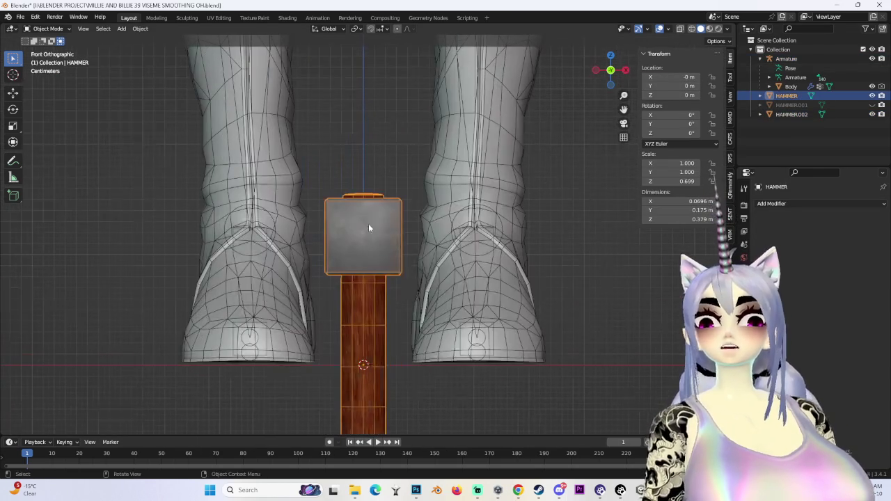
Separate the linked hammer head faces into a new object, HAMMER.003.
left_click(47, 29)
left_click(45, 42)
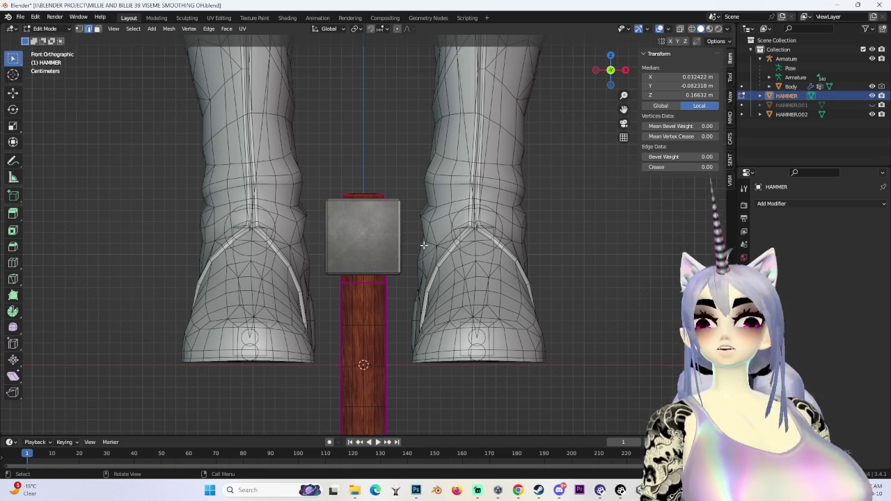
key("3")
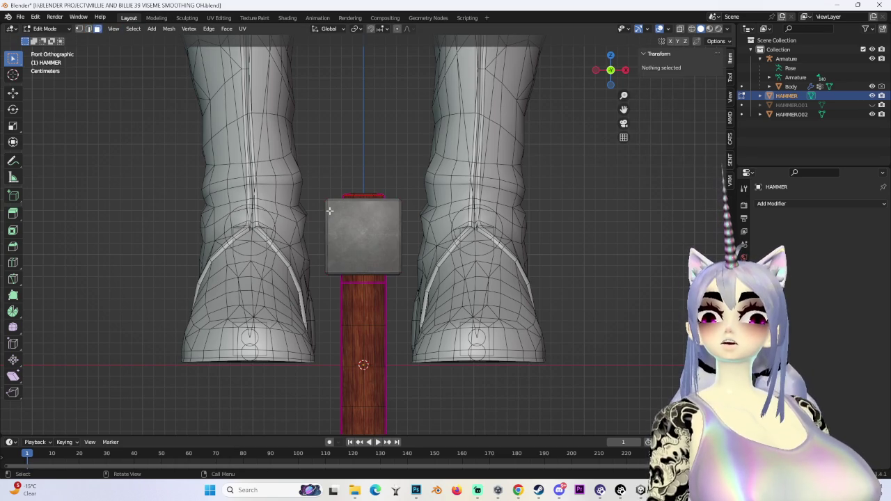
left_click(330, 212)
key("ctrl+l")
middle_click_drag(329, 211, 326, 221)
key("p")
left_click(326, 222)
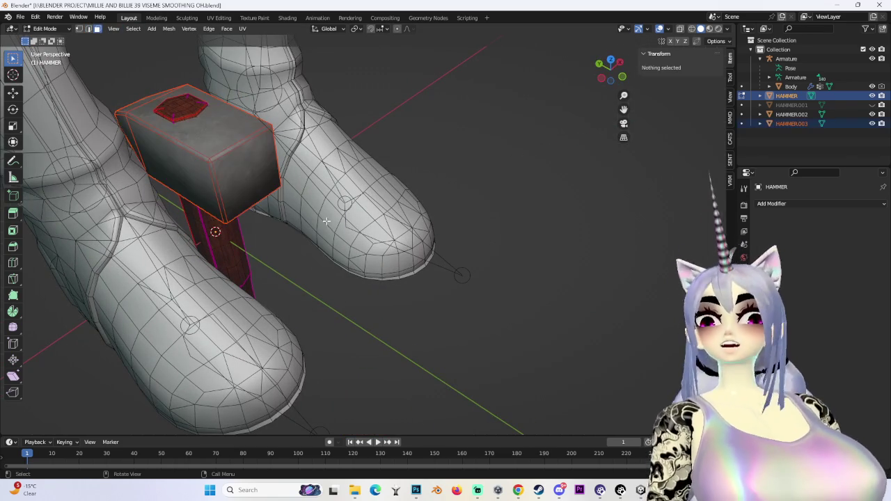
In a wireframe front view, select only the separated HAMMER.003 head.
key("KP_1")
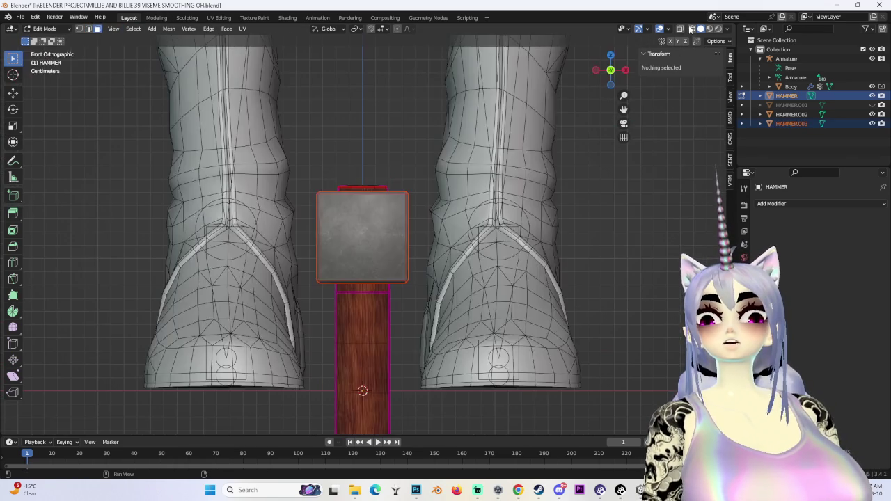
key("shift+z")
left_click(44, 28)
left_click(41, 39)
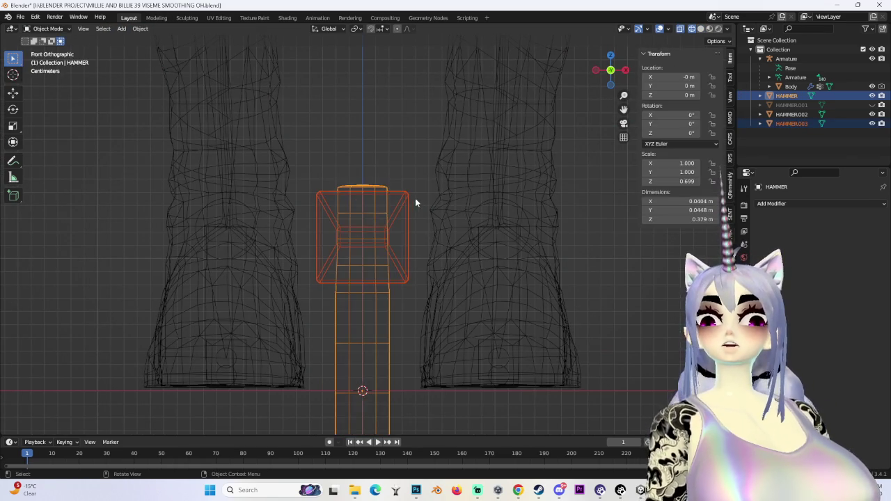
left_click(401, 199)
key("s")
right_click(378, 200)
Scale the HAMMER.003 head mesh to half its width along X, then restore solid shading.
left_click(45, 29)
left_click(44, 60)
left_click(48, 51)
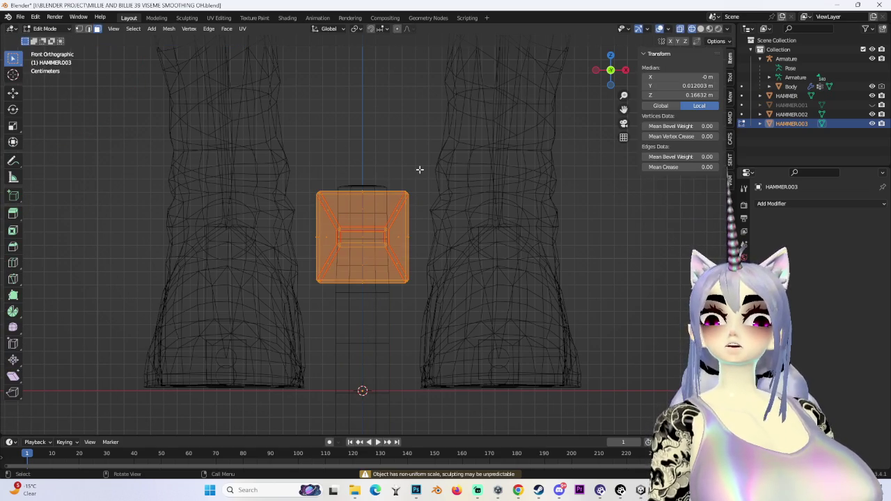
key("s")
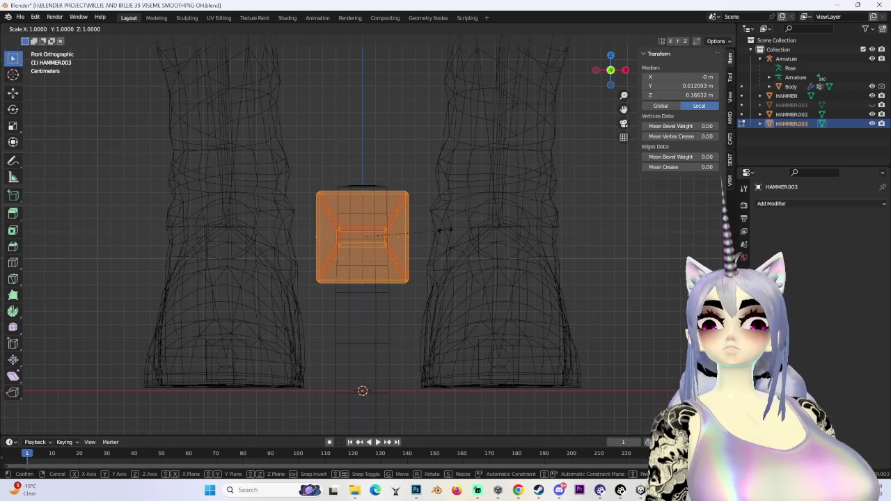
key("x")
left_click(416, 243)
mouse_move(416, 244)
middle_mouse_down()
mouse_move(415, 305)
mouse_move(399, 185)
mouse_move(609, 94)
mouse_move(487, 208)
mouse_move(495, 165)
mouse_move(423, 235)
mouse_move(424, 175)
mouse_move(485, 237)
mouse_move(471, 215)
mouse_move(538, 202)
mouse_move(475, 220)
mouse_move(529, 213)
middle_mouse_up()
key("alt+a")
left_click(700, 28)
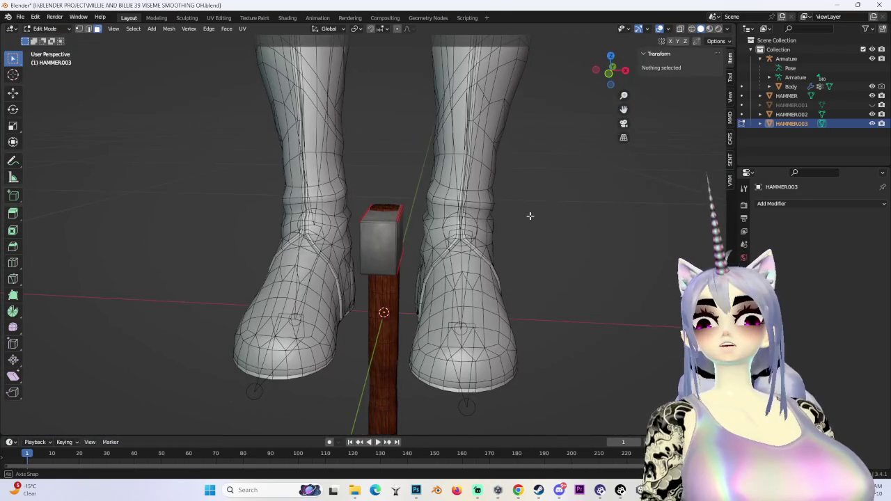
Compare the hammer head with the Chrome blacksmith hammer reference images.
key("a")
scroll(527, 215, "up", 5)
key("alt+a")
middle_click_drag(446, 139, 451, 153)
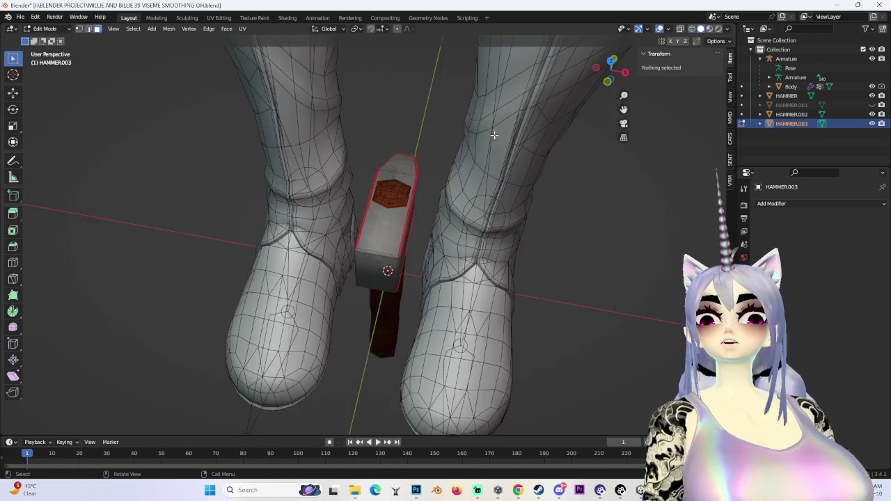
scroll(454, 162, "up", 2)
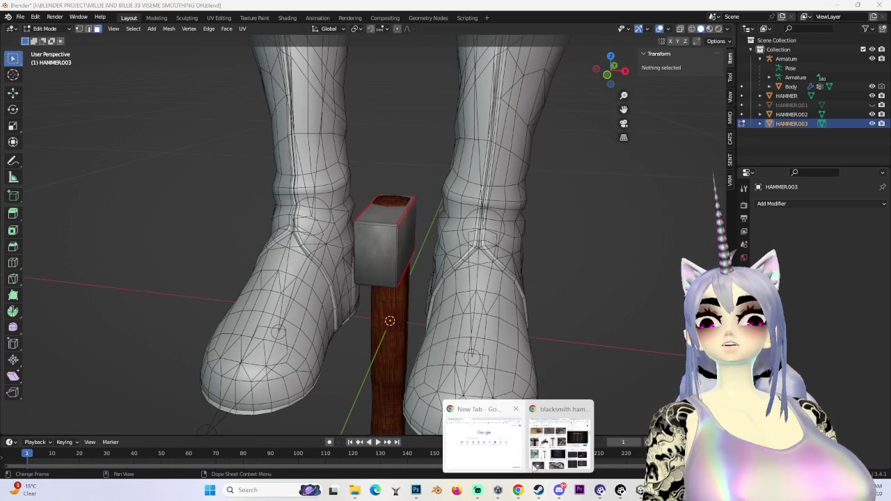
left_click(564, 428)
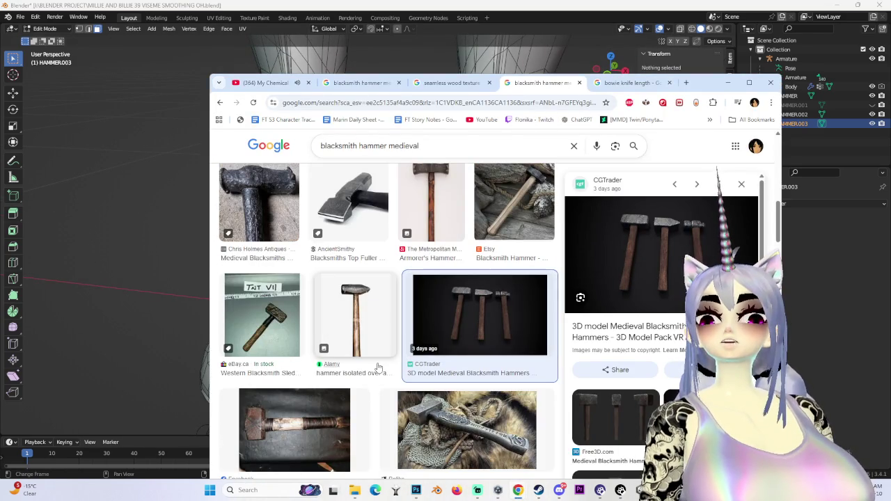
key("alt+Tab")
Box-select the head's tapered end face in X-ray and extend it along Y.
middle_click_drag(390, 334, 449, 253)
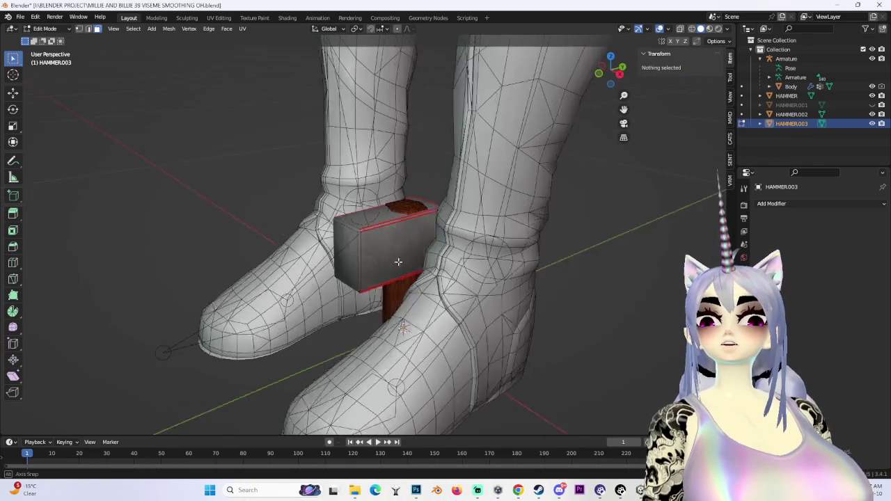
key("shift+z")
middle_click_drag(390, 174, 301, 195)
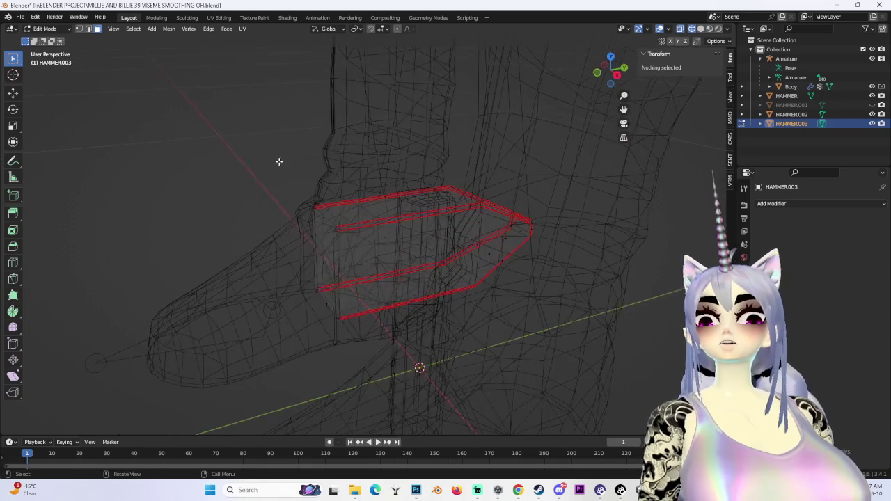
left_click_drag(358, 384, 358, 385)
key("shift+z")
mouse_move(417, 292)
middle_mouse_down()
mouse_move(439, 269)
mouse_move(539, 307)
mouse_move(522, 252)
mouse_move(533, 283)
mouse_move(508, 269)
mouse_move(423, 363)
mouse_move(418, 253)
mouse_move(382, 224)
middle_mouse_up()
key("g")
key("y")
left_click(472, 267)
Flatten the head to 0.817 along Z and adjust its height along Z.
key("s")
key("z")
left_click(507, 252)
scroll(532, 283, "up", 4)
key("g")
key("z")
left_click(510, 269)
Nudge the whole head mesh about 0.005 m along Y onto the handle.
key("Tab")
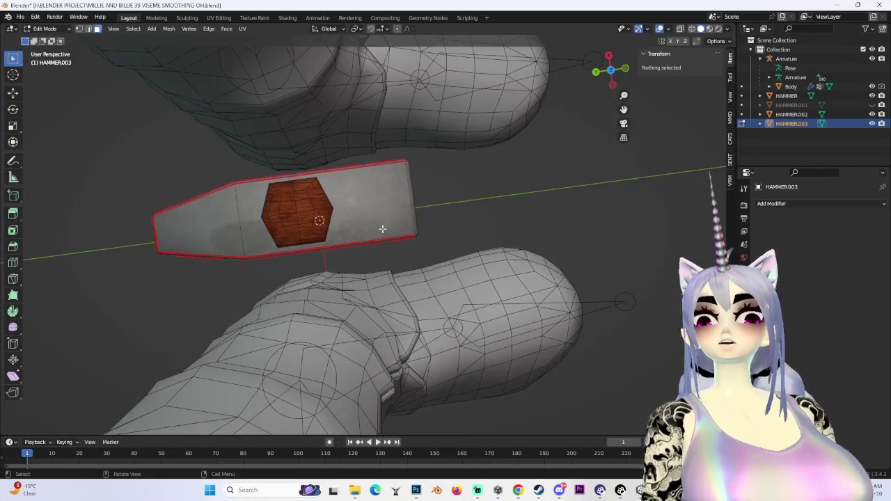
key("a")
key("g")
key("y")
left_click(376, 234)
mouse_move(384, 236)
middle_mouse_down()
mouse_move(397, 213)
mouse_move(477, 249)
mouse_move(470, 263)
mouse_move(445, 229)
middle_mouse_up()
key("alt+a")
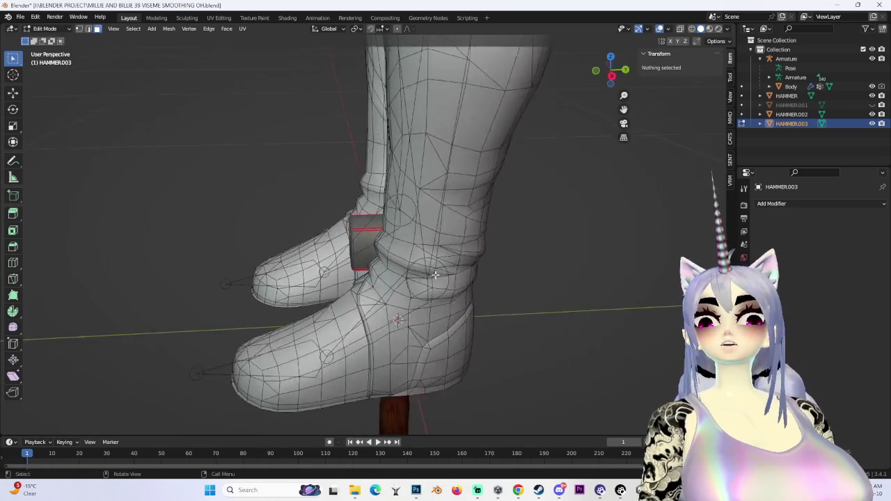
scroll(446, 230, "up", 2)
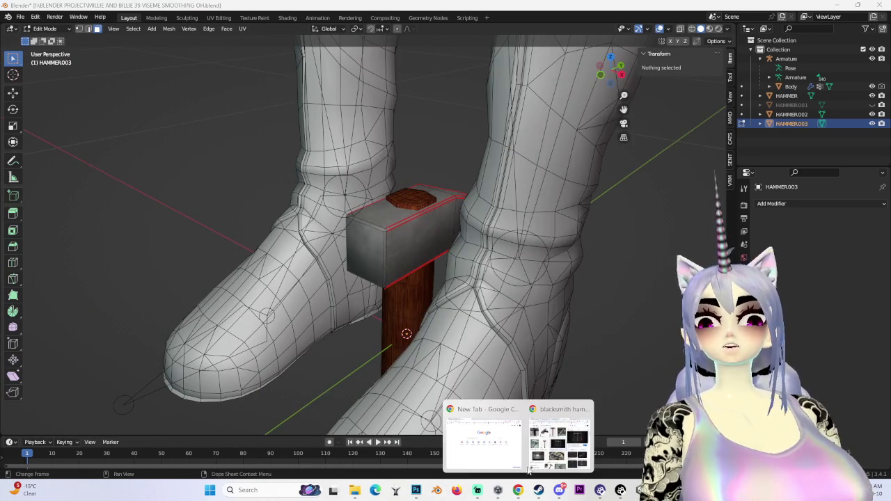
Recheck the Chrome hammer references and reselect the whole head mesh.
left_click(510, 404)
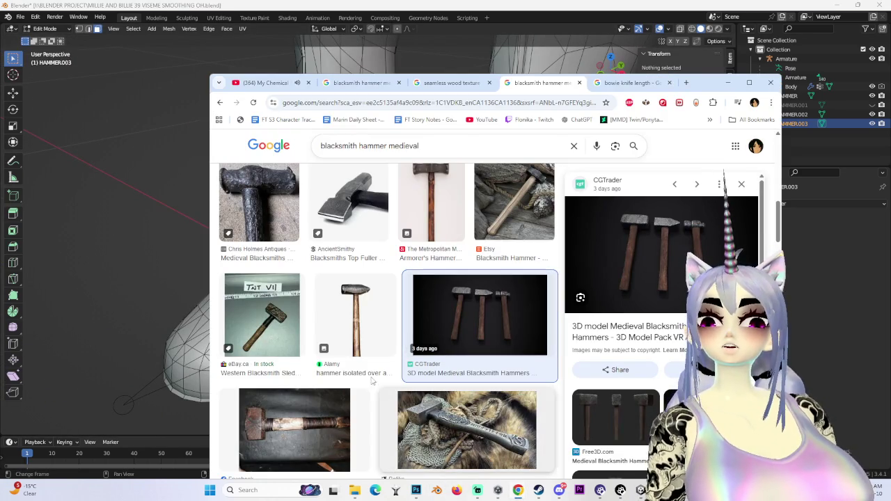
left_click(95, 250)
key("a")
middle_click_drag(527, 311, 453, 295)
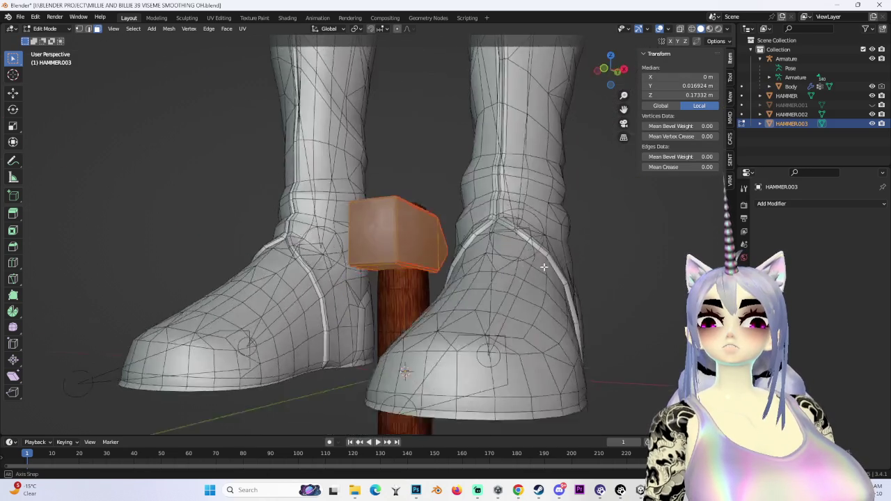
Narrow the head mesh to 0.856 along Y and shift it slightly along Y.
key("s")
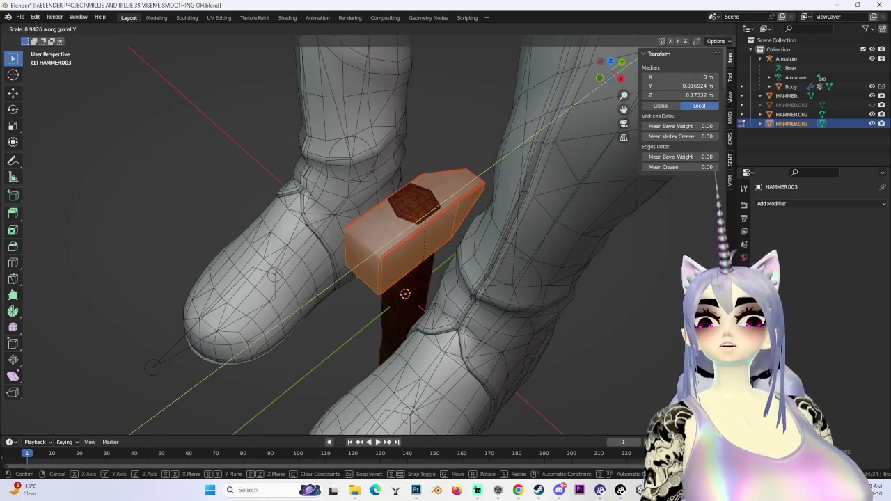
left_click(418, 264)
mouse_move(418, 264)
middle_mouse_down()
mouse_move(445, 265)
mouse_move(401, 233)
mouse_move(434, 191)
mouse_move(332, 309)
mouse_move(435, 278)
mouse_move(443, 285)
middle_mouse_up()
key("g")
key("y")
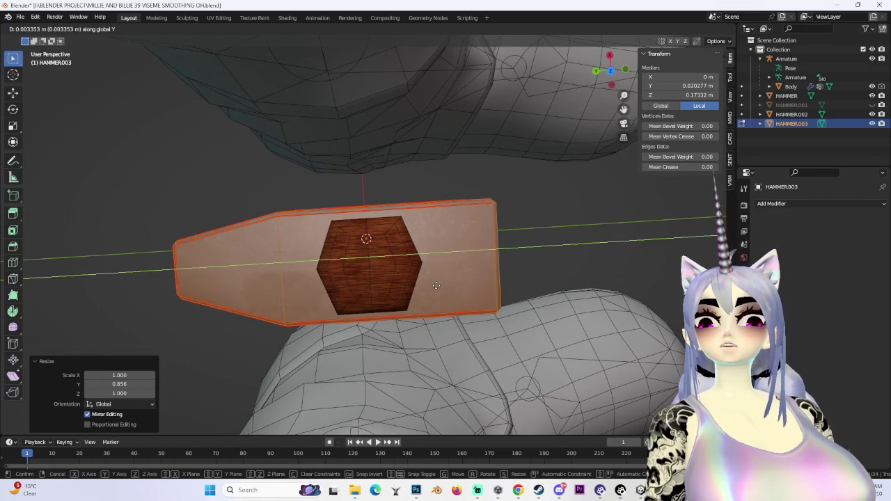
left_click(448, 286)
mouse_move(448, 286)
middle_mouse_down()
mouse_move(487, 213)
mouse_move(540, 234)
mouse_move(432, 267)
middle_mouse_up()
left_click(487, 214)
scroll(479, 258, "down", 3)
scroll(504, 264, "down", 2)
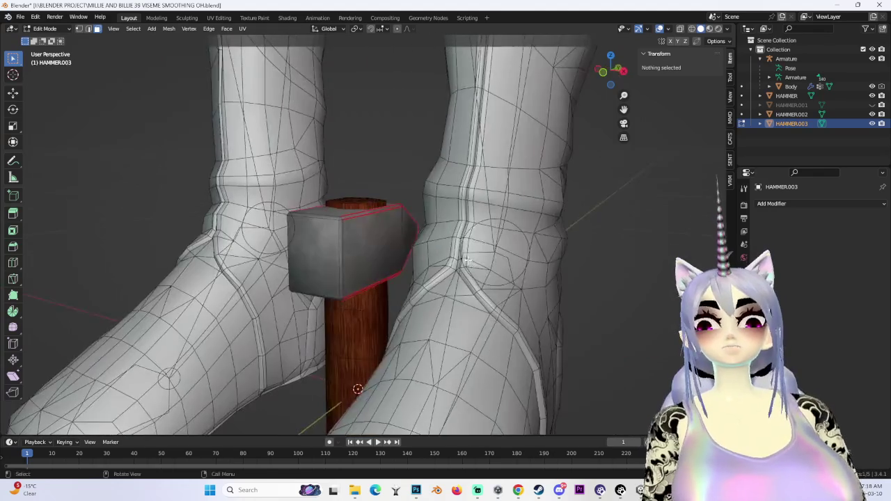
scroll(504, 263, "down", 3)
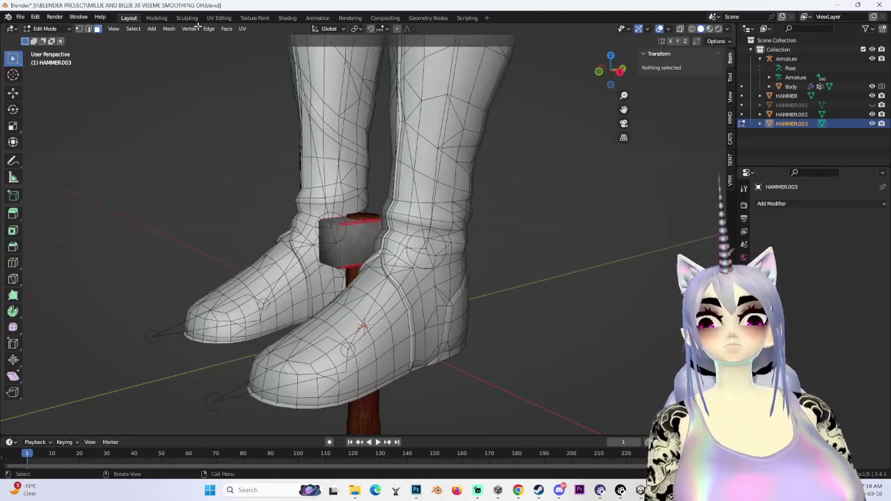
In Object Mode, slide HAMMER.003 along Y onto the wooden handle.
left_click(57, 39)
mouse_move(346, 233)
middle_mouse_down()
mouse_move(358, 279)
mouse_move(377, 229)
mouse_move(380, 313)
mouse_move(451, 268)
mouse_move(393, 266)
mouse_move(522, 233)
mouse_move(487, 250)
middle_mouse_up()
left_click(358, 278)
left_click(377, 228)
key("g")
key("y")
left_click(567, 229)
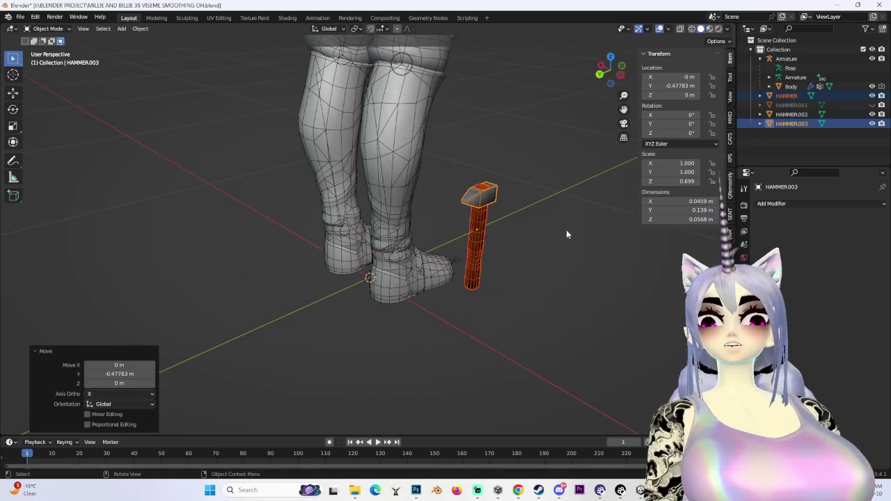
middle_click_drag(567, 230, 389, 216)
left_click(571, 213)
Inspect the hammer from the right side and below, then select the head.
scroll(447, 322, "up", 3)
mouse_move(448, 322)
middle_mouse_down()
mouse_move(479, 256)
mouse_move(311, 237)
mouse_move(620, 82)
middle_mouse_up()
left_click(606, 73)
scroll(502, 183, "down", 3)
mouse_move(396, 238)
middle_mouse_down()
mouse_move(364, 206)
mouse_move(459, 284)
middle_mouse_up()
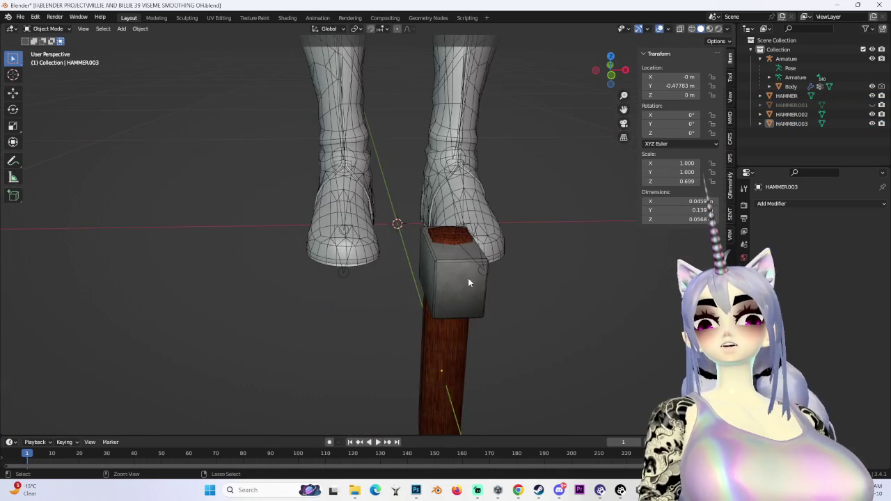
left_click(459, 284)
mouse_move(573, 254)
middle_mouse_down()
mouse_move(474, 231)
mouse_move(485, 195)
mouse_move(581, 234)
middle_mouse_up()
left_click(549, 216)
Box-select the head's flat end face in wireframe and check the hammer references.
left_click(47, 50)
middle_click_drag(706, 38, 683, 41)
left_click(691, 28)
left_click_drag(354, 113, 447, 269)
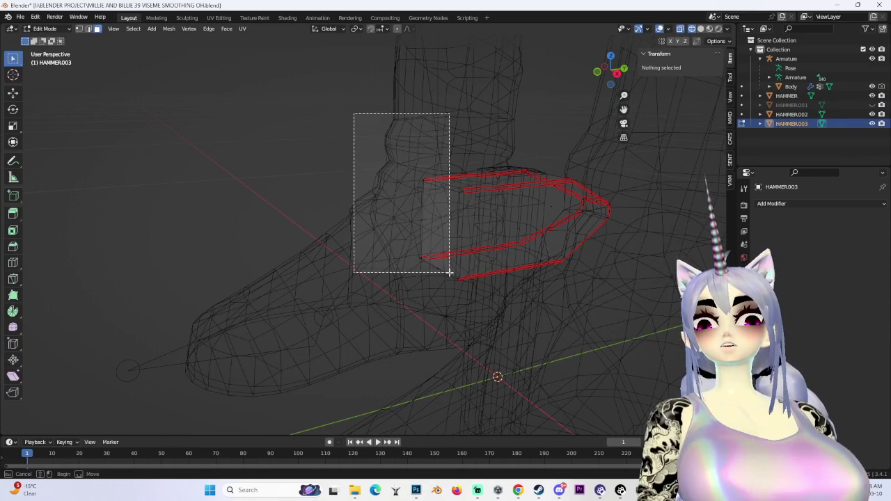
left_click_drag(336, 135, 392, 256)
middle_click_drag(441, 312, 422, 295)
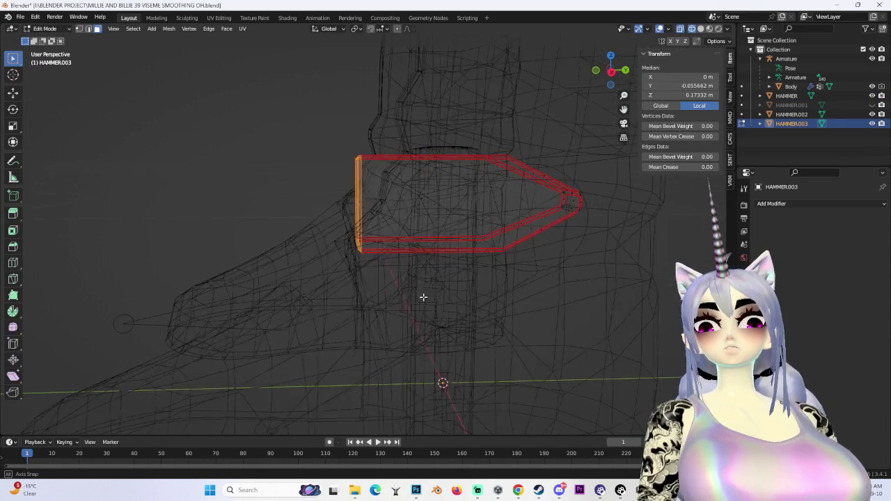
left_click(519, 490)
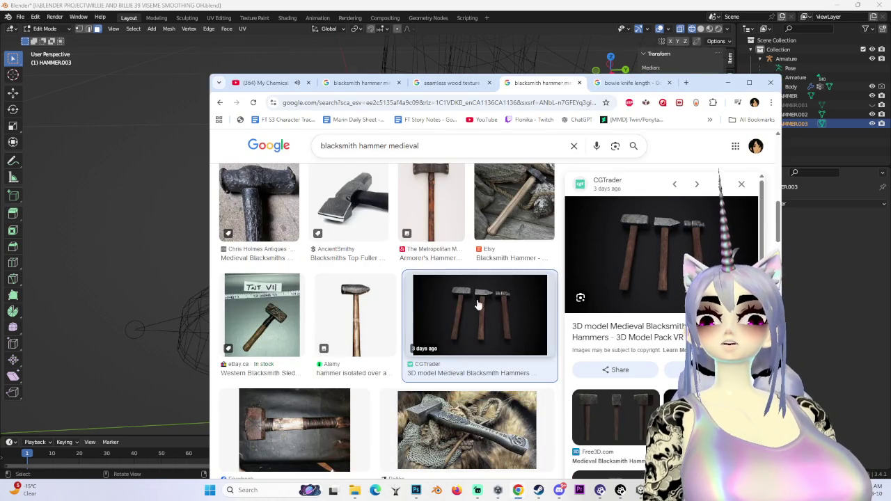
left_click(101, 244)
Push the end face 0.004 m along Y, making the head 0.143 m long.
key("ctrl+z")
key("g")
key("y")
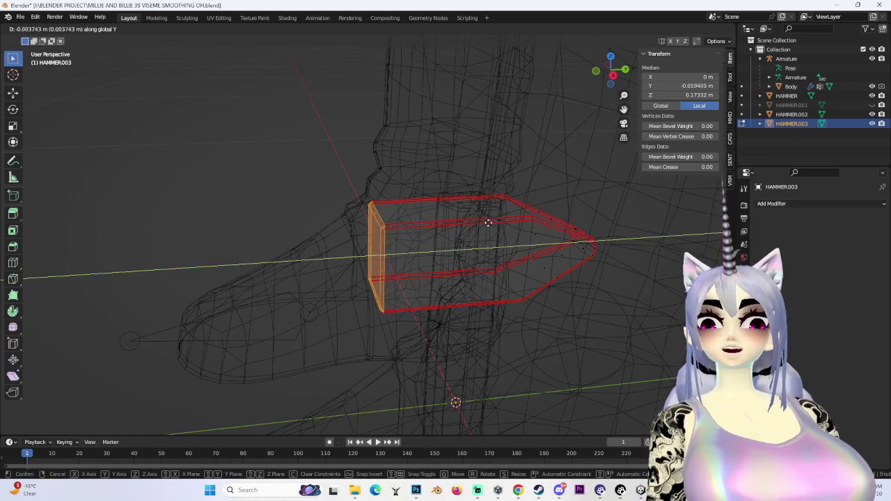
left_click(485, 222)
middle_click_drag(485, 221, 531, 258)
key("ctrl+z")
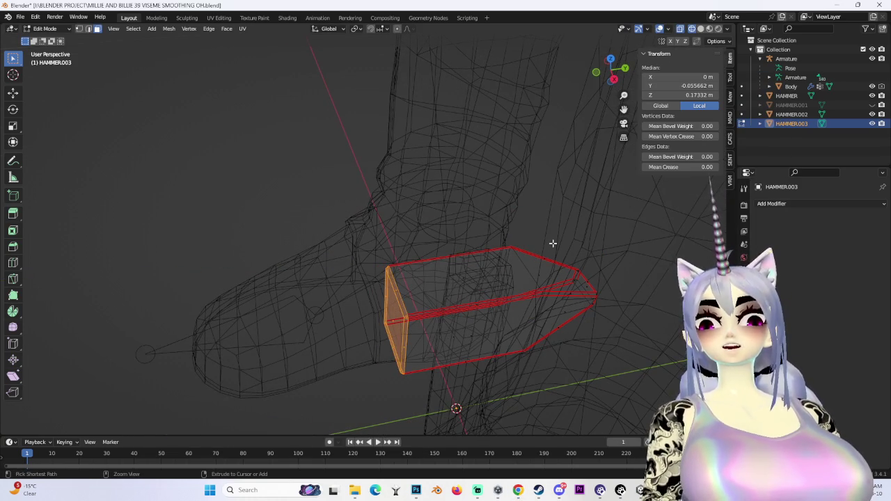
left_click(551, 243)
middle_click_drag(556, 225, 610, 265)
left_click(610, 264)
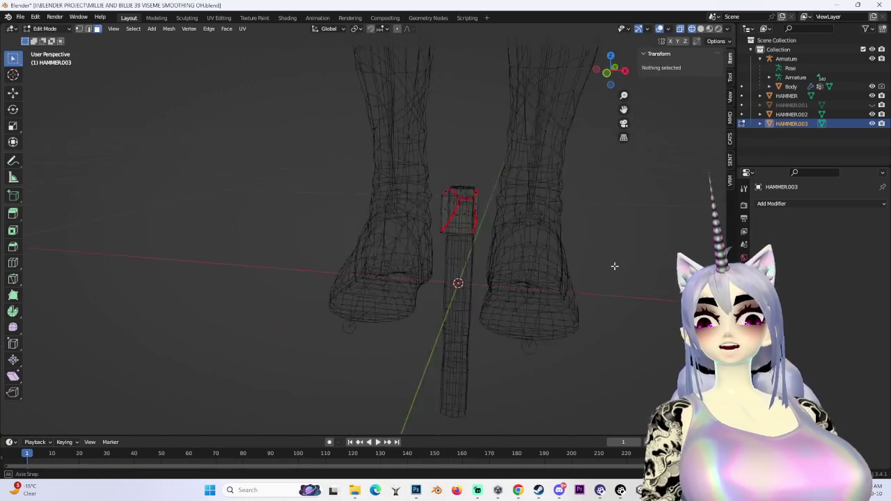
left_click(702, 28)
Review the hammer between the boots and return to Object Mode.
scroll(483, 137, "up", 3)
mouse_move(483, 137)
middle_mouse_down()
mouse_move(441, 215)
mouse_move(450, 215)
mouse_move(427, 191)
mouse_move(511, 185)
mouse_move(595, 207)
mouse_move(463, 203)
mouse_move(462, 191)
mouse_move(426, 270)
middle_mouse_up()
scroll(427, 191, "down", 3)
scroll(461, 191, "up", 2)
left_click(64, 29)
left_click(49, 39)
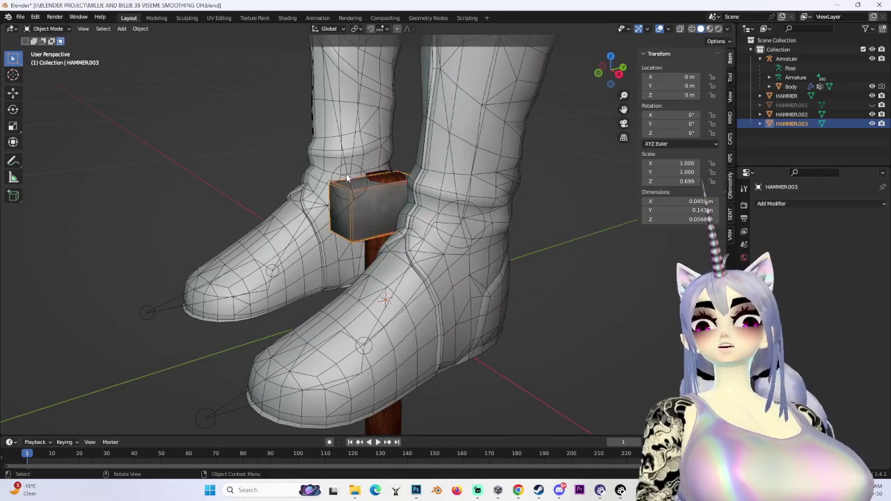
Join the hammer head and handle into one object and reselect the joined hammer.
middle_click_drag(212, 102, 452, 253)
key("ctrl+j")
mouse_move(409, 216)
middle_mouse_down()
mouse_move(457, 245)
mouse_move(371, 199)
mouse_move(450, 296)
middle_mouse_up()
left_click(457, 245)
left_click(370, 199)
left_click(376, 220)
Raise the joined hammer along Z up to the character's chest.
scroll(451, 295, "down", 2)
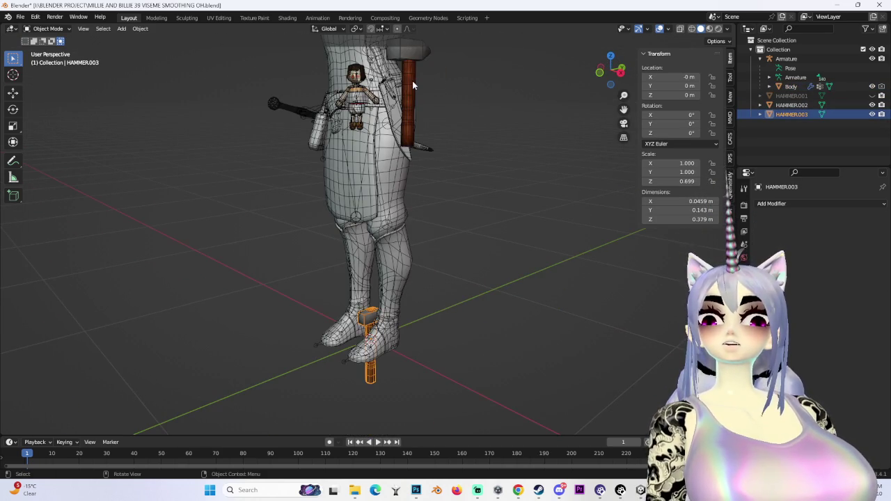
left_click(442, 138)
middle_click_drag(442, 137, 441, 324)
key("g")
key("z")
left_click(636, 288)
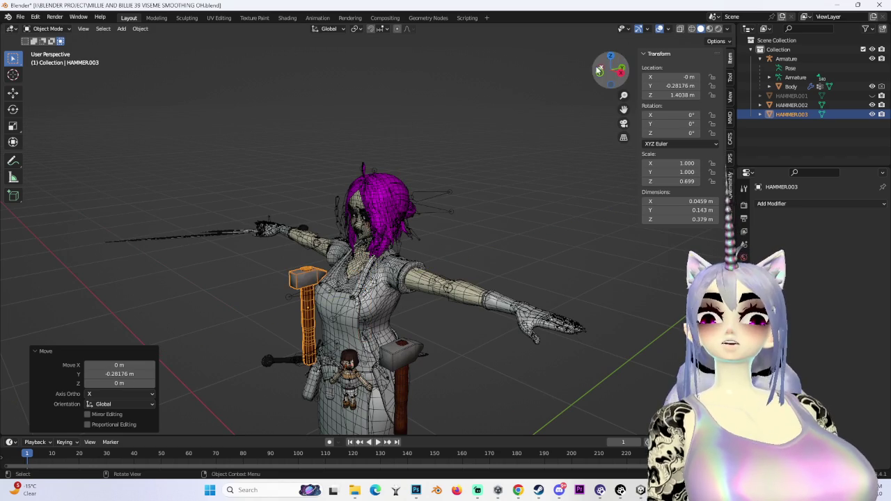
Rotate the hammer 90° (r90) in top view.
key("KP_7")
scroll(636, 288, "up", 3)
type("r90")
key("Return")
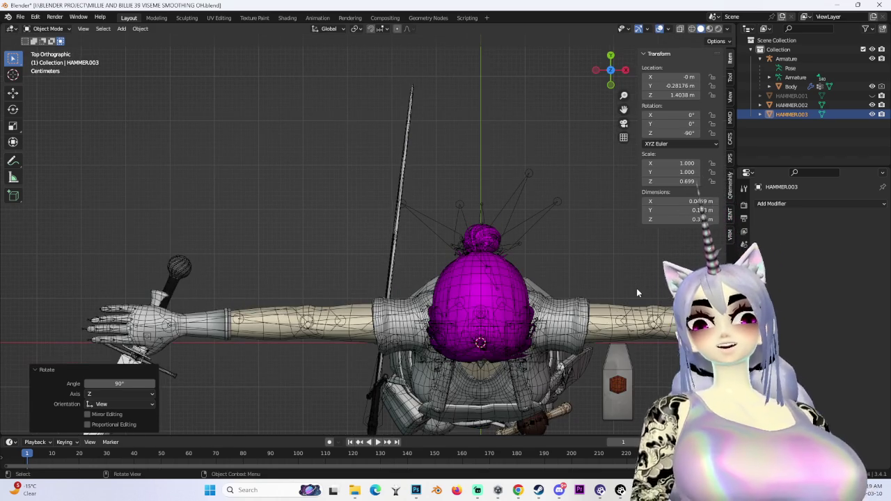
Check the upright hammer from front and side views, cancelling a diagonal tilt.
middle_click_drag(525, 304, 480, 137, "shift")
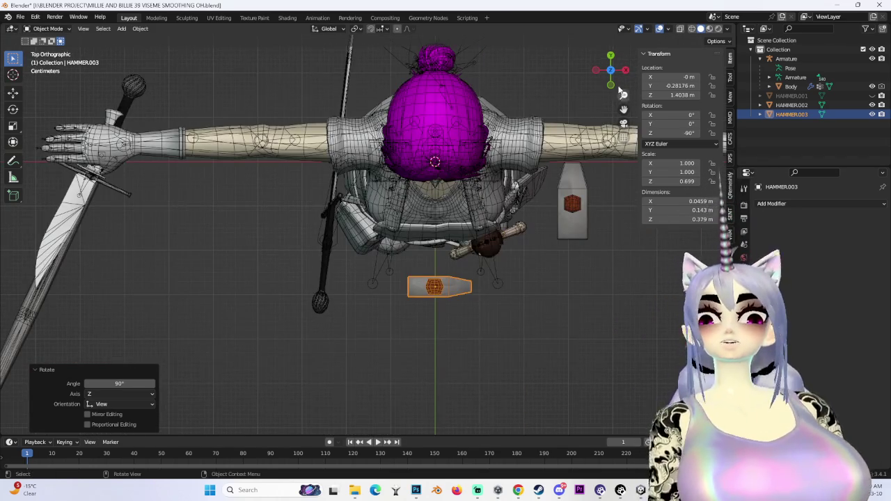
key("KP_1")
key("r")
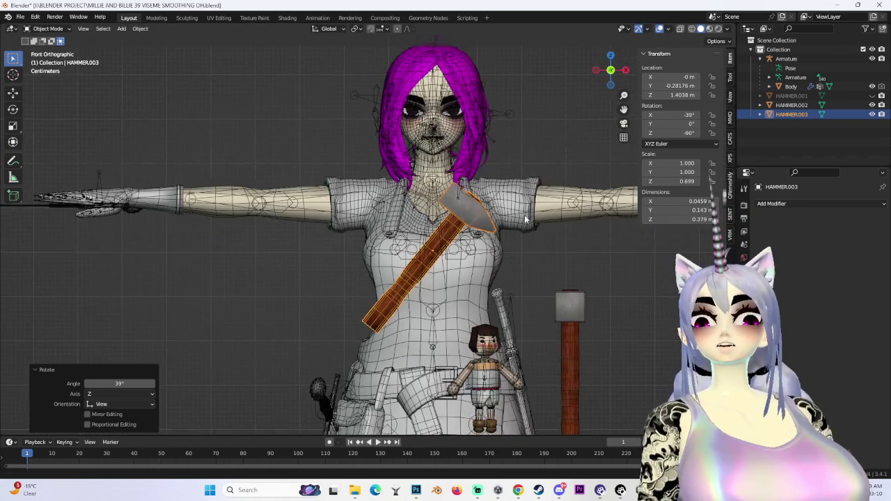
key("Escape")
scroll(560, 198, "up", 1)
scroll(526, 206, "up", 1)
mouse_move(526, 203)
middle_mouse_down()
mouse_move(594, 204)
mouse_move(479, 204)
middle_mouse_up()
key("KP_3")
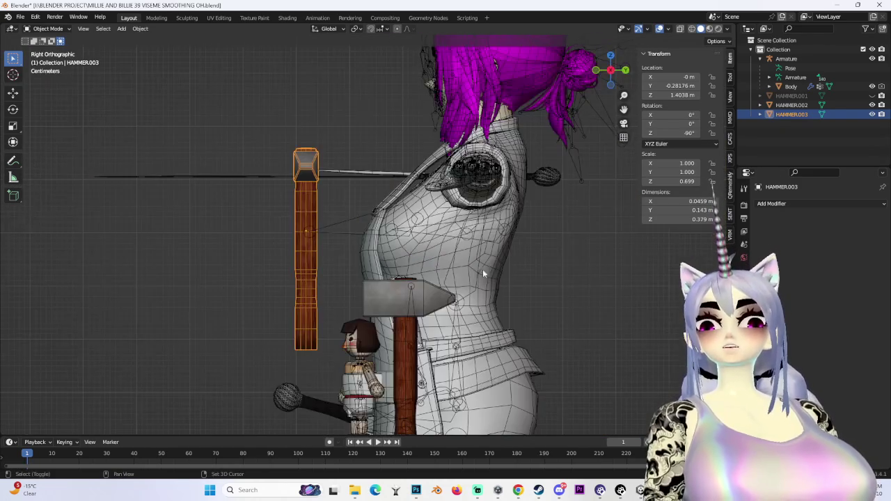
middle_click_drag(423, 261, 544, 263)
left_click(613, 77)
mouse_move(518, 490)
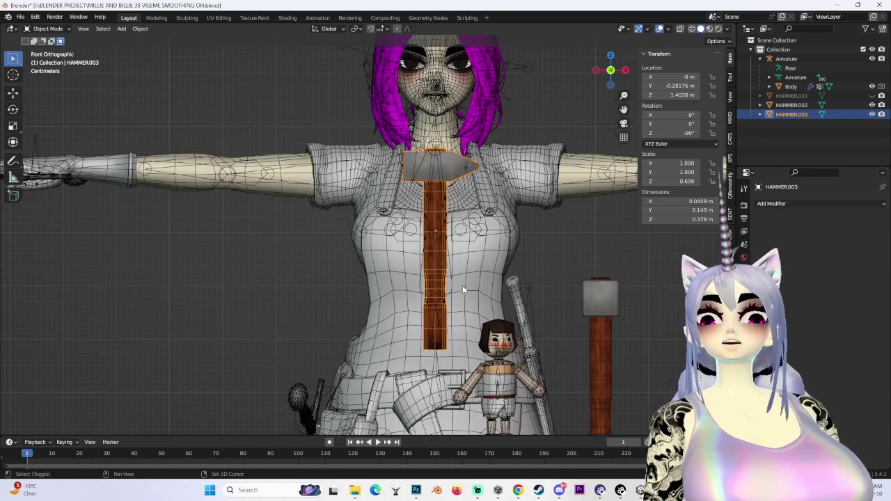
scroll(462, 286, "down", 3)
scroll(462, 286, "up", 1)
Bring up the medieval hammer reference images in Chrome.
left_click(585, 468)
scroll(421, 287, "up", 2)
scroll(420, 287, "down", 2)
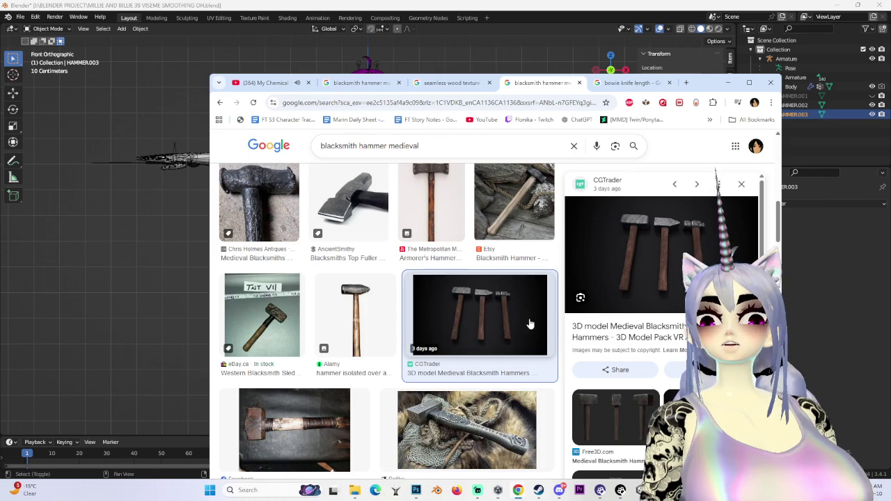
Return to Blender and put the joined hammer into Edit Mode.
left_click(185, 283)
left_click(371, 179)
scroll(370, 180, "up", 3)
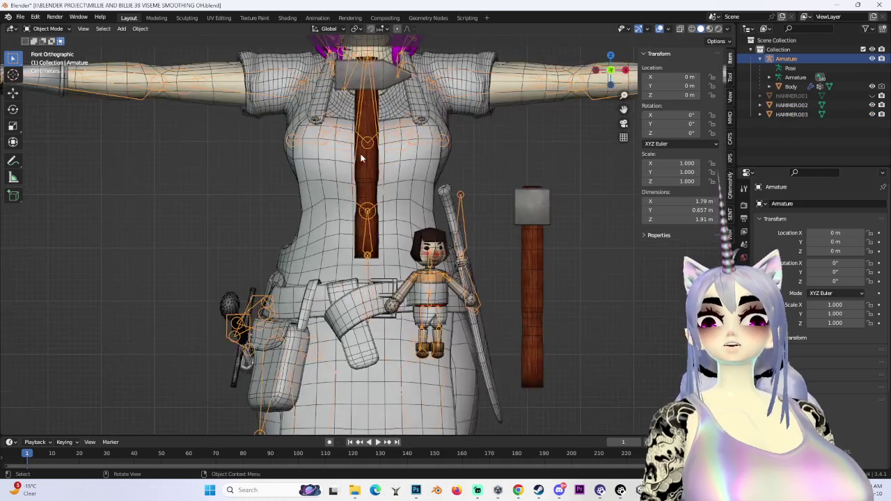
scroll(487, 265, "down", 1)
scroll(501, 230, "up", 3)
scroll(393, 221, "up", 3)
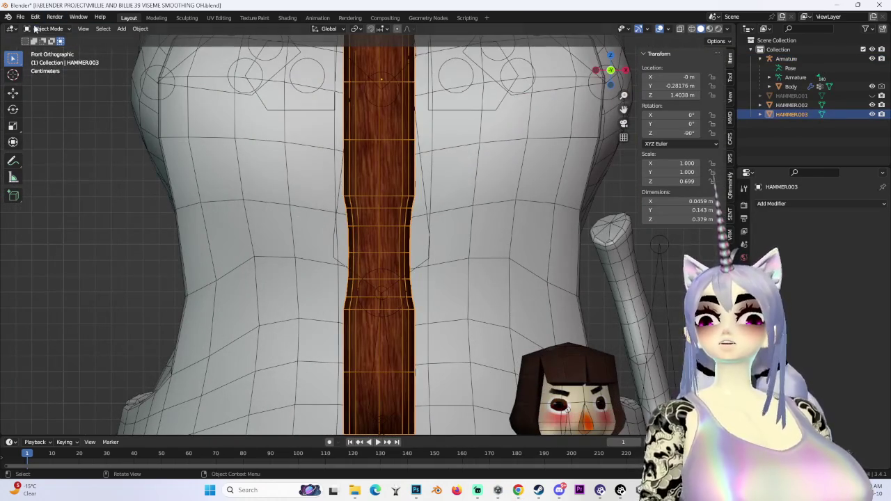
left_click(413, 262)
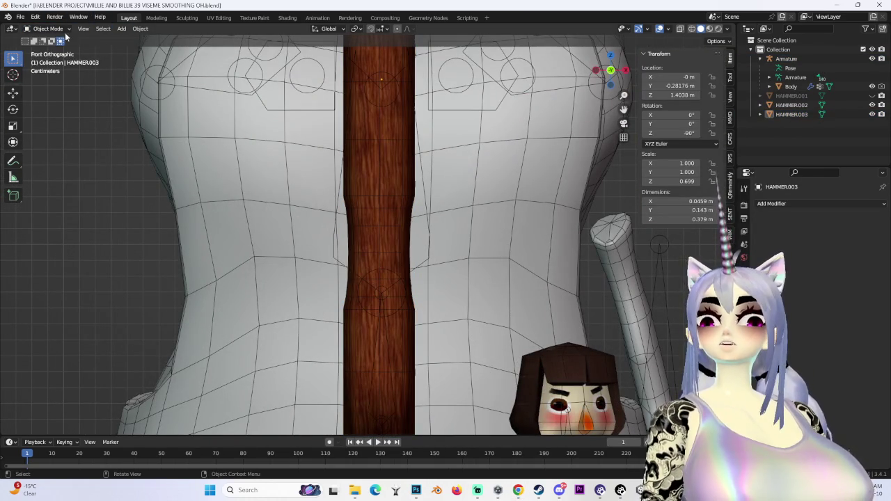
left_click(57, 52)
scroll(392, 208, "up", 2)
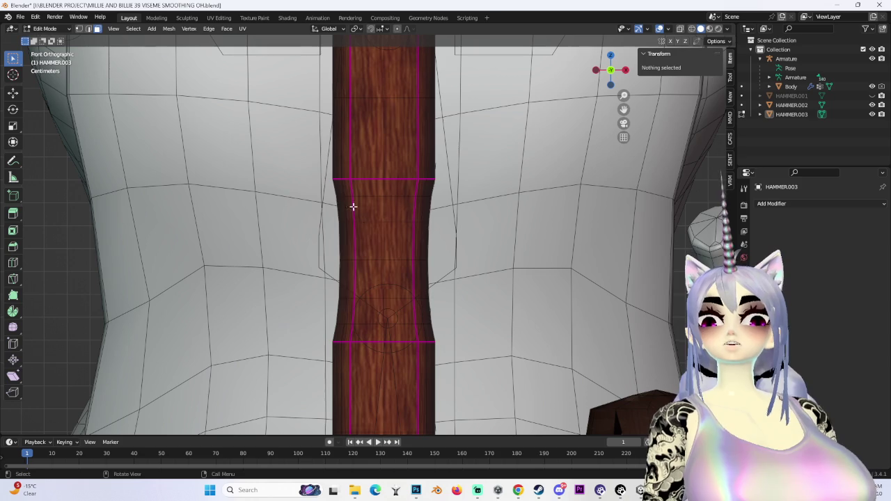
Box-select a full ring of faces around the middle of the hammer handle.
left_click_drag(395, 314, 397, 315)
mouse_move(383, 245)
middle_mouse_down()
mouse_move(482, 241)
mouse_move(496, 223)
middle_mouse_up()
left_click_drag(386, 205, 556, 294, "shift")
middle_click_drag(557, 295, 603, 280)
middle_click_drag(514, 321, 348, 278)
mouse_move(195, 201)
left_mouse_down("shift")
mouse_move(322, 308)
mouse_move(327, 325)
left_mouse_up("shift")
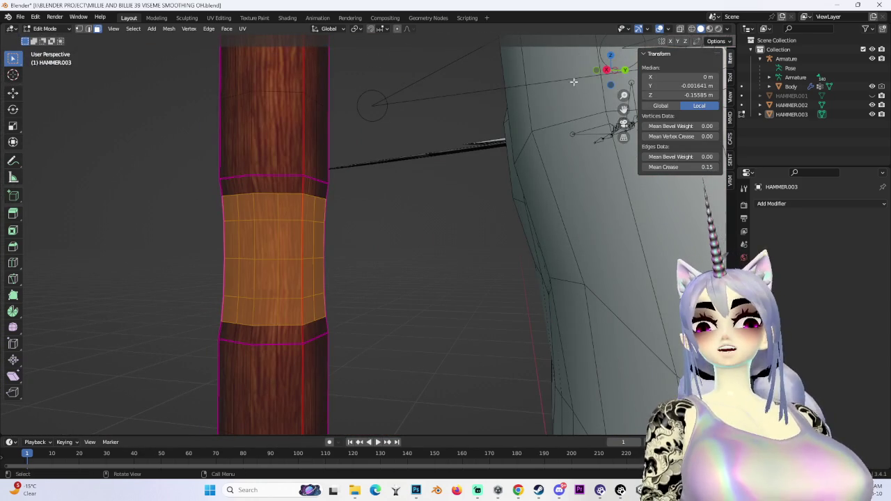
left_click_drag(607, 71, 512, 219)
key("ctrl+KP_3")
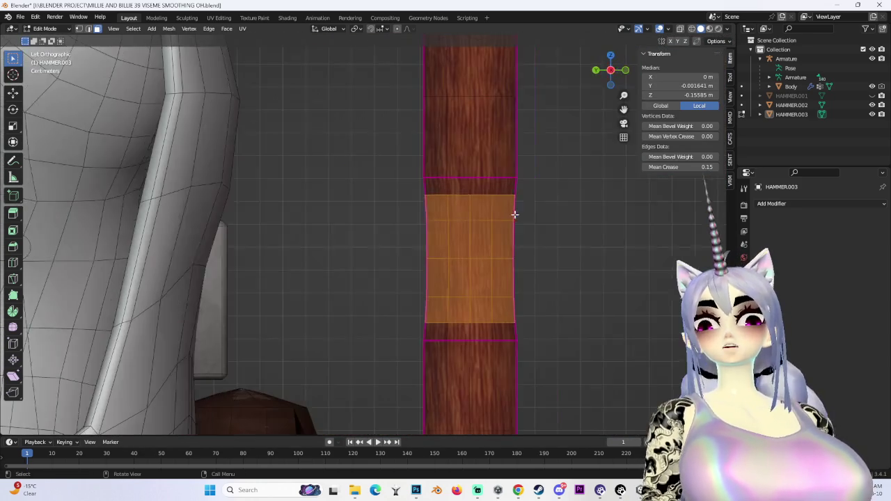
Scale the handle's grip band up by 1.048, then deselect it.
key("s")
left_click(514, 210)
key("alt+a")
mouse_move(523, 216)
middle_mouse_down()
mouse_move(594, 277)
mouse_move(420, 296)
middle_mouse_up()
scroll(356, 250, "down", 3)
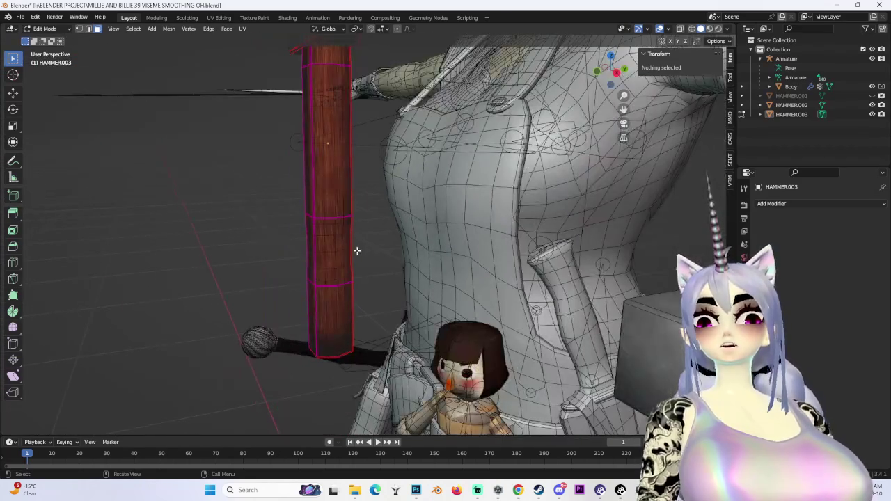
Switch the hammer back to Object Mode.
left_click(45, 29)
left_click(41, 36)
scroll(173, 231, "down", 3)
scroll(173, 231, "up", 3)
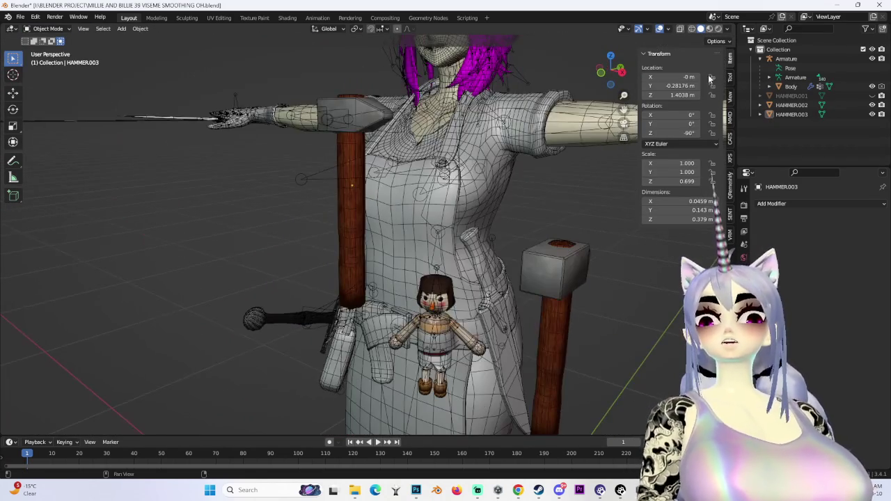
left_click(661, 28)
scroll(496, 240, "up", 5)
mouse_move(382, 259)
middle_mouse_down()
mouse_move(495, 240)
mouse_move(582, 239)
mouse_move(378, 246)
mouse_move(334, 238)
mouse_move(479, 234)
mouse_move(394, 204)
middle_mouse_up()
scroll(394, 205, "up", 4)
scroll(382, 253, "up", 3)
middle_click_drag(446, 222, 490, 219)
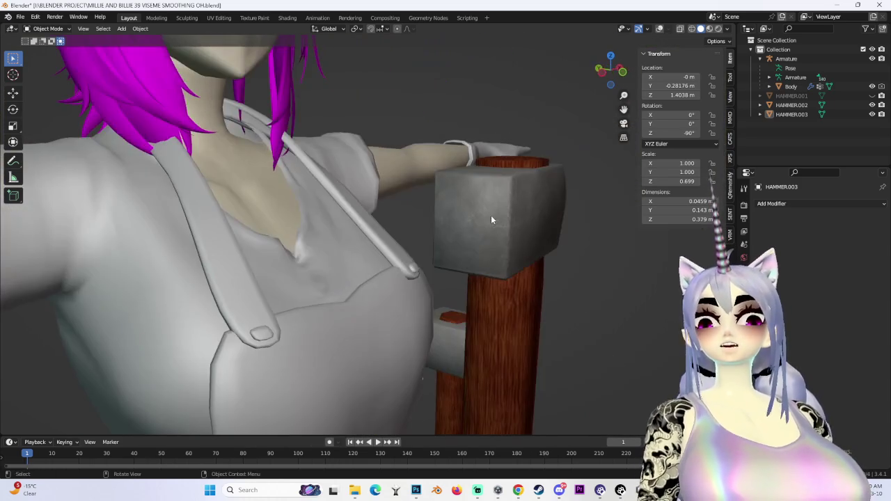
key("KP_1")
scroll(408, 226, "down", 2)
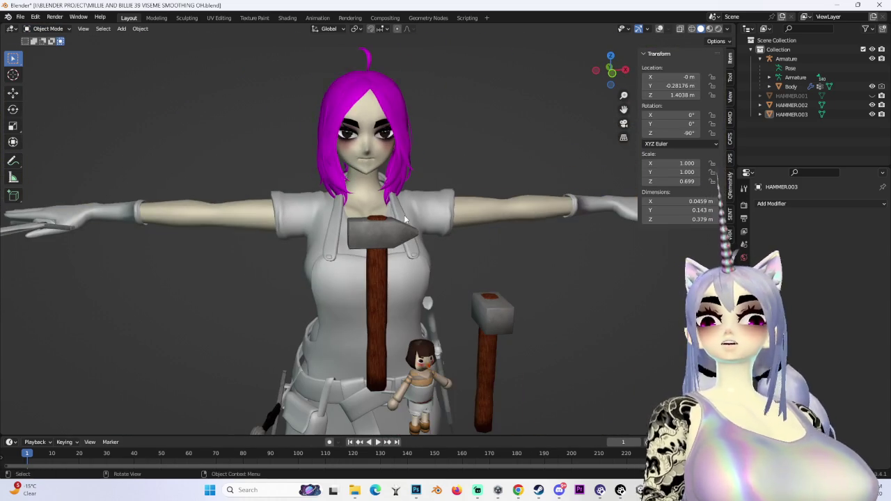
left_click(355, 226)
scroll(451, 122, "up", 3)
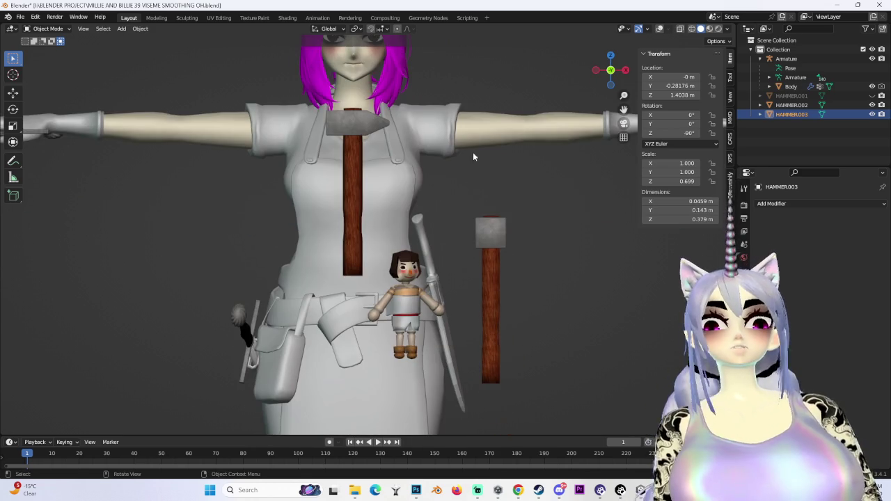
middle_click_drag(332, 209, 310, 213, "shift")
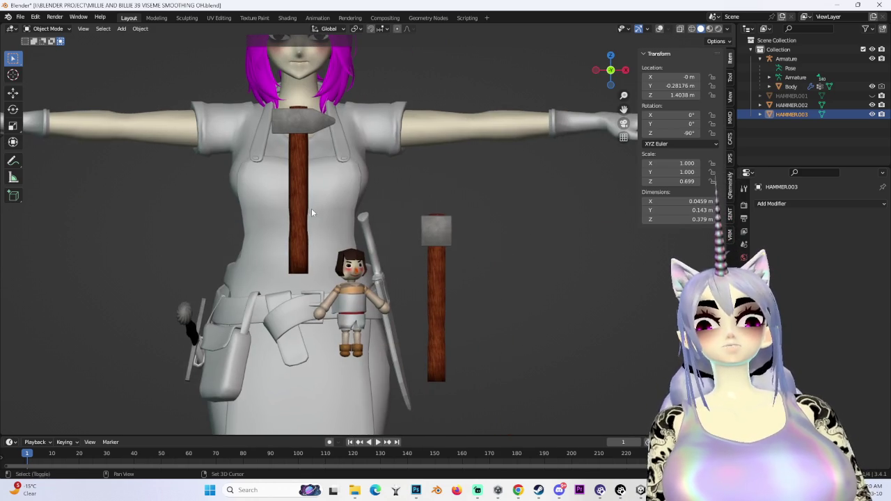
mouse_move(123, 237)
middle_mouse_down("shift")
mouse_move(208, 212)
mouse_move(126, 215)
middle_mouse_up("shift")
middle_click_drag(350, 205, 782, 18)
left_click(660, 29)
middle_click_drag(431, 125, 471, 114)
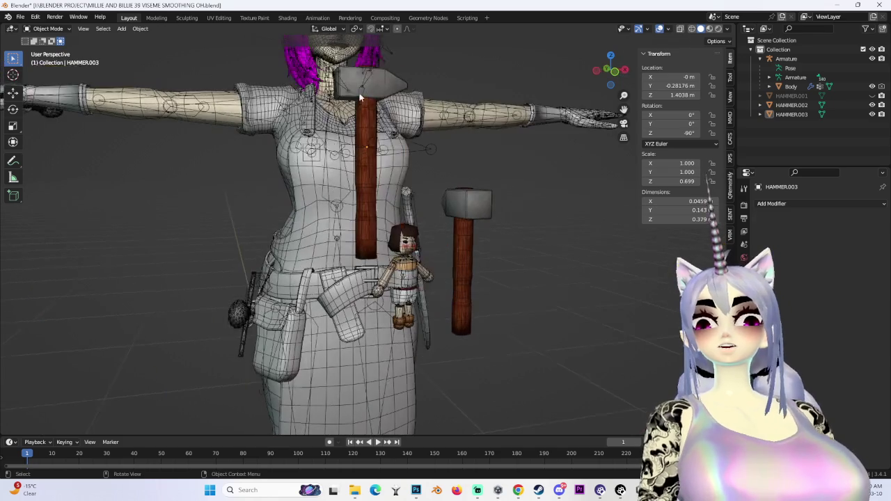
left_click(472, 115)
left_click(369, 116)
key("KP_1")
key("r")
left_click(479, 206)
key("ctrl+z")
scroll(477, 209, "down", 3)
scroll(476, 211, "down", 2)
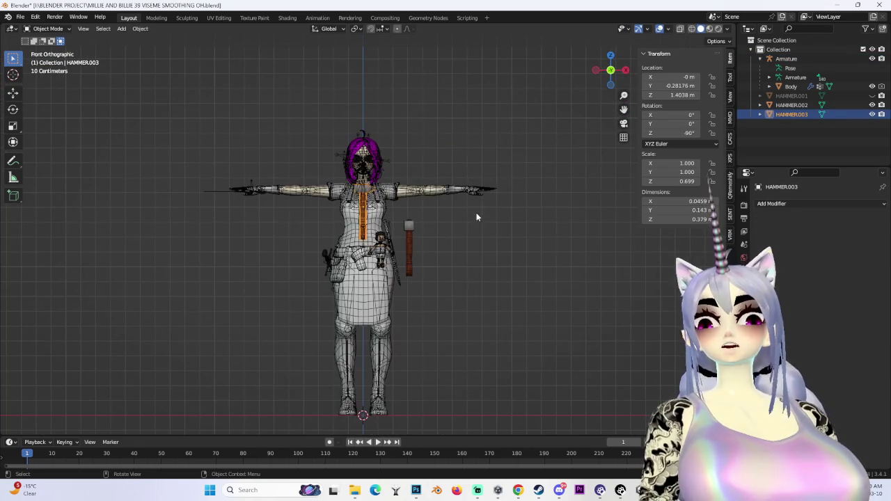
Duplicate HAMMER.003 into HAMMER.004 and hide HAMMER.002 in the outliner.
key("shift+d")
left_click(871, 104)
scroll(417, 209, "up", 3)
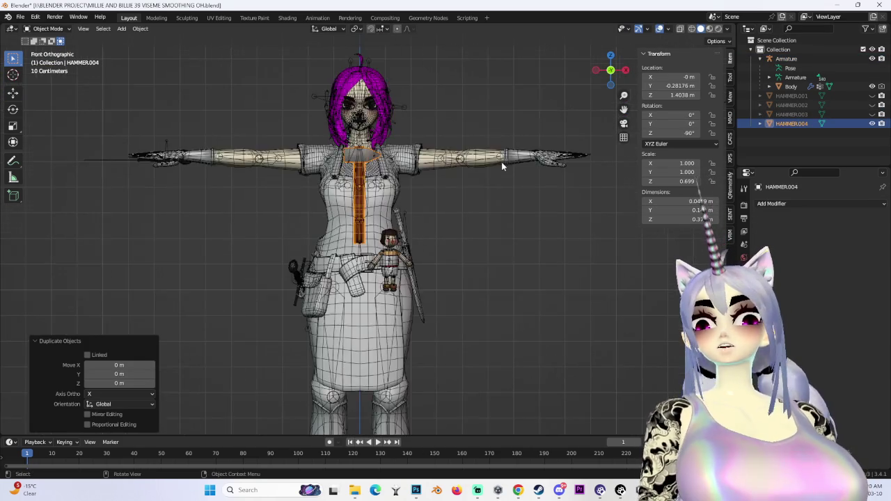
scroll(418, 209, "up", 4)
Try rotating and moving the copy toward the hip, then undo it.
key("r")
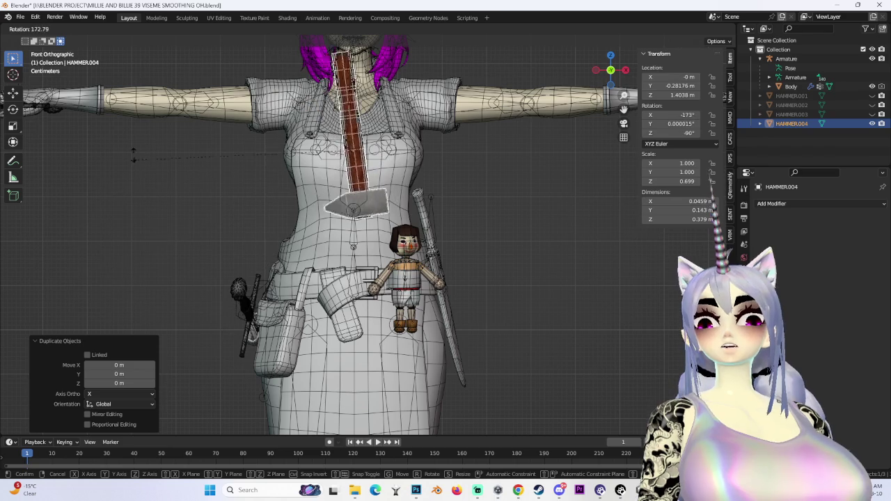
key("Return")
key("g")
left_click(177, 297)
mouse_move(177, 298)
middle_mouse_down()
mouse_move(562, 218)
mouse_move(411, 208)
mouse_move(359, 234)
mouse_move(597, 75)
middle_mouse_up()
key("ctrl+z")
key("ctrl+z")
From the front view, rotate, lower and push the copy in depth, then undo the attempt.
left_click(612, 78)
key("r")
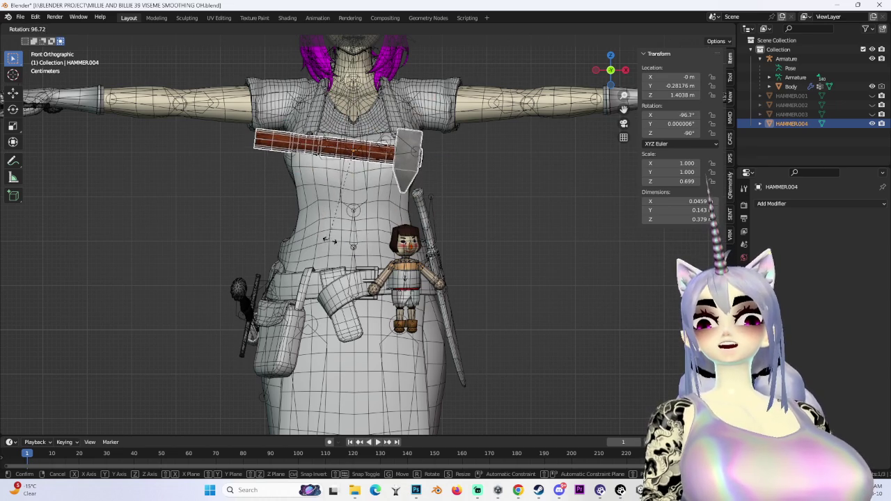
left_click(337, 241)
key("g")
left_click(472, 282)
key("r")
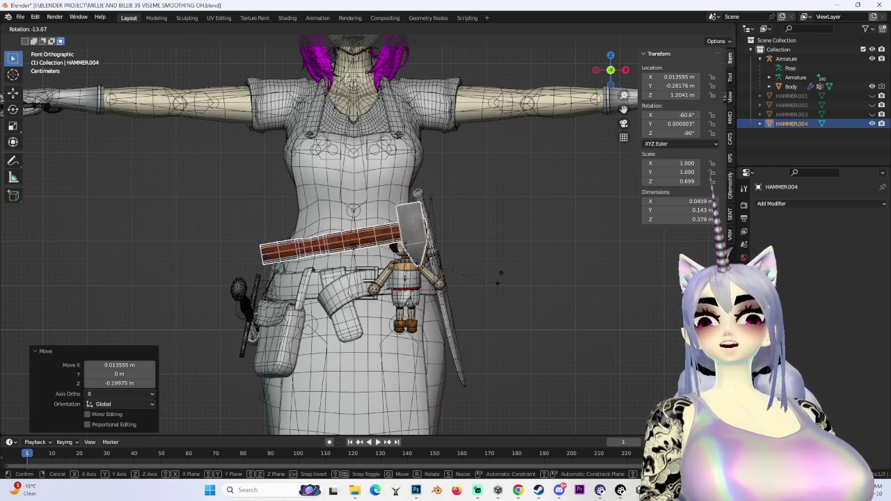
left_click(494, 299)
mouse_move(495, 298)
middle_mouse_down()
mouse_move(401, 321)
mouse_move(348, 306)
mouse_move(425, 266)
mouse_move(388, 272)
mouse_move(441, 238)
mouse_move(281, 265)
mouse_move(644, 58)
middle_mouse_up()
key("g")
key("y")
left_click(322, 328)
scroll(404, 238, "up", 3)
key("ctrl+z")
key("ctrl+z")
key("ctrl+z")
From the front view, stand the hammer upright and move it onto the chest.
left_click(617, 74)
key("r")
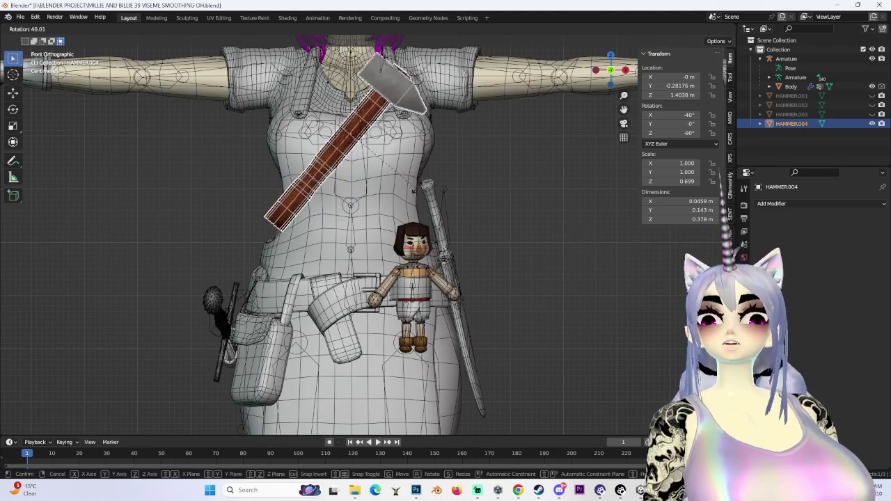
left_click(423, 184)
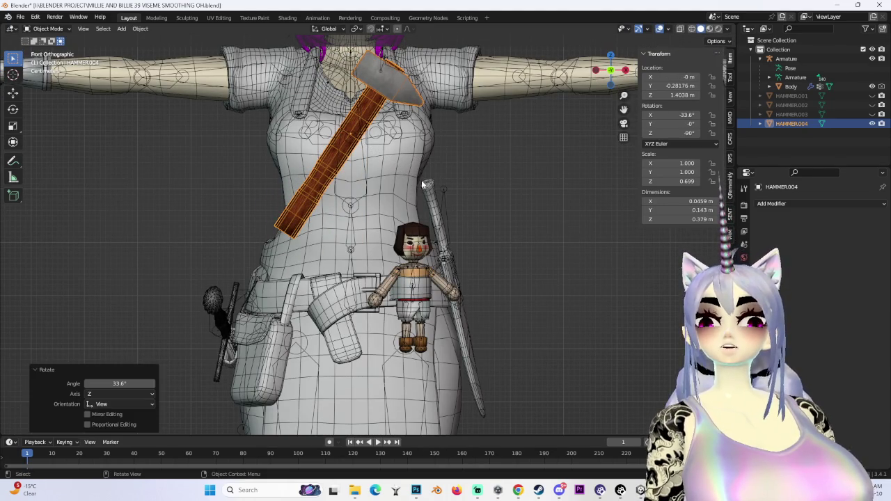
scroll(422, 185, "up", 3)
middle_click_drag(427, 139, 474, 257, "shift")
key("r")
left_click(418, 286)
key("g")
left_click(416, 293)
Straighten the hammer slightly and settle it in Y against the chest front at Z 1.3125 m.
key("r")
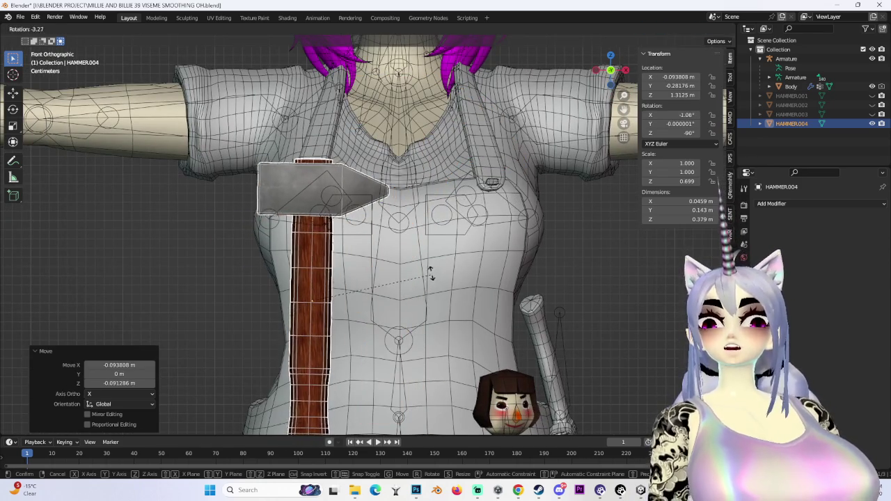
left_click(417, 292)
scroll(418, 293, "down", 3)
mouse_move(417, 292)
middle_mouse_down()
mouse_move(497, 293)
mouse_move(410, 320)
mouse_move(330, 310)
mouse_move(440, 267)
middle_mouse_up()
key("g")
key("y")
left_click(455, 293)
scroll(439, 268, "down", 2)
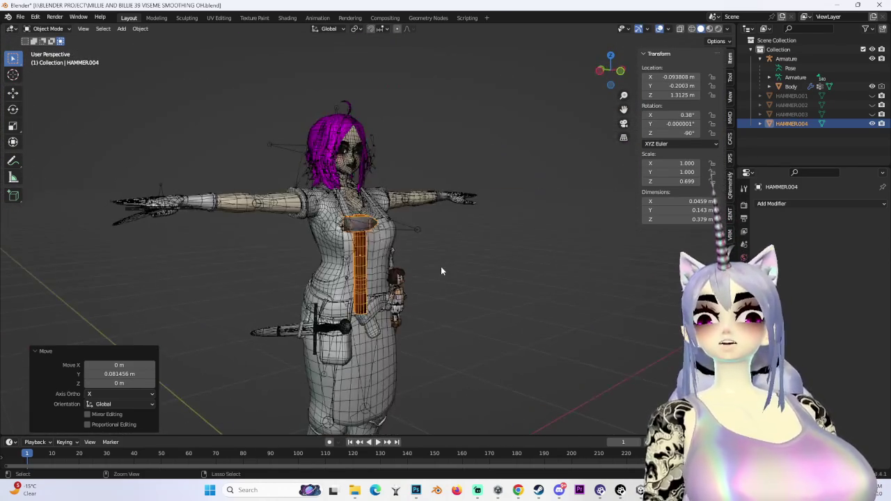
Undo the chest placement and return to a straight front view.
key("ctrl+z")
key("ctrl+z")
key("ctrl+z")
middle_click_drag(494, 265, 465, 270)
left_click(603, 75)
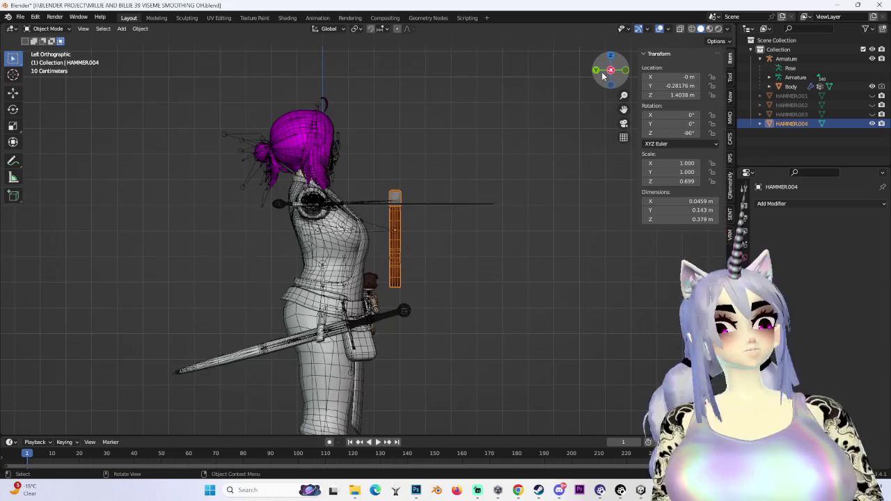
left_click_drag(602, 72, 629, 76)
left_click(626, 71)
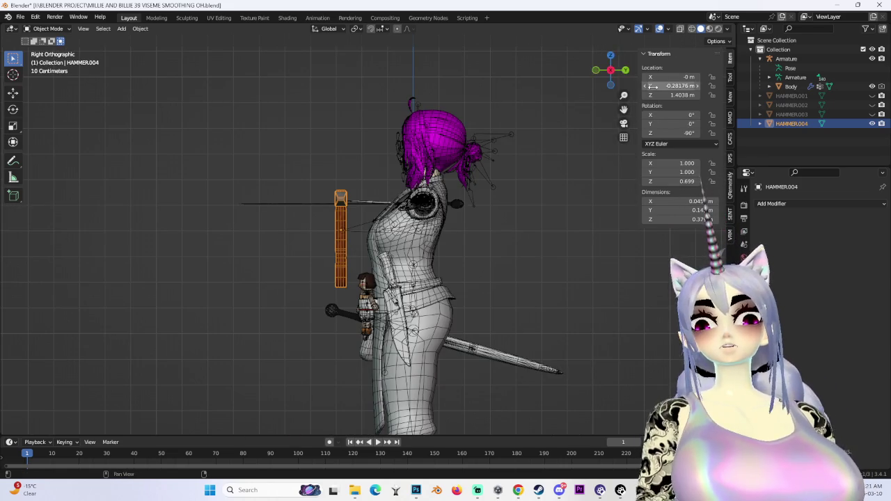
left_click(596, 71)
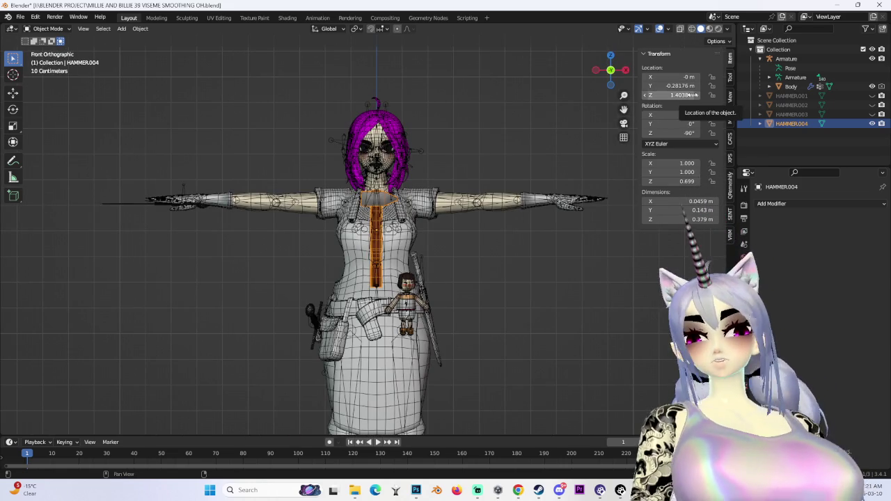
Flip HAMMER.004 180° and lower it along Z to the waist (Z 1.0514 m), then start Save As.
left_click(693, 95)
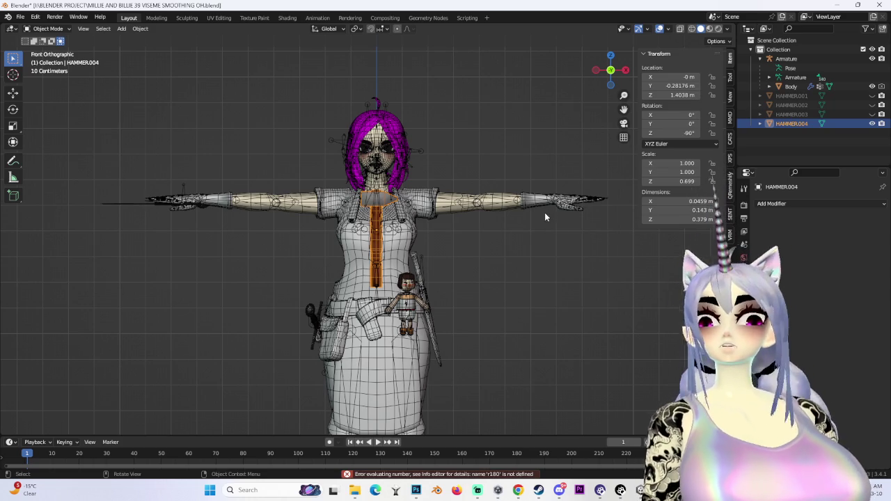
type("r180")
key("Return")
key("g")
key("z")
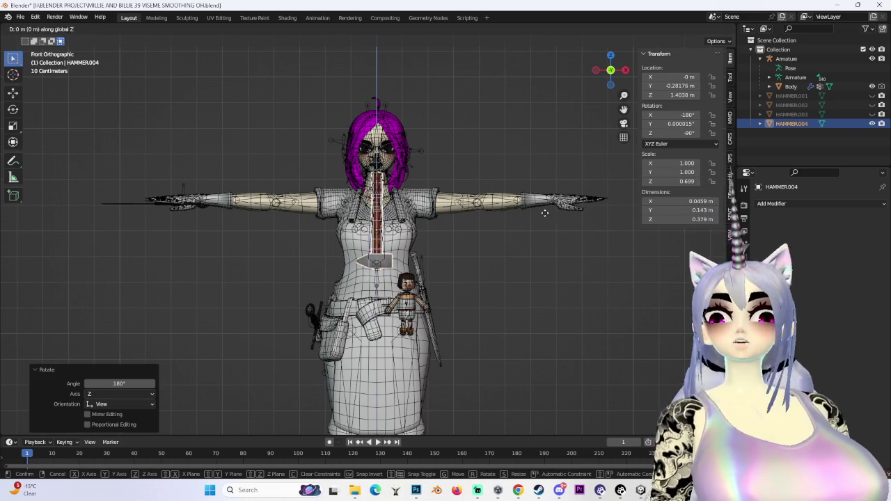
left_click(357, 305)
left_click(21, 17)
left_click(40, 89)
type("MILLIE AND BILLIE 40 NEW HAMMER")
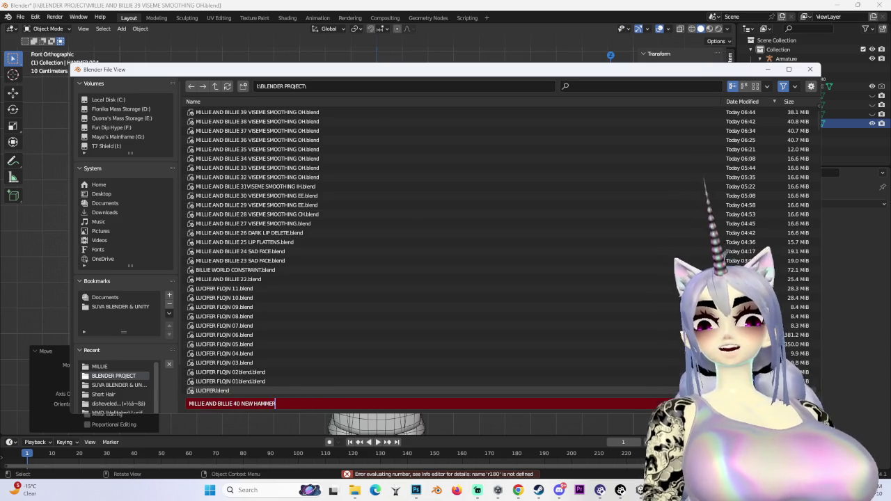
Save the scene as MILLIE AND BILLIE 40 NEW HAMMER.blend.
key("Return")
middle_click_drag(375, 243, 334, 230)
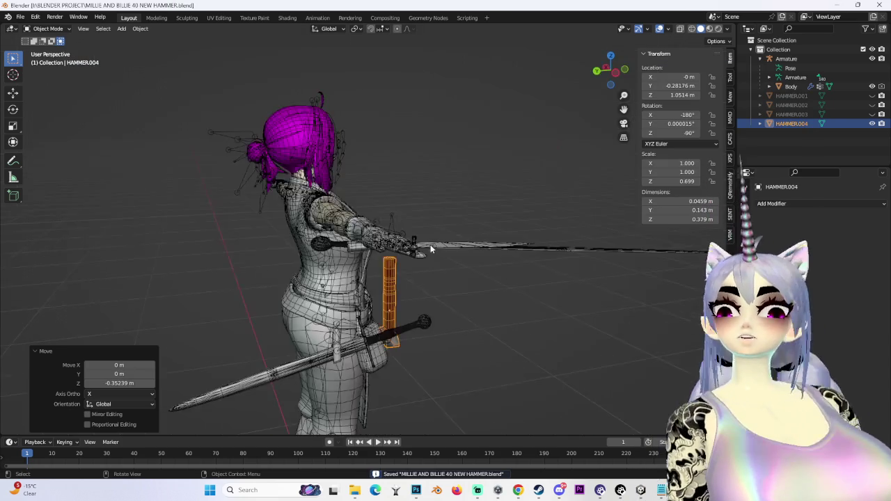
scroll(334, 230, "up", 2)
Shift HAMMER.004 along Y, resave, and begin moving it beside the character's hip.
key("g")
key("y")
left_click(295, 202)
mouse_move(296, 202)
middle_mouse_down()
mouse_move(495, 185)
mouse_move(421, 218)
mouse_move(436, 227)
mouse_move(597, 70)
middle_mouse_up()
scroll(456, 186, "down", 3)
key("ctrl+s")
scroll(421, 218, "up", 2)
scroll(438, 233, "down", 2)
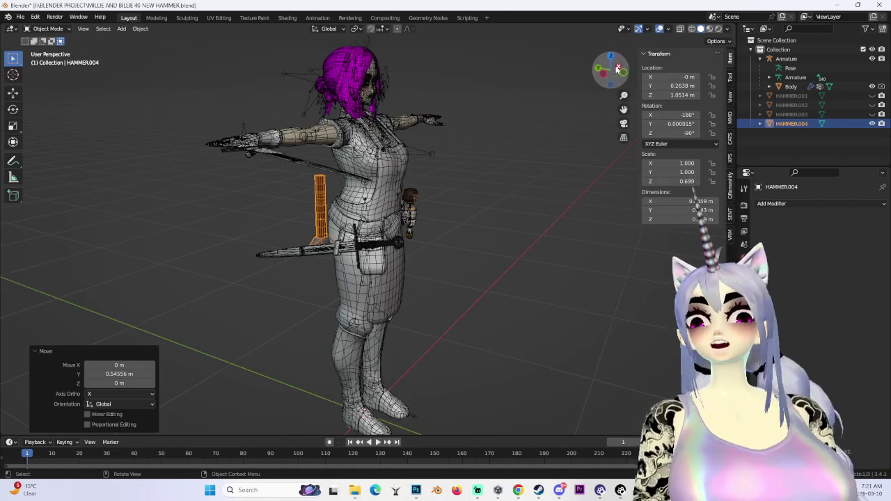
left_click(597, 70)
middle_click_drag(414, 187, 358, 202)
key("g")
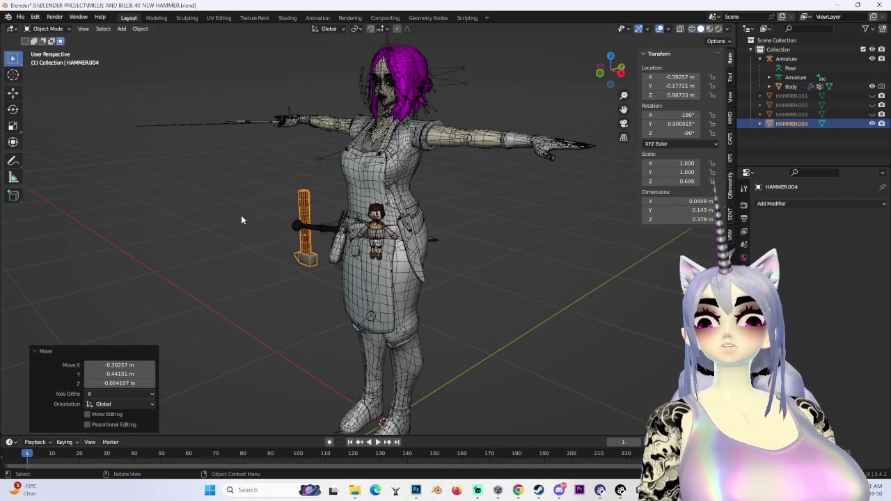